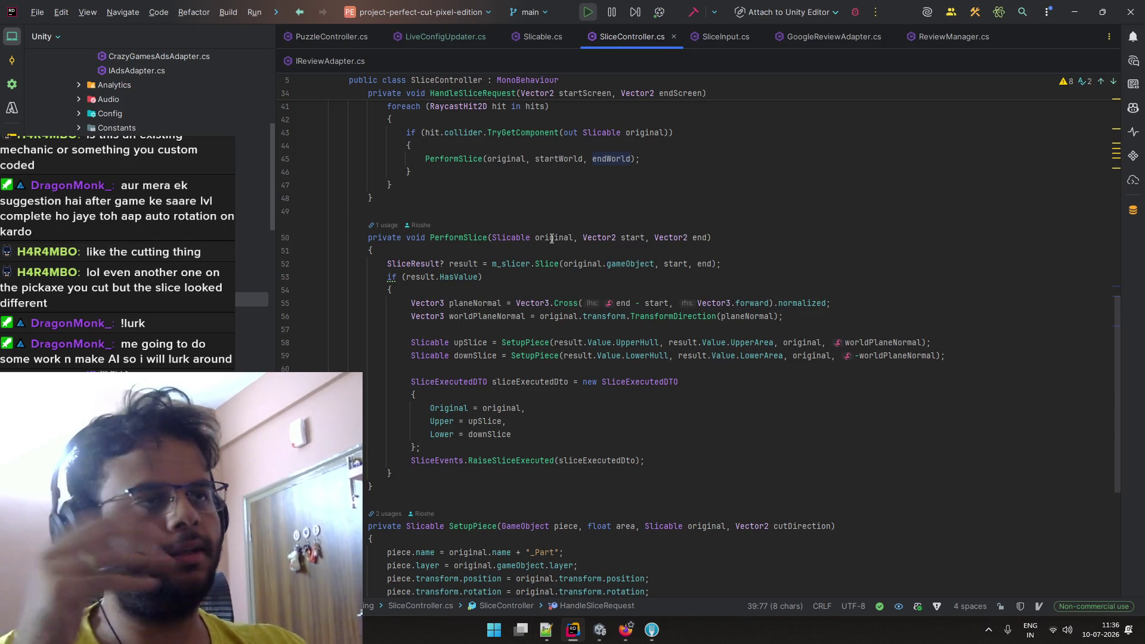
Read through the SliceController.cs slicing code in Rider, then return to Unity at Level 6.
mouse_move(597, 238)
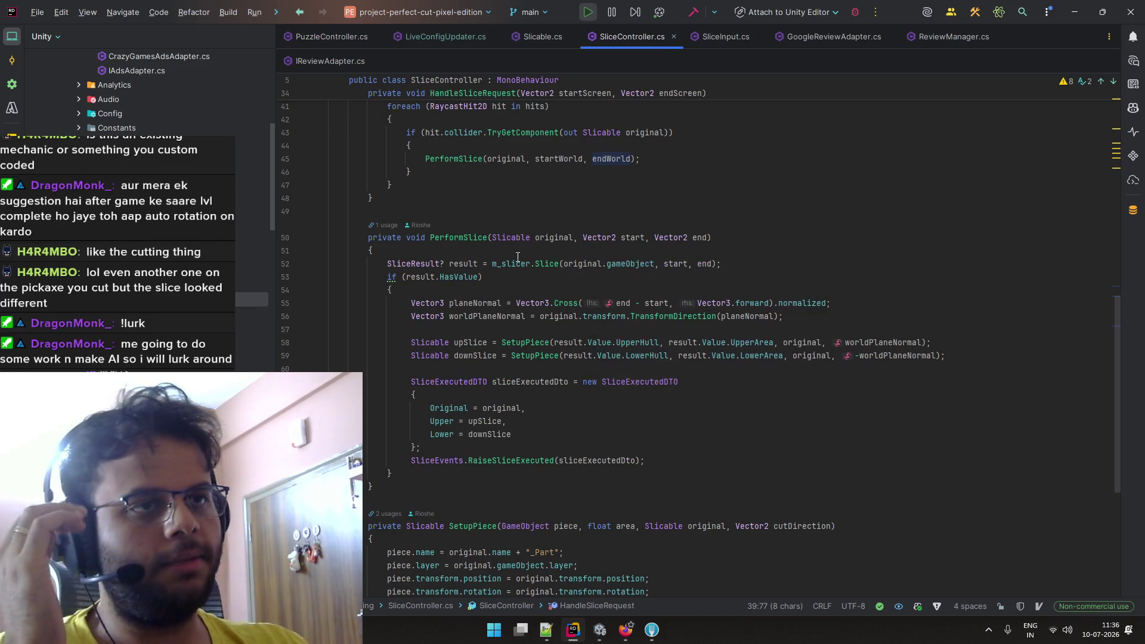
scroll(515, 252, down, 2)
scroll(515, 253, down, 5)
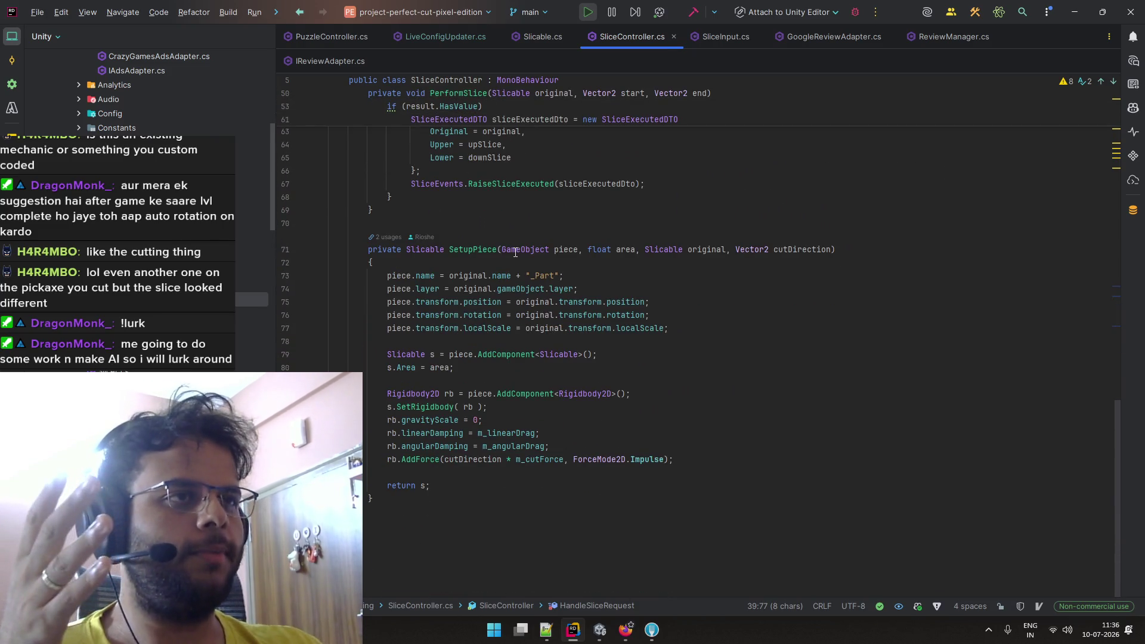
scroll(515, 252, up, 15)
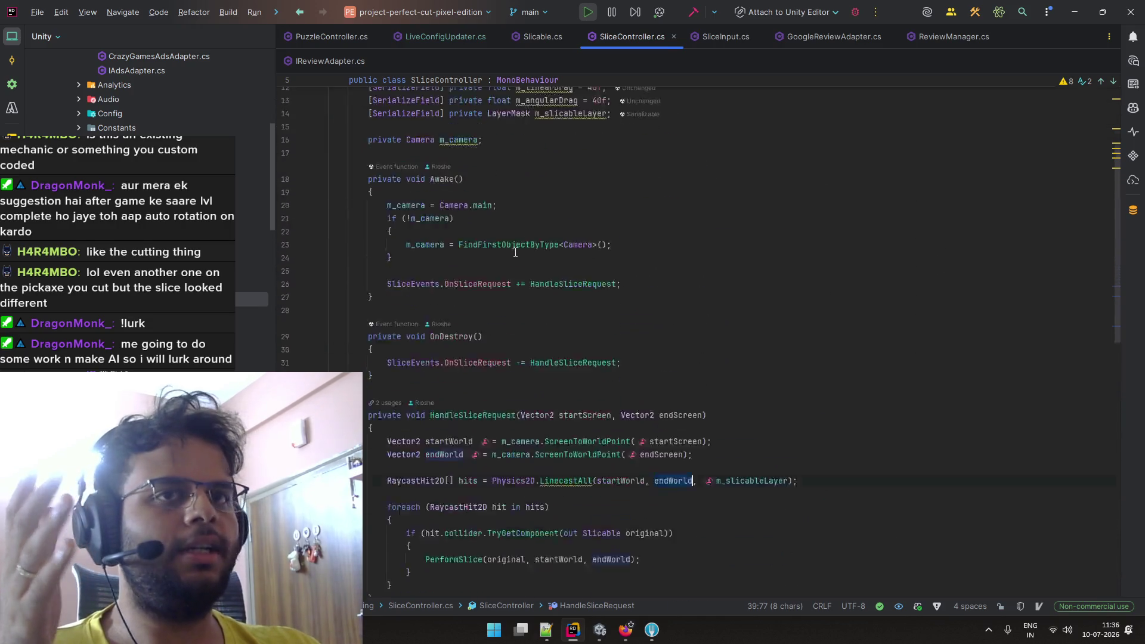
key(alt+Tab)
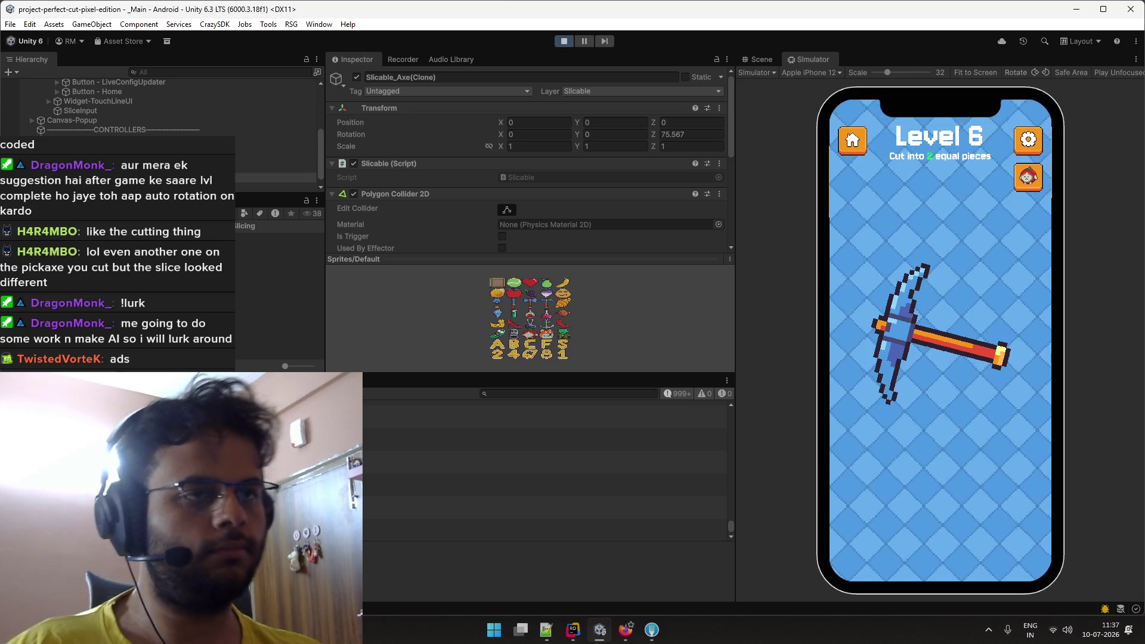
Inspect the Root and AudioController objects in the Hierarchy.
scroll(162, 131, down, 1)
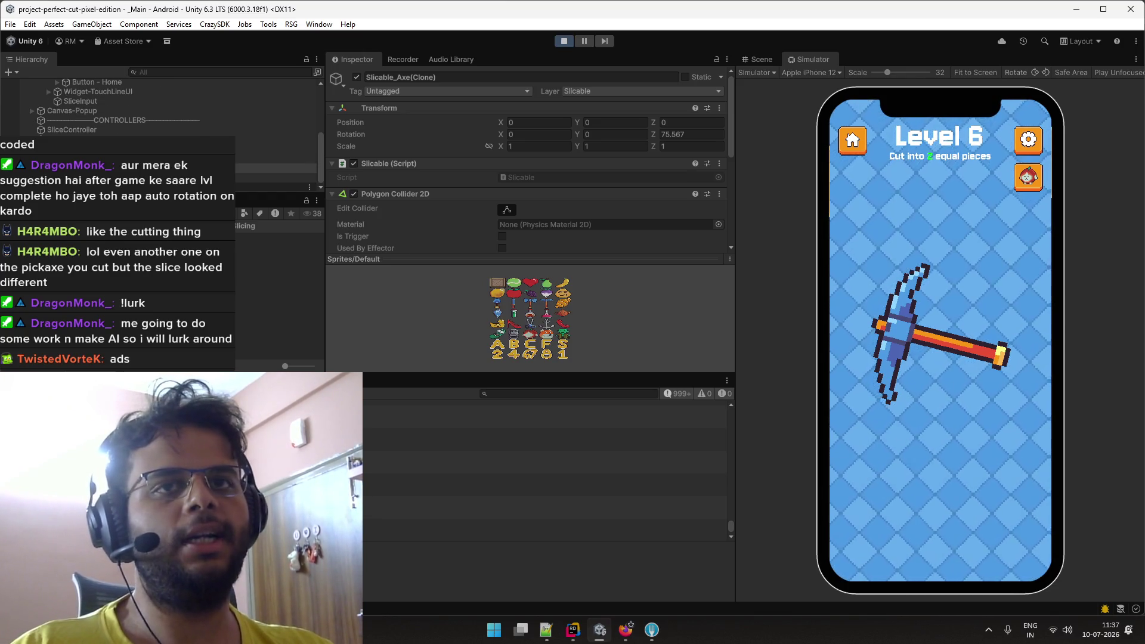
scroll(179, 108, up, 5)
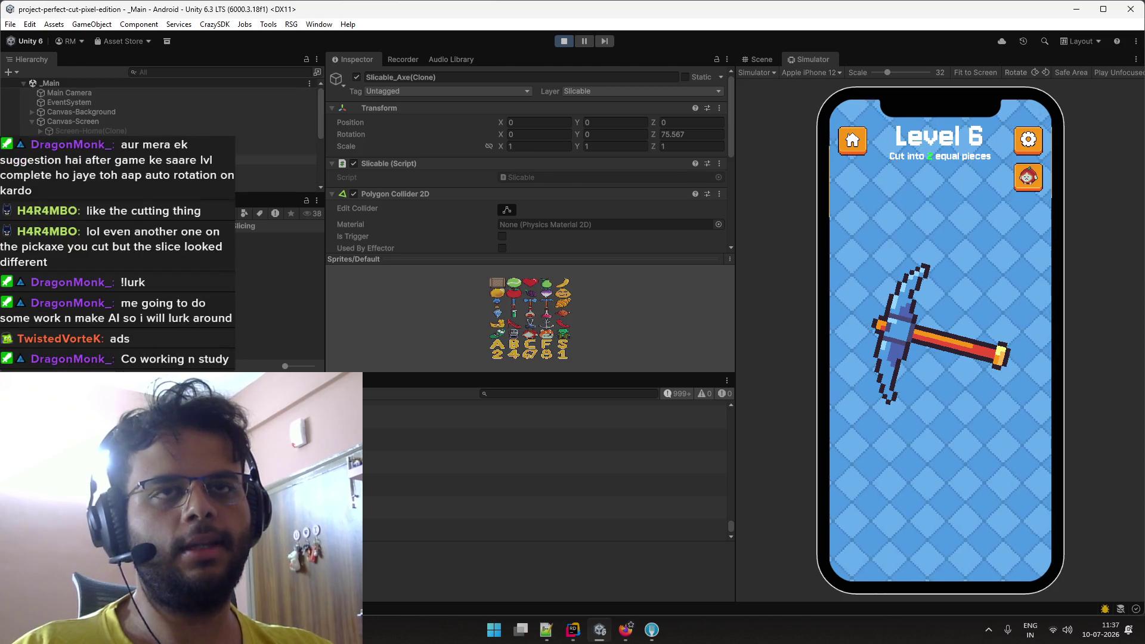
click(183, 72)
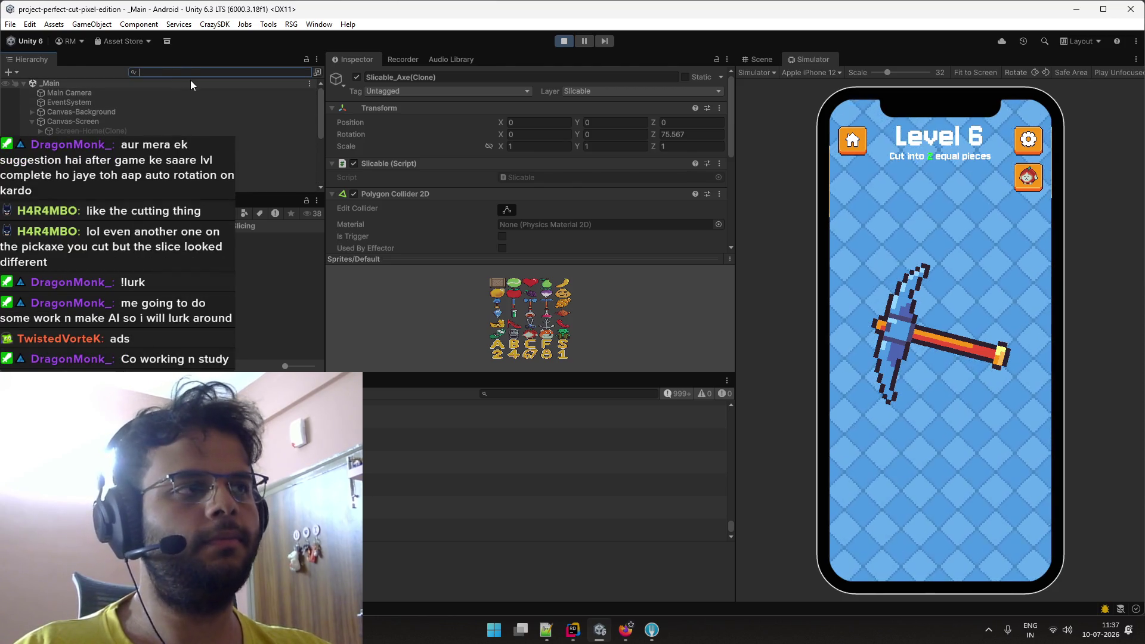
scroll(191, 84, down, 5)
click(274, 186)
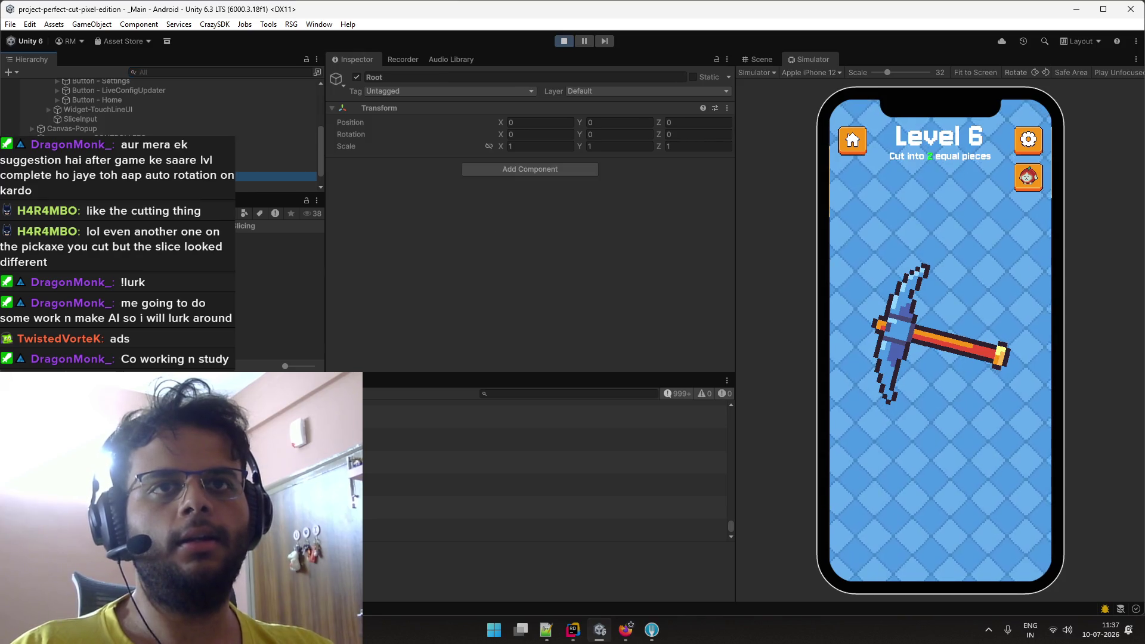
scroll(382, 177, down, 4)
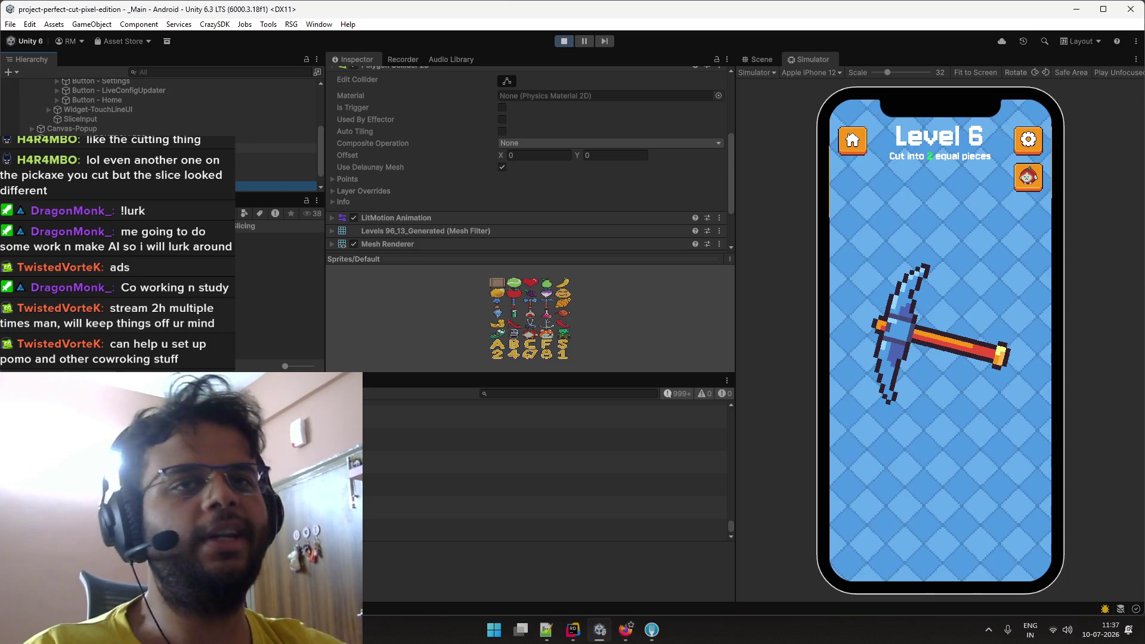
click(298, 176)
Reselect Slicable_Axe(Clone) and collapse its LitMotion, Polygon Collider 2D and Slicable components.
key(Down)
key(Down)
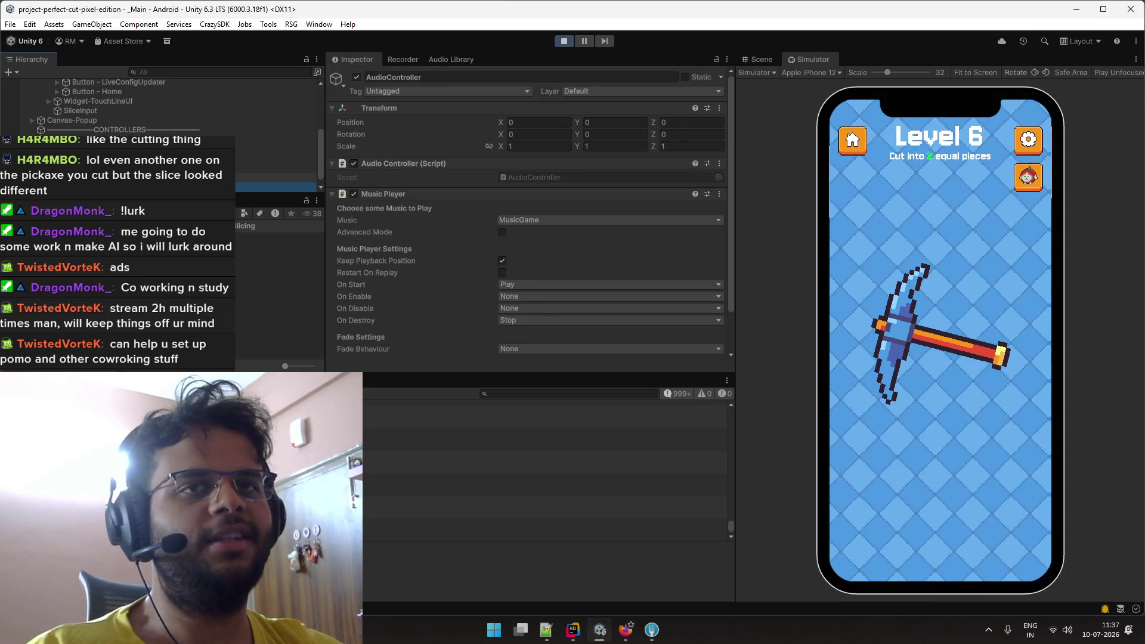
scroll(364, 177, down, 5)
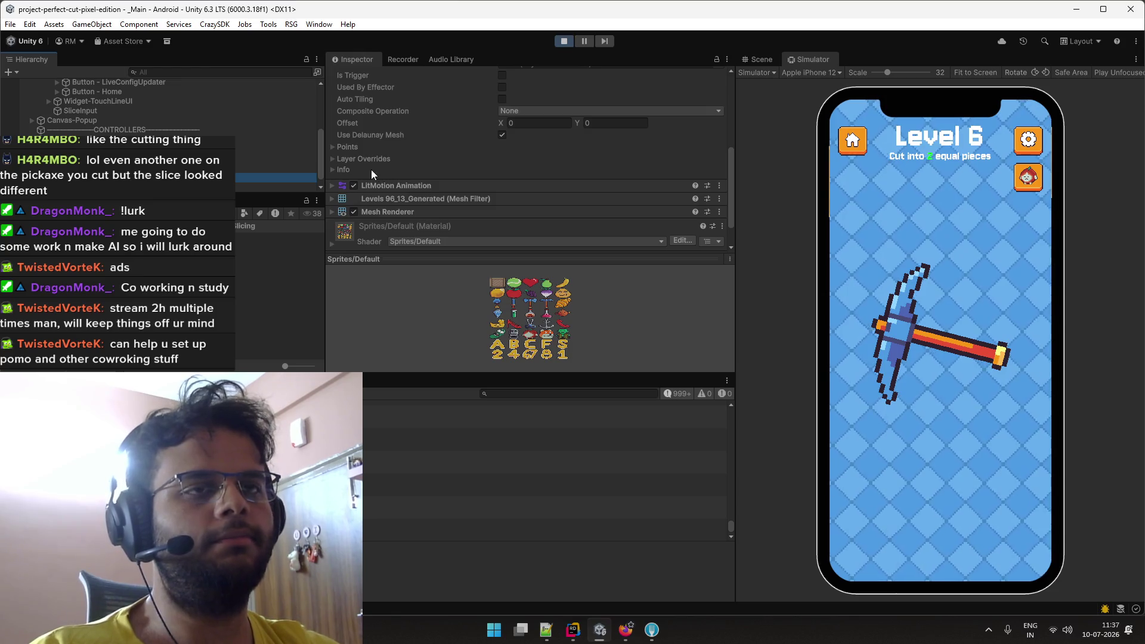
click(385, 185)
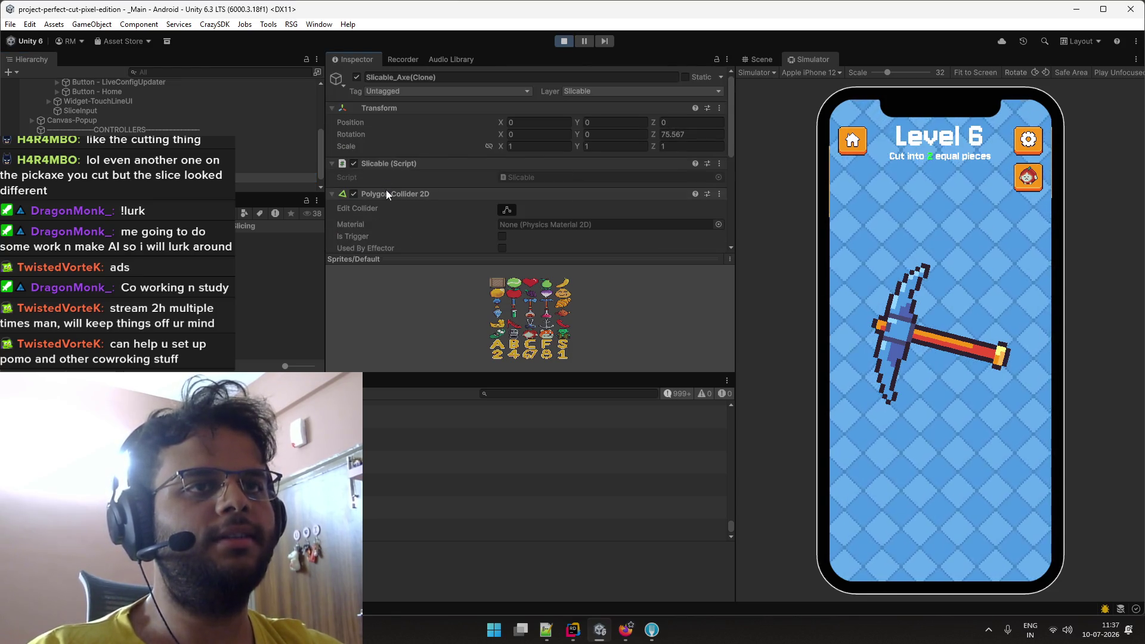
click(387, 194)
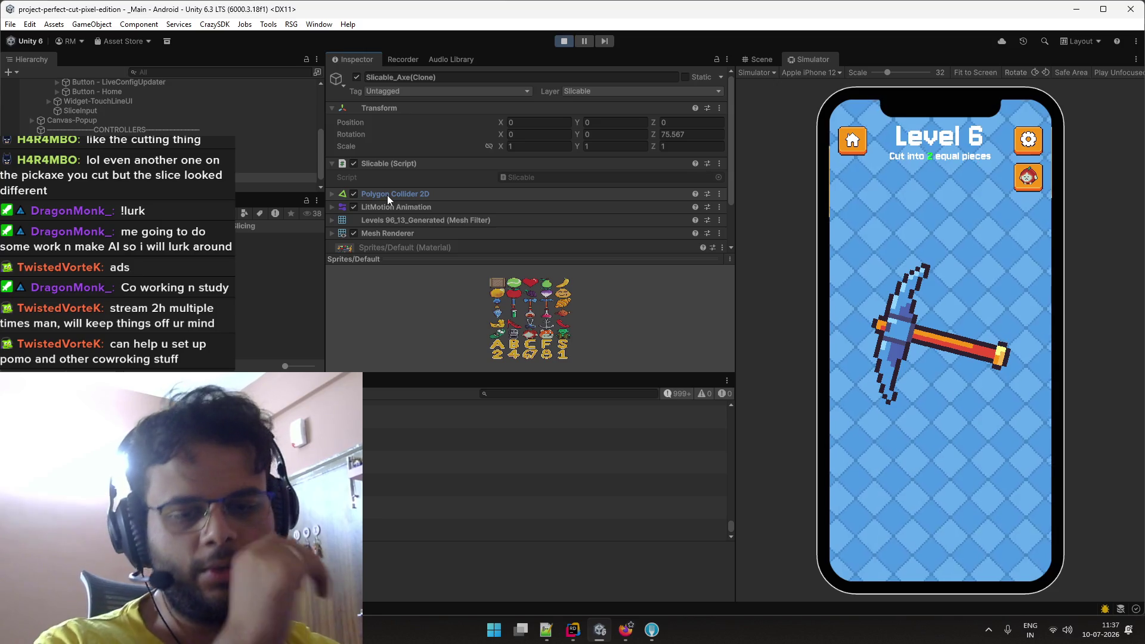
click(378, 164)
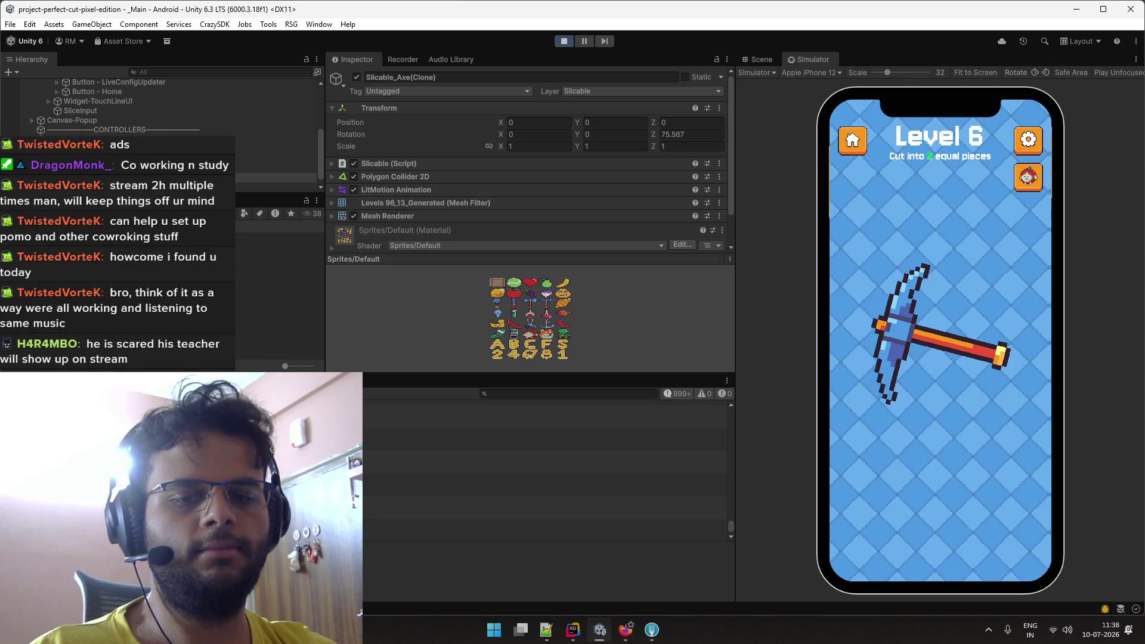
Set Rotation Max to 0 in both Slicable_Pickaxe_Config and Slicable_Axe_Config.
click(280, 266)
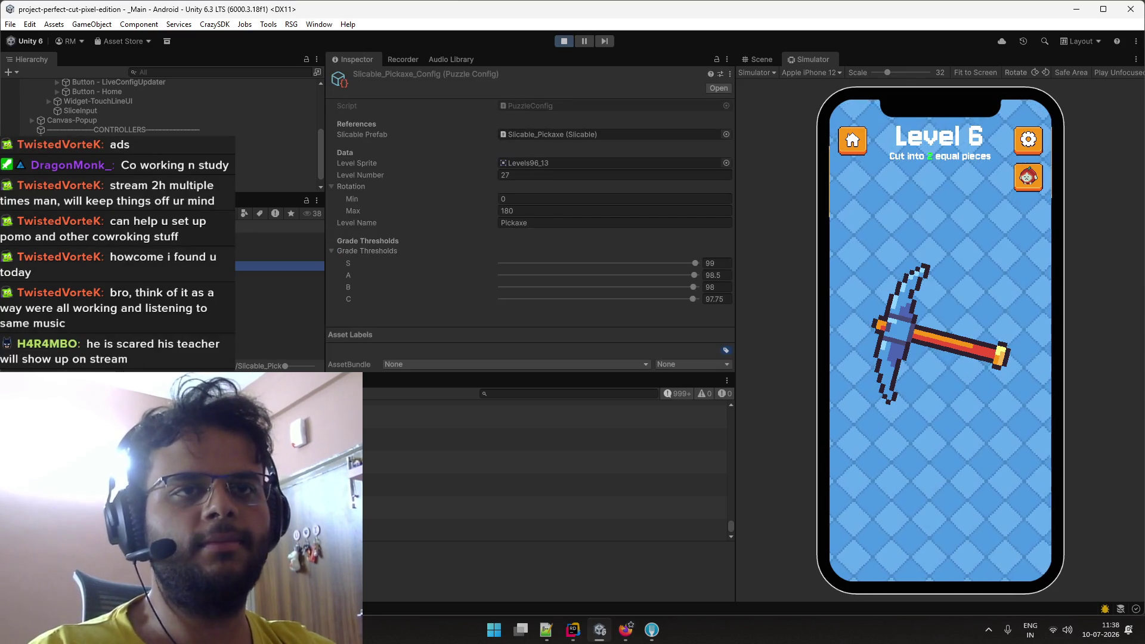
click(521, 211)
text(0)
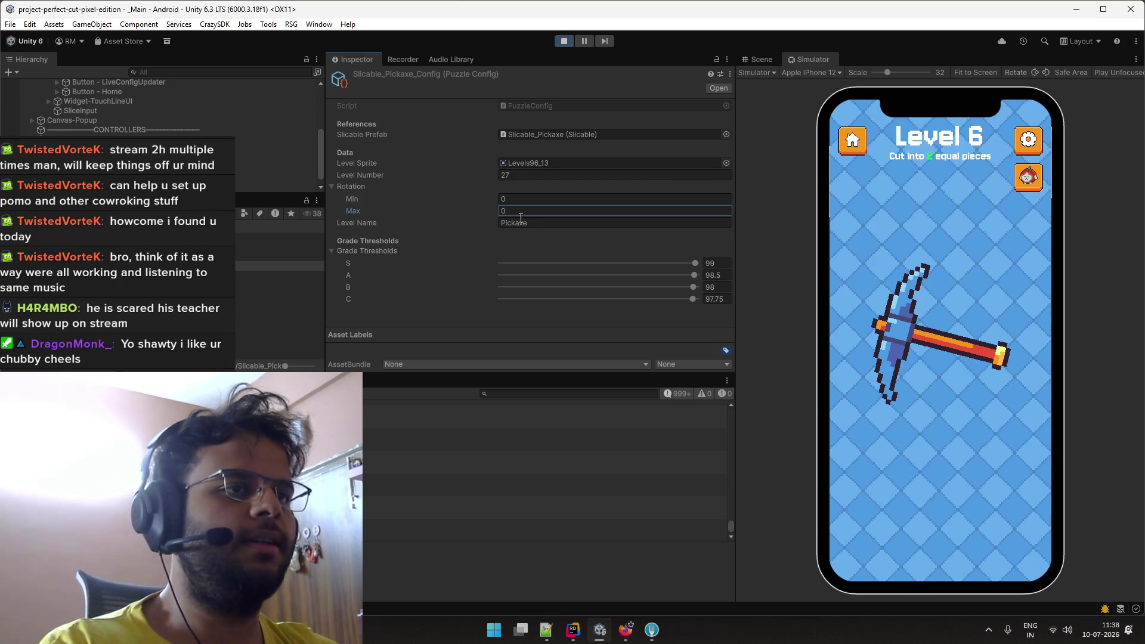
click(270, 242)
click(526, 211)
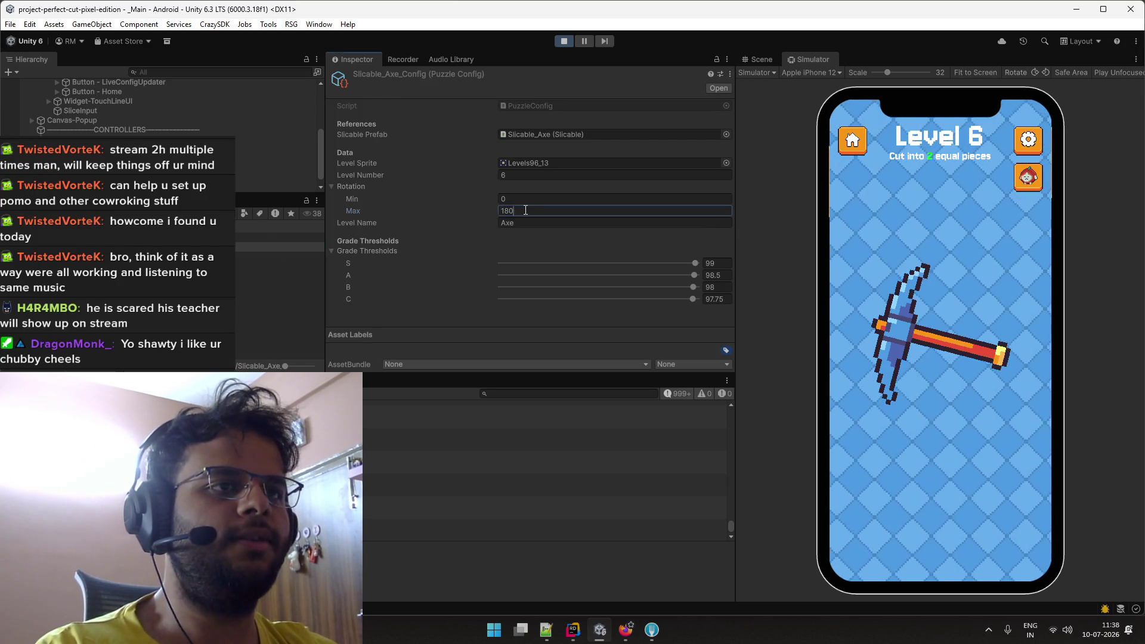
text(0)
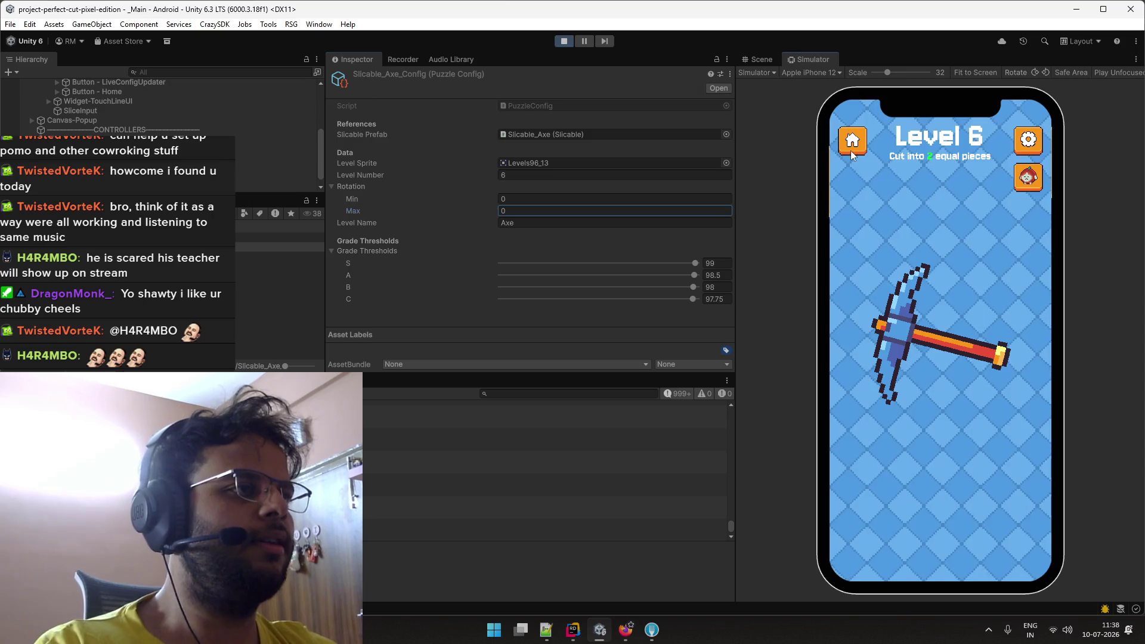
Replay Level 6 and slice the pickaxe for an S grade, then return to Level Select.
click(853, 155)
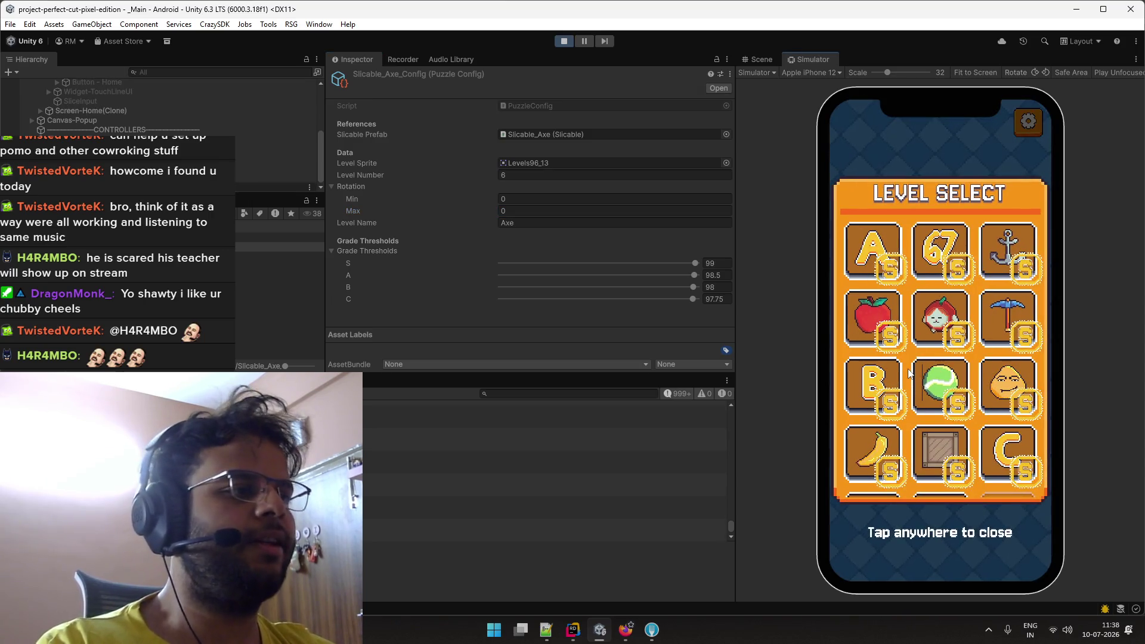
click(991, 321)
drag(942, 240, 940, 430)
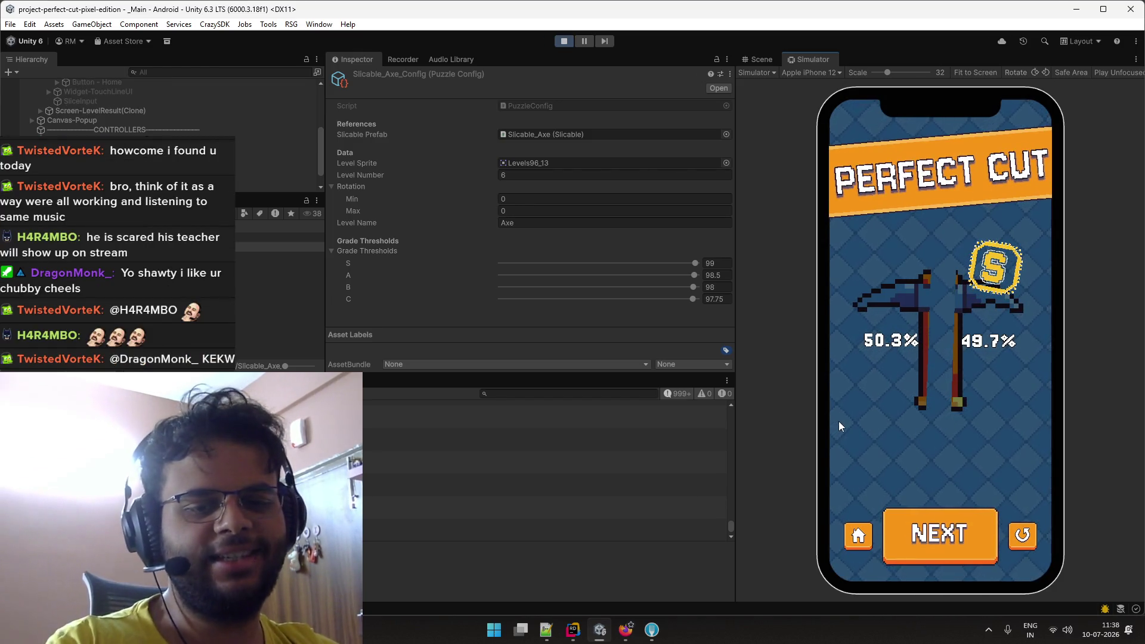
click(862, 528)
click(891, 398)
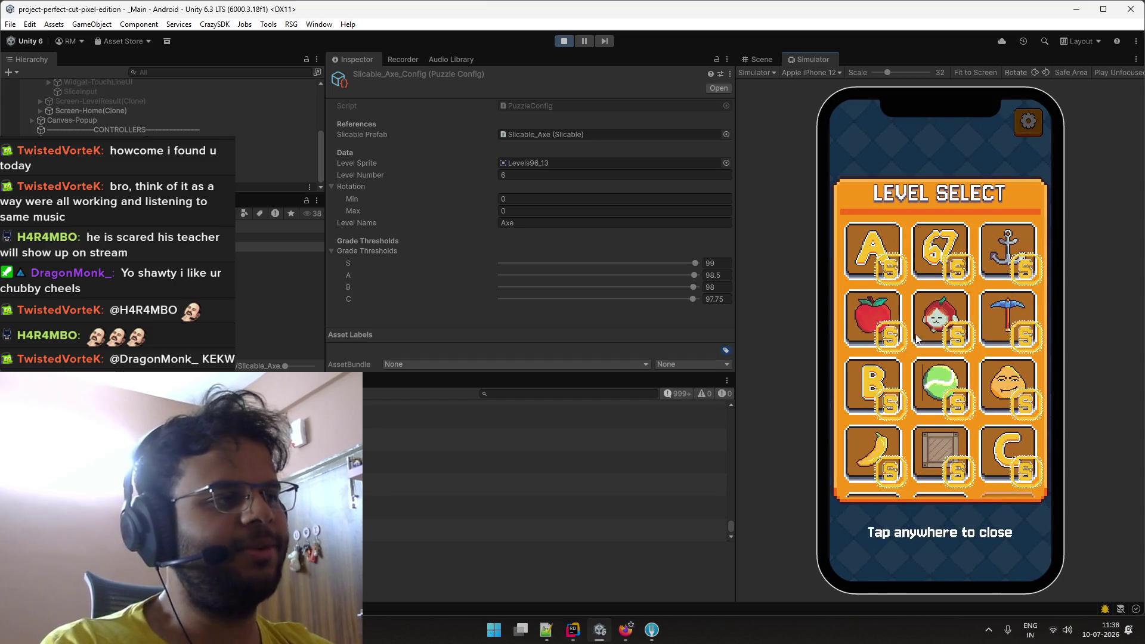
Slice Level 7's letter B, retry after an F, and re-cut it 50.3% / 49.7% for an S.
click(870, 378)
drag(872, 335, 1024, 346)
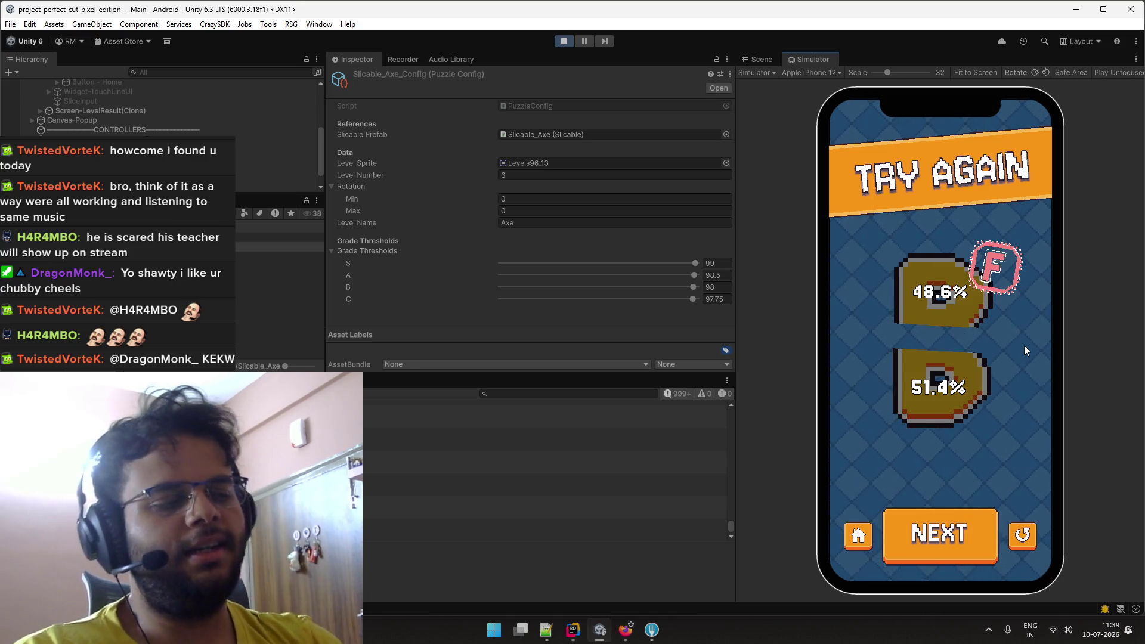
key(Return)
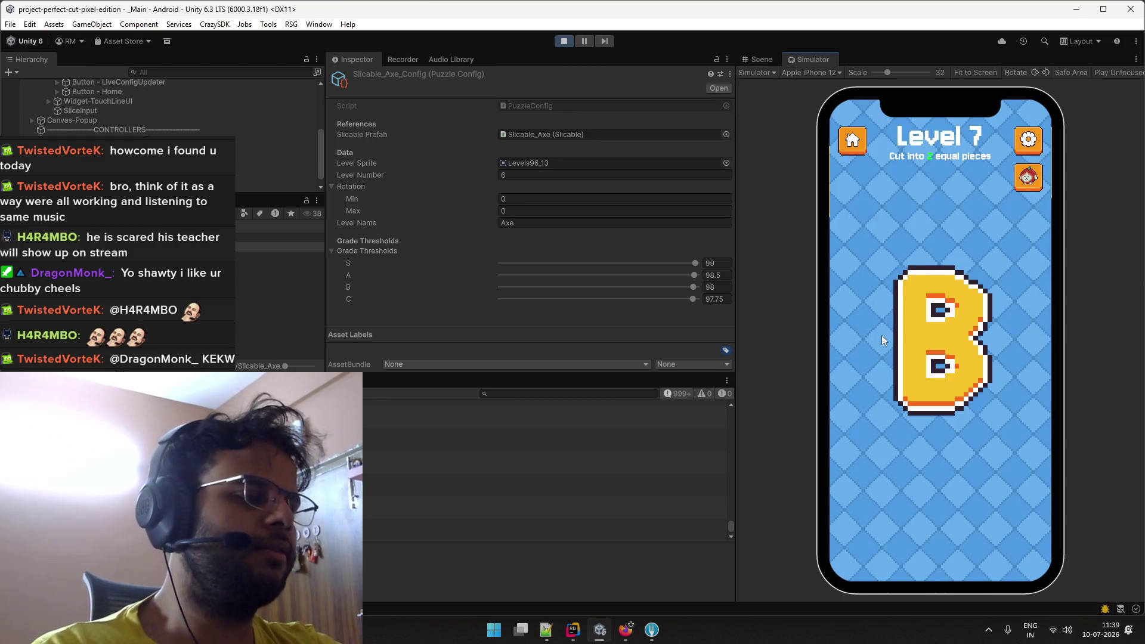
drag(852, 345, 1032, 337)
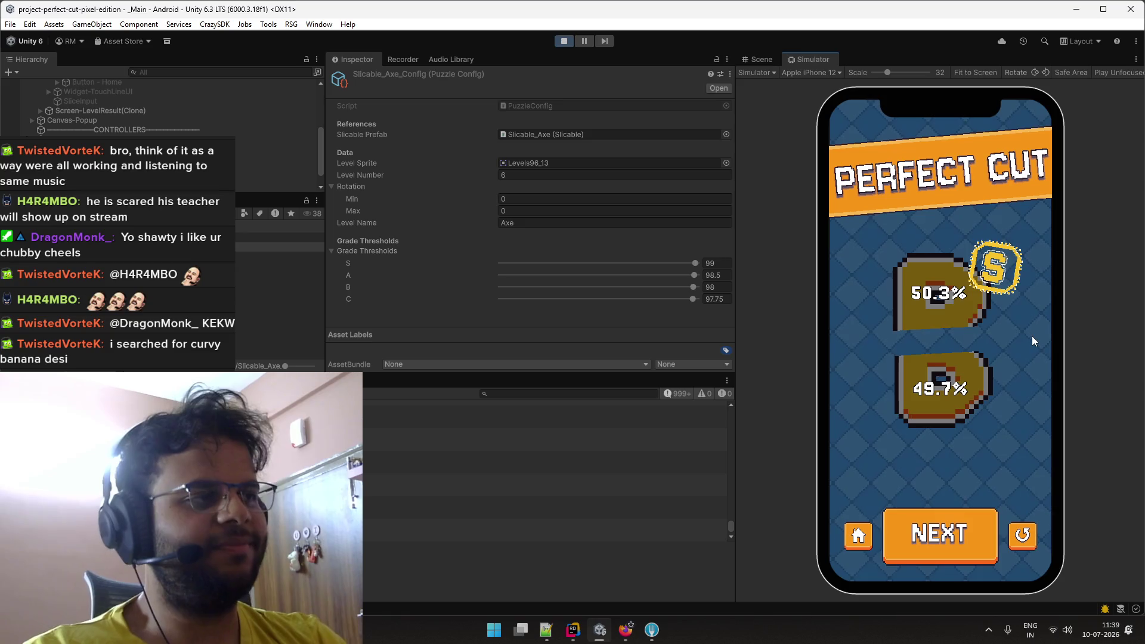
Recut Level 7's B, then slice Level 8's tennis ball in half.
click(1027, 535)
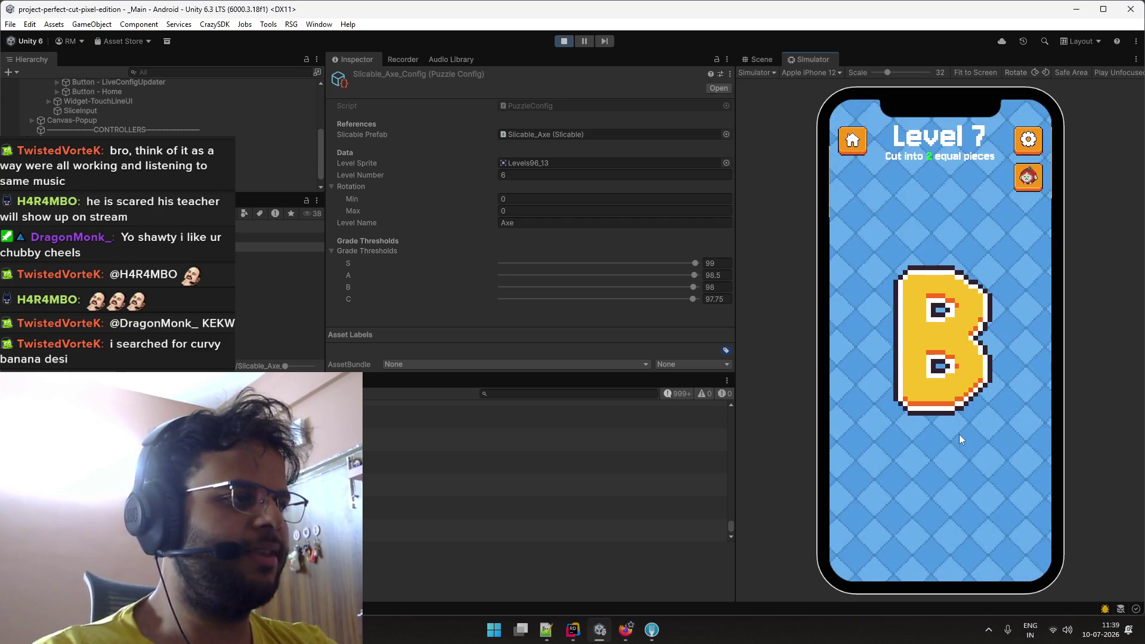
drag(849, 341, 1018, 336)
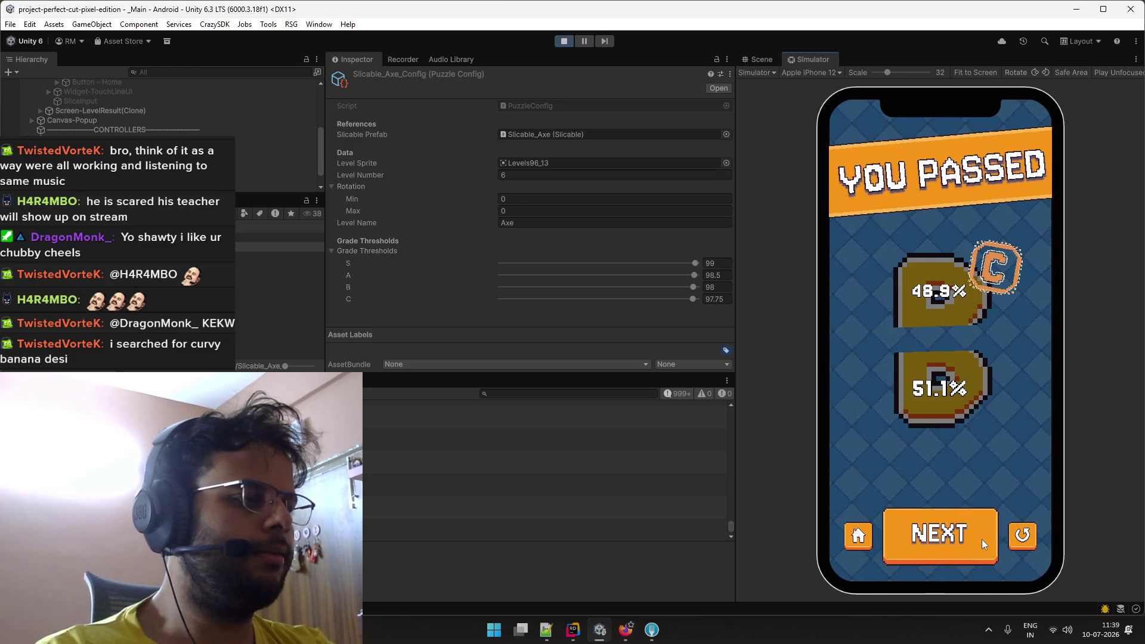
click(980, 539)
drag(891, 215, 986, 459)
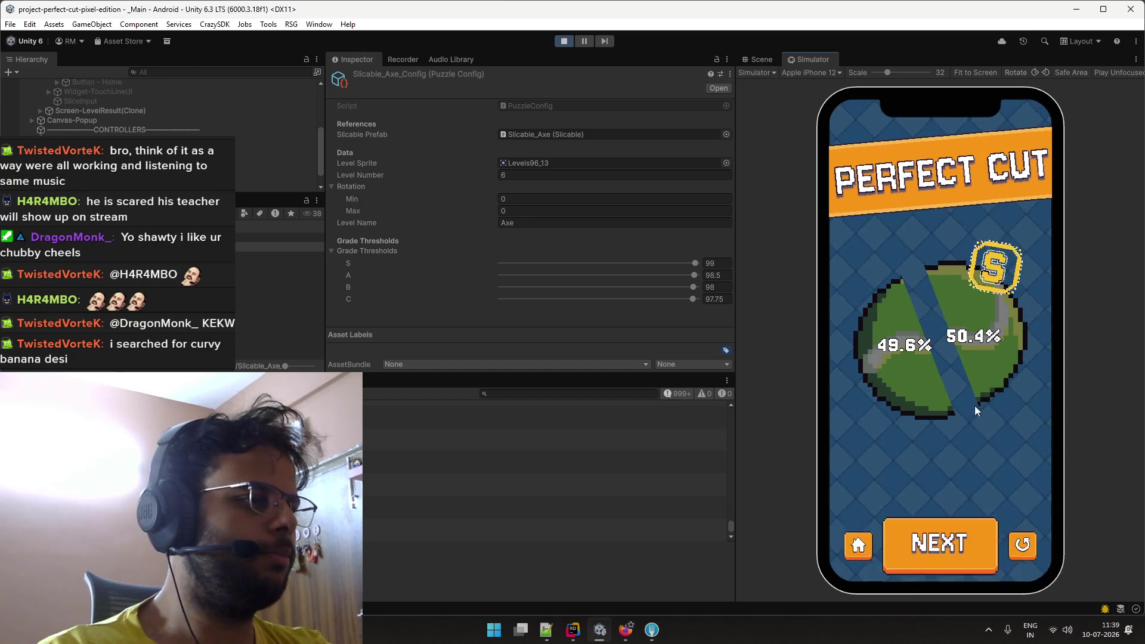
click(946, 533)
Slice Level 9's blob repeatedly until a 49.8%/50.2% cut earns a Perfect Cut S grade.
drag(929, 229, 953, 453)
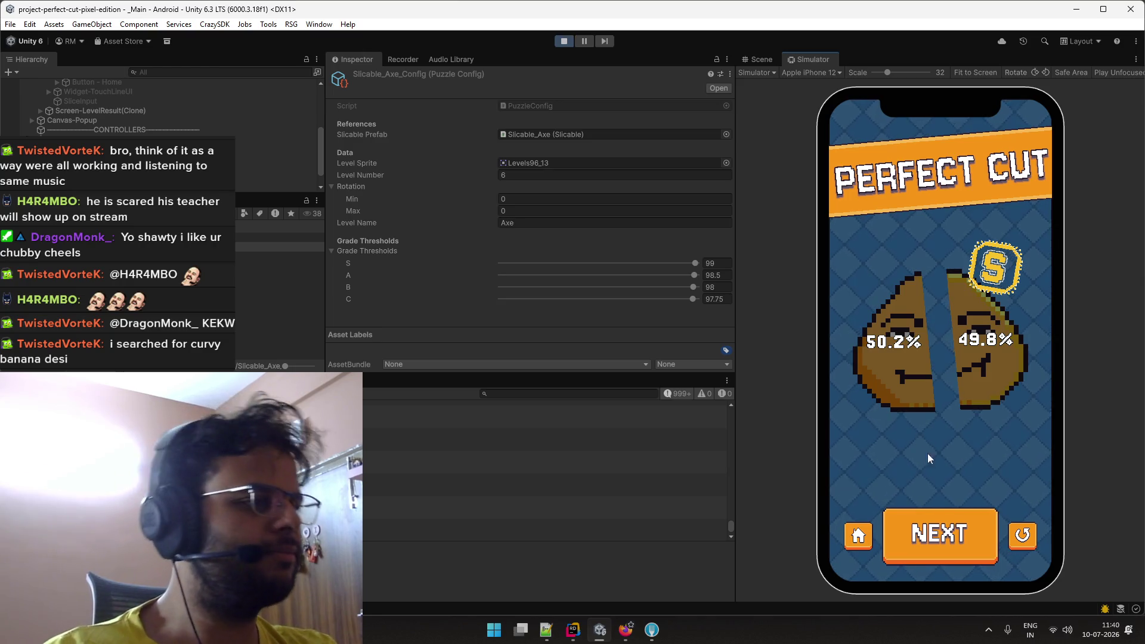
click(953, 529)
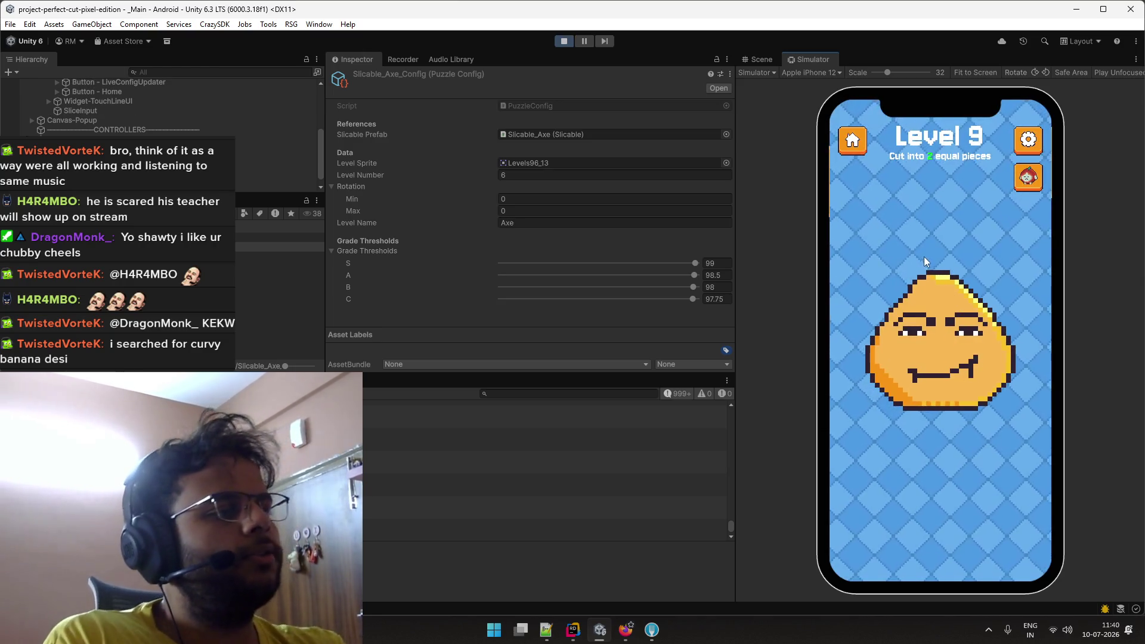
drag(933, 248, 956, 460)
click(938, 531)
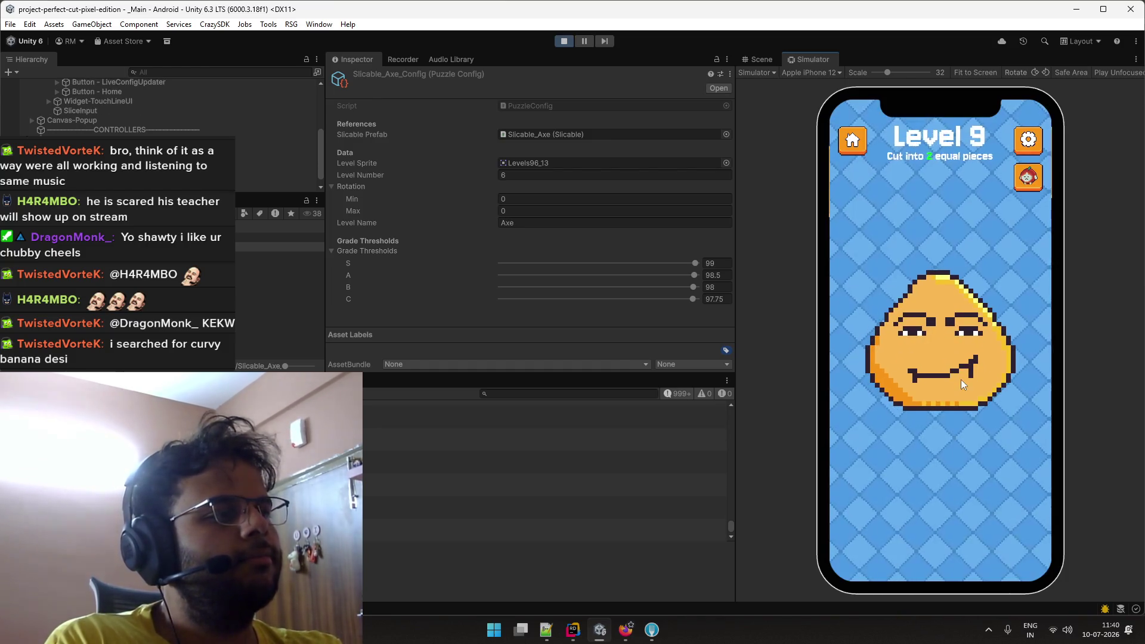
drag(932, 235, 951, 446)
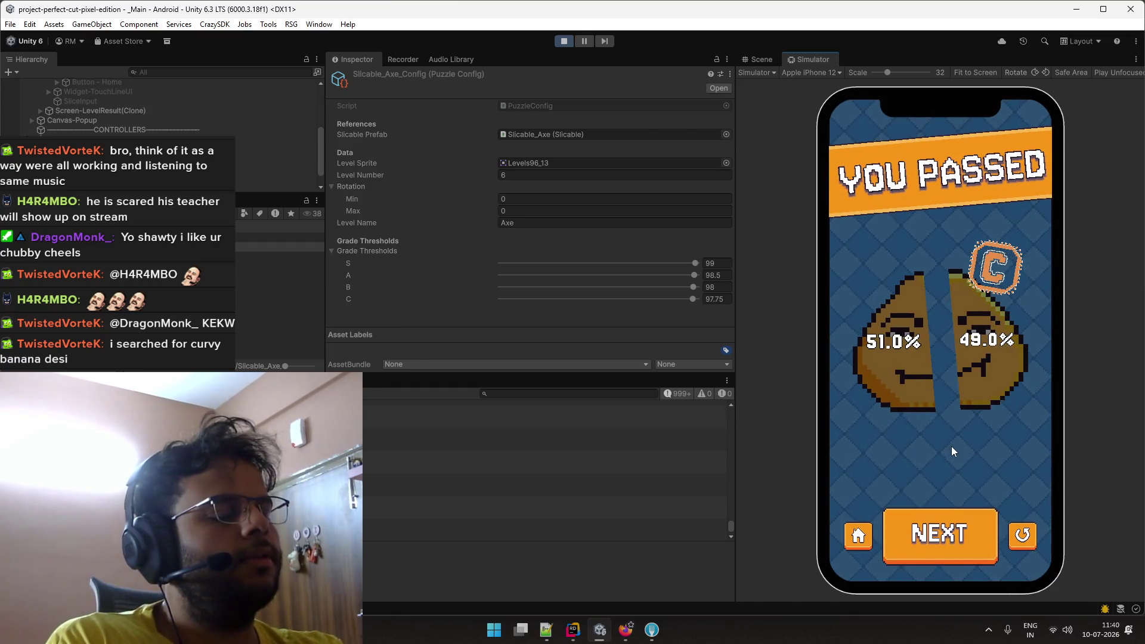
click(937, 531)
drag(932, 240, 948, 444)
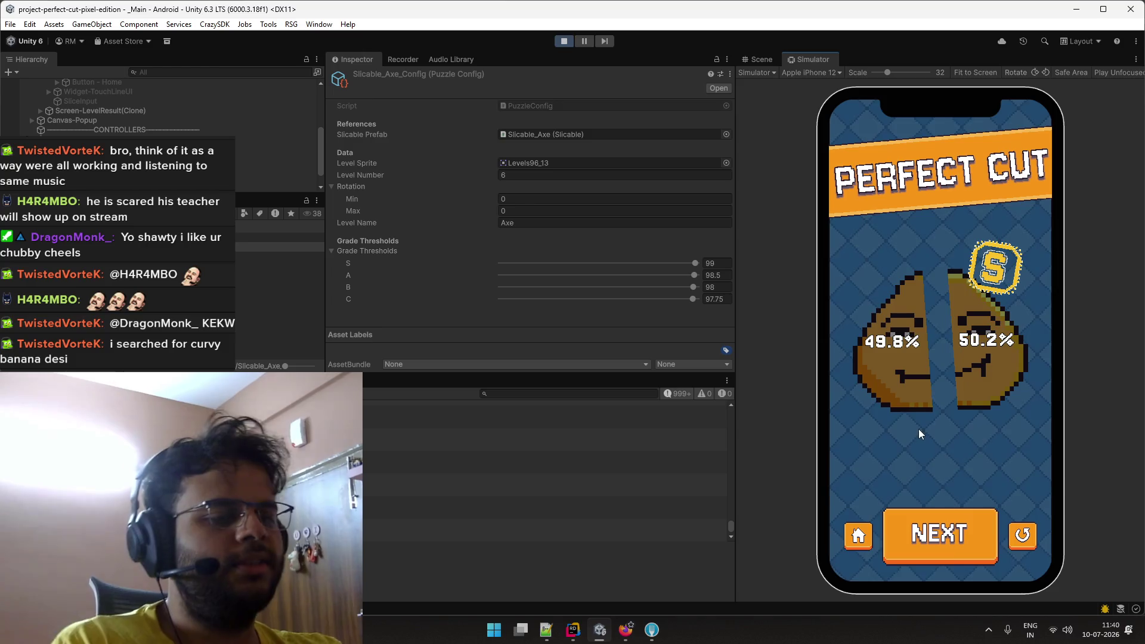
key(alt+Tab)
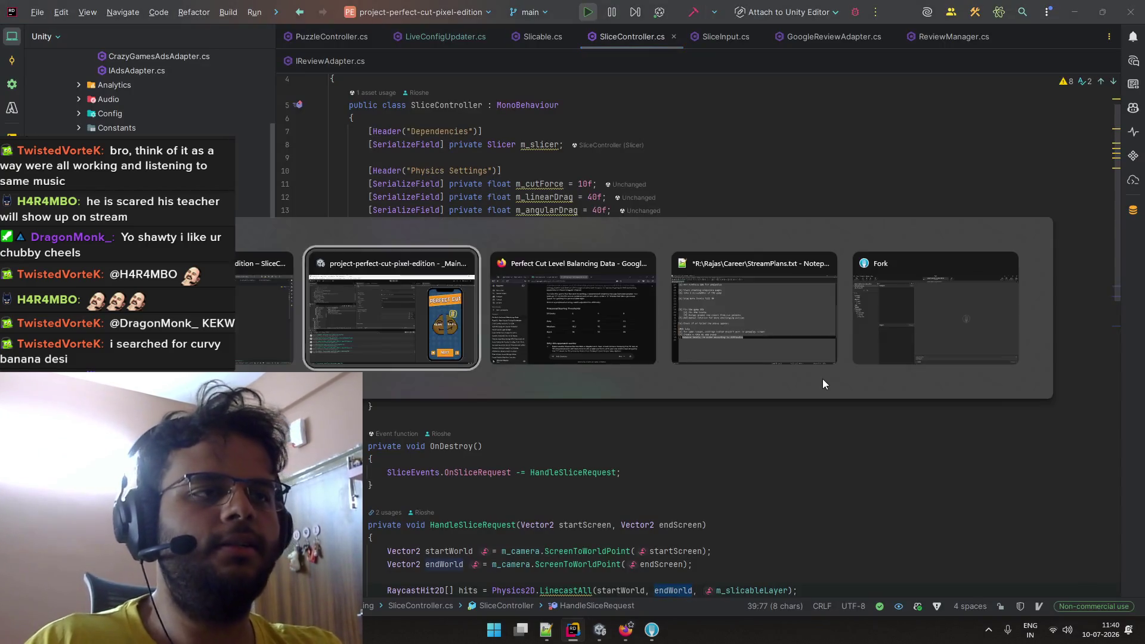
key(alt+Tab)
click(597, 42)
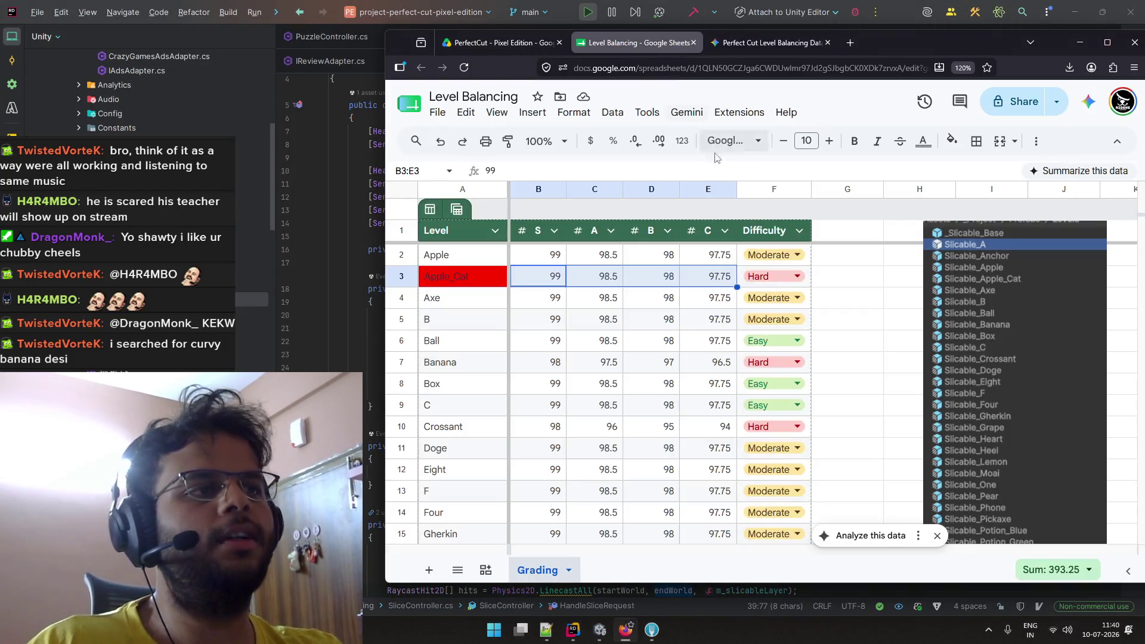
scroll(577, 340, down, 3)
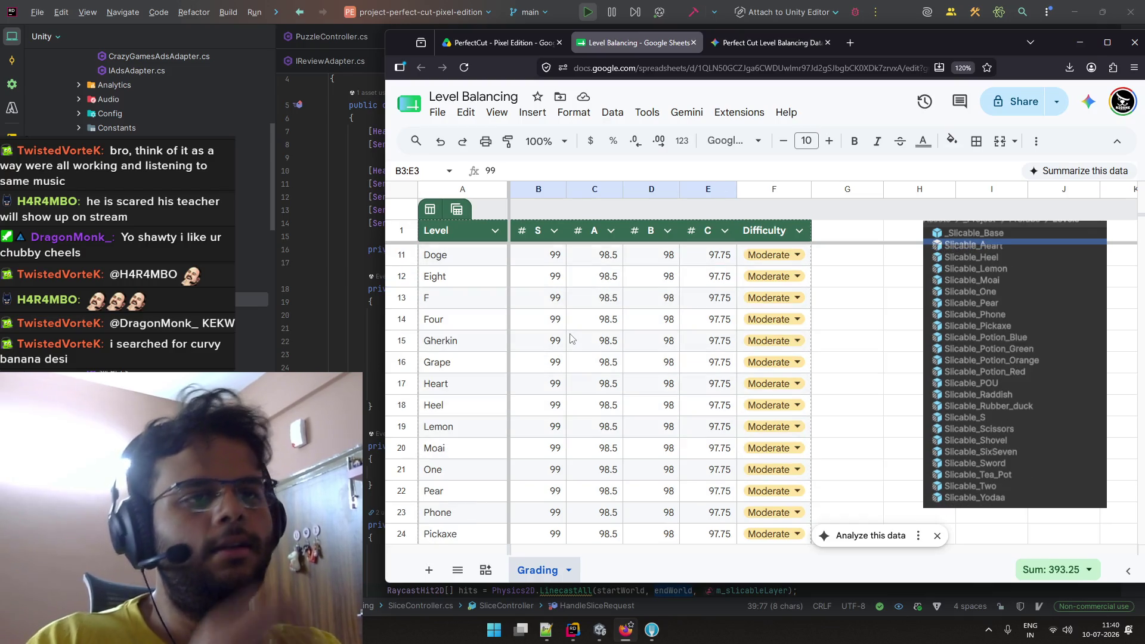
scroll(572, 339, down, 3)
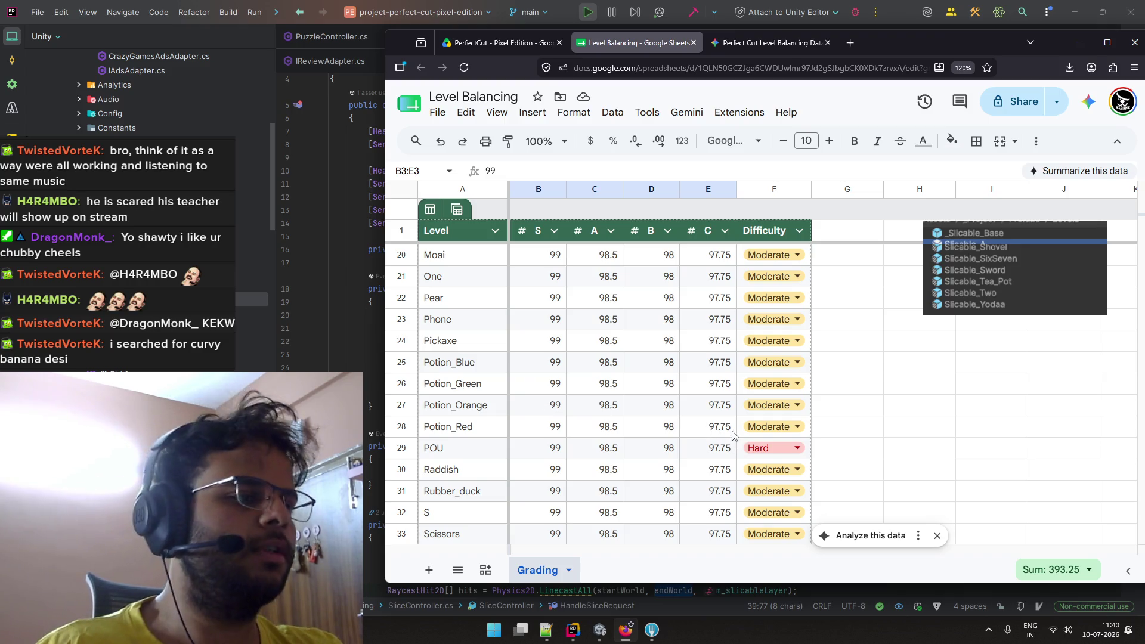
key(alt+Tab)
key(alt+Tab)
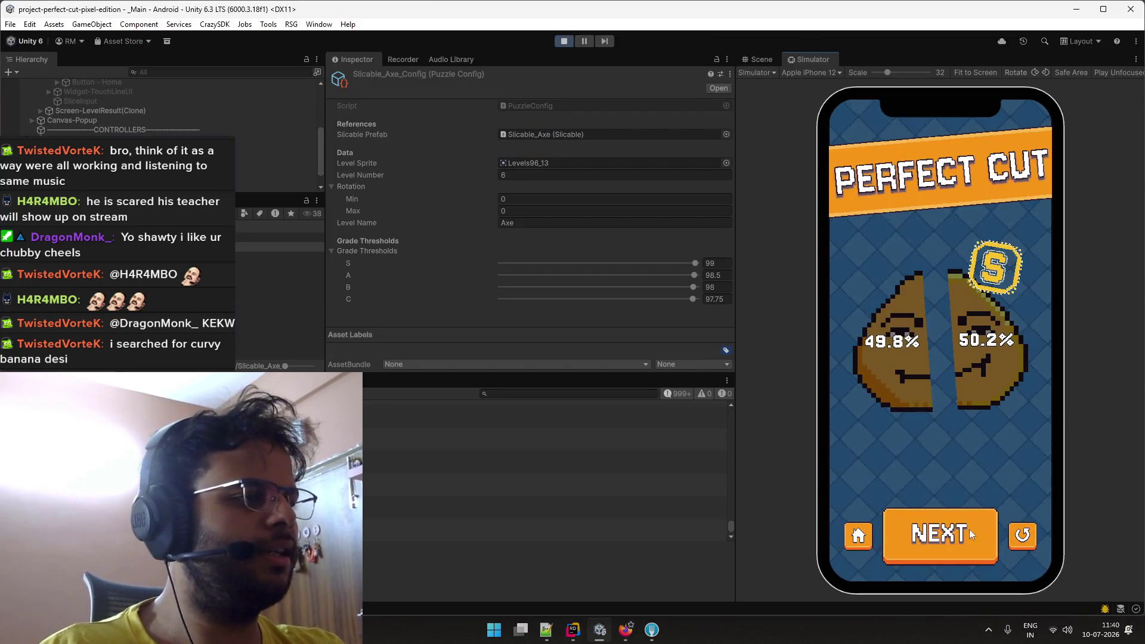
Slice Level 10's banana into two equal halves for a Perfect Cut.
click(958, 524)
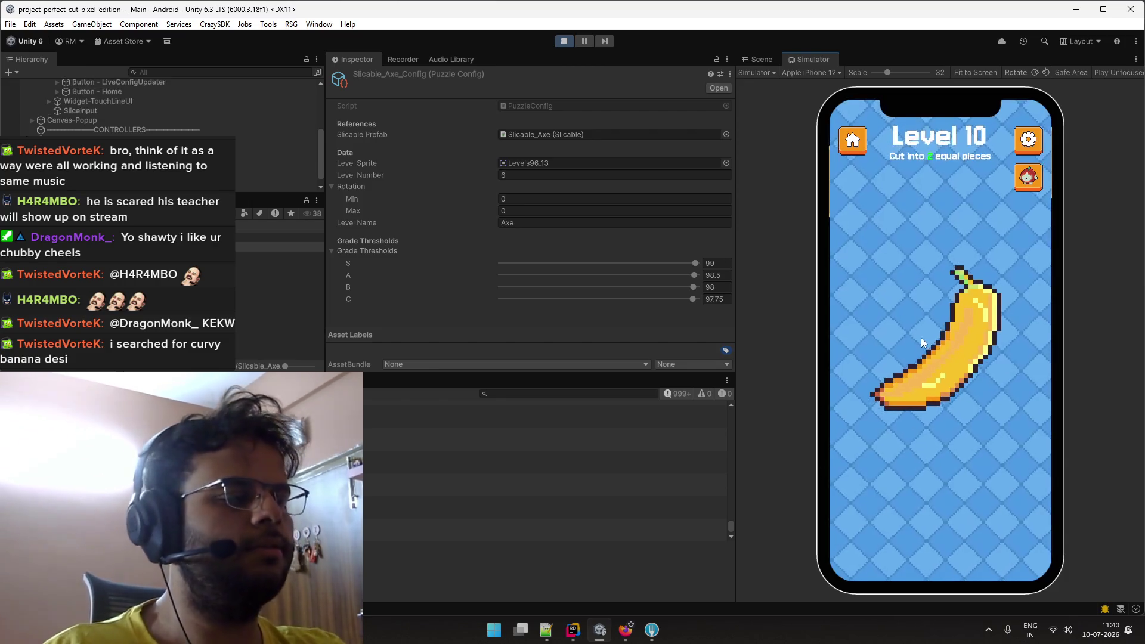
drag(961, 363, 1011, 410)
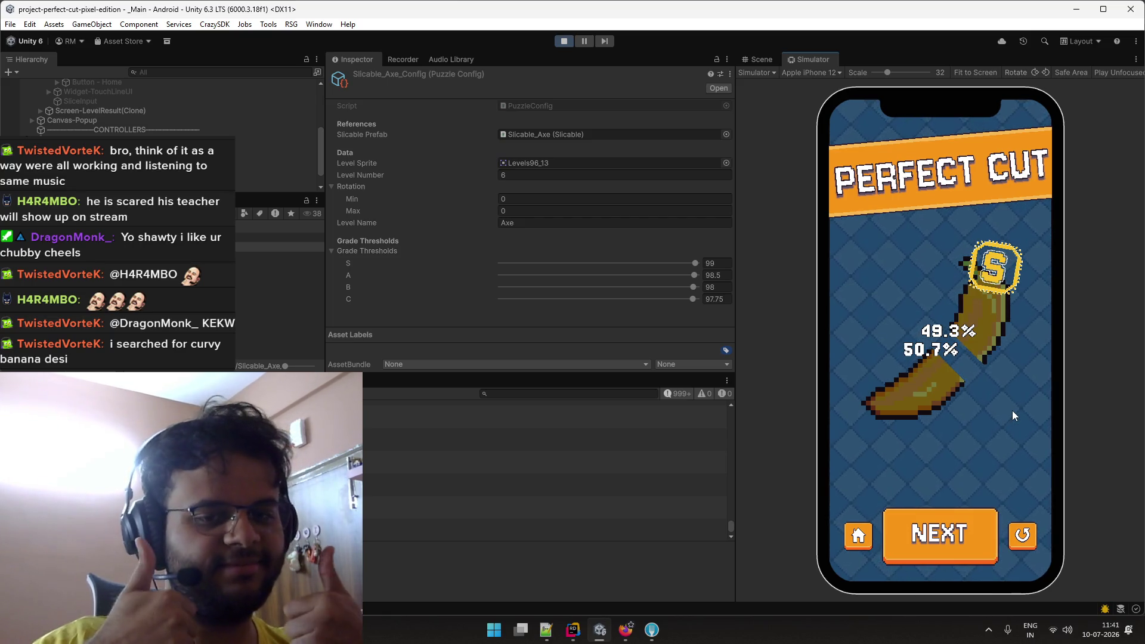
click(948, 530)
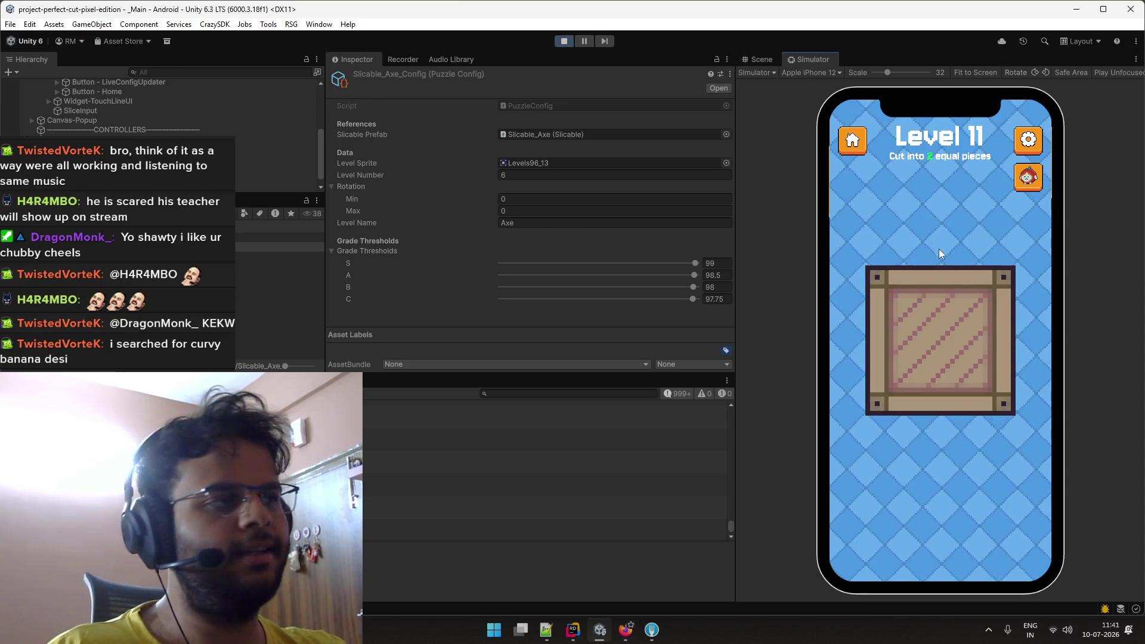
Cut Level 11's crate vertically, retrying after TRY AGAIN for a 50.2%/49.8% S grade.
drag(935, 224, 938, 449)
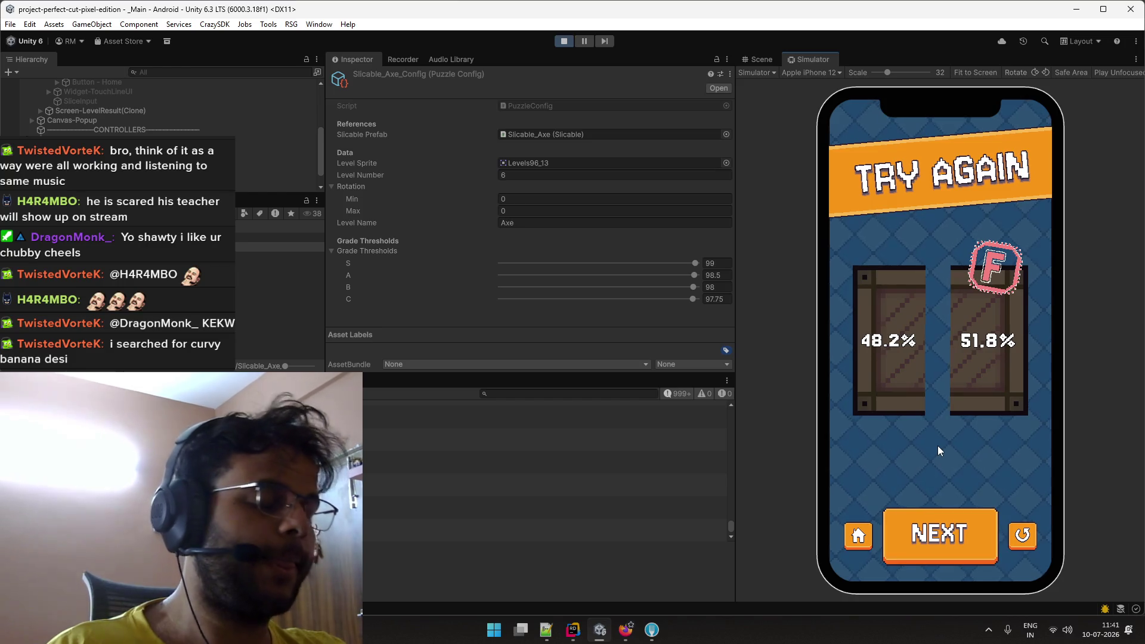
click(1032, 530)
drag(939, 223, 944, 460)
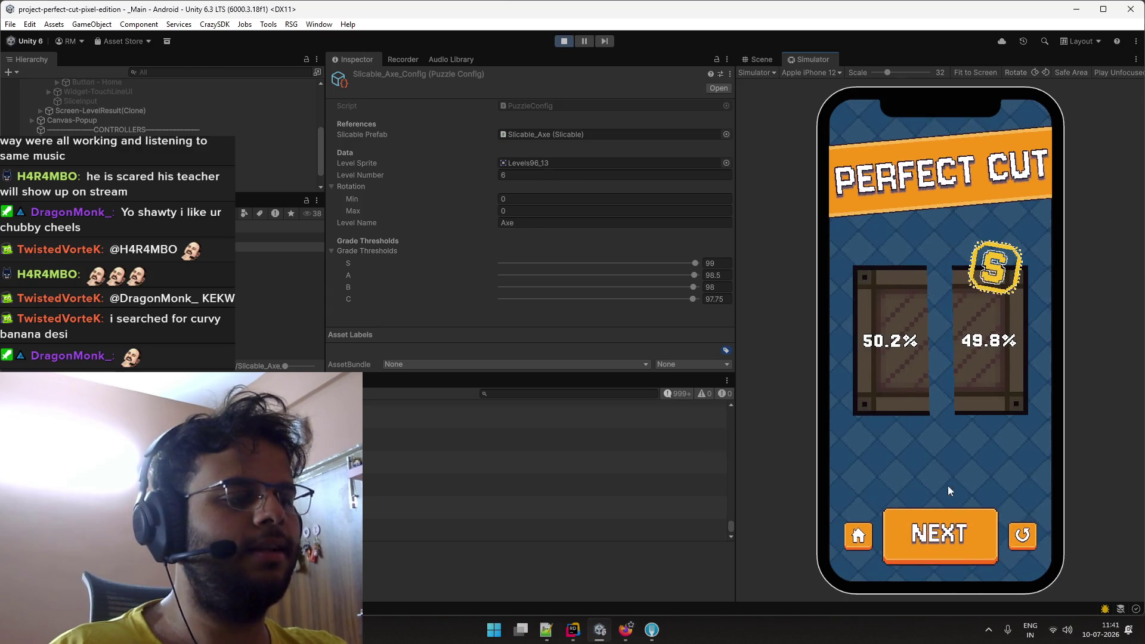
click(950, 512)
key(alt+Tab)
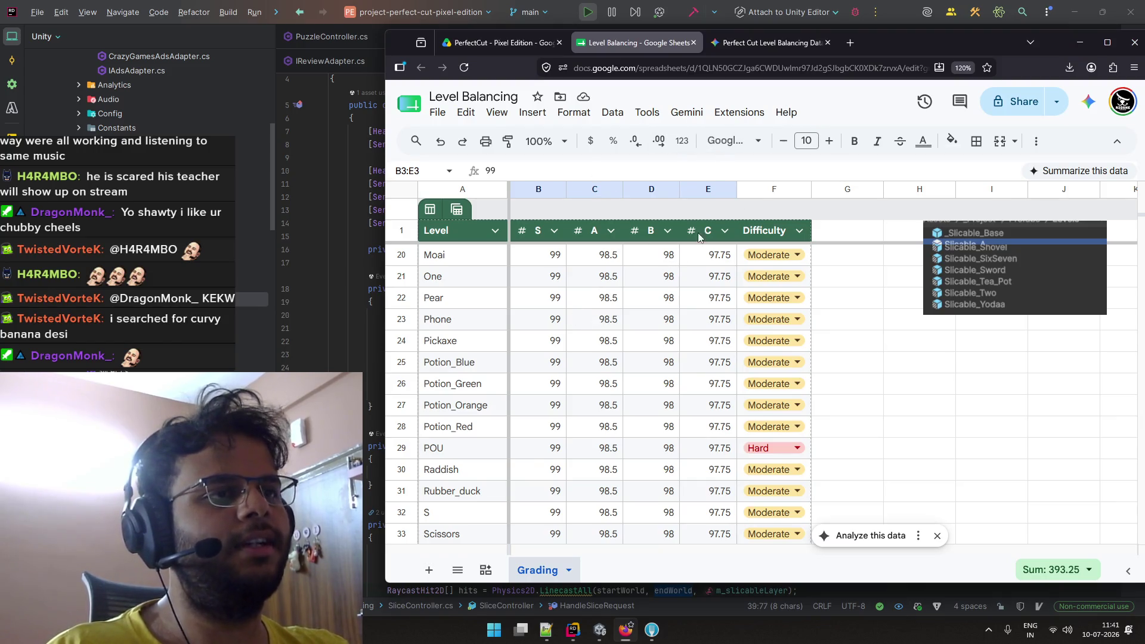
Scroll through the Level Balancing Grading table in Google Sheets, then switch to Rider.
scroll(602, 298, down, 1)
scroll(476, 374, up, 3)
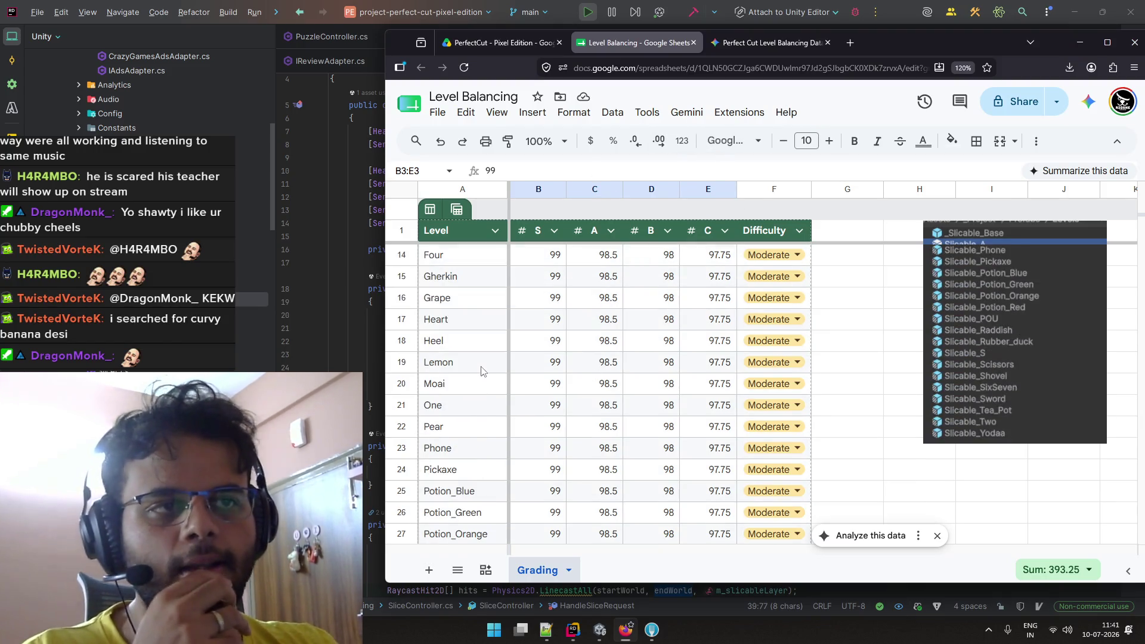
scroll(476, 376, up, 4)
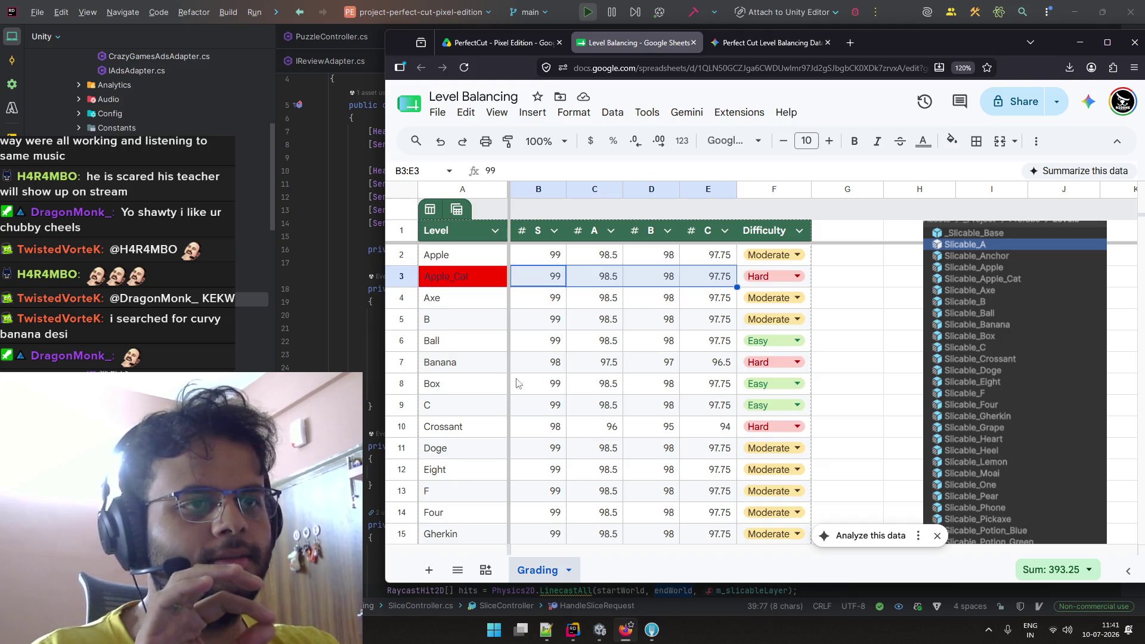
key(alt+Tab)
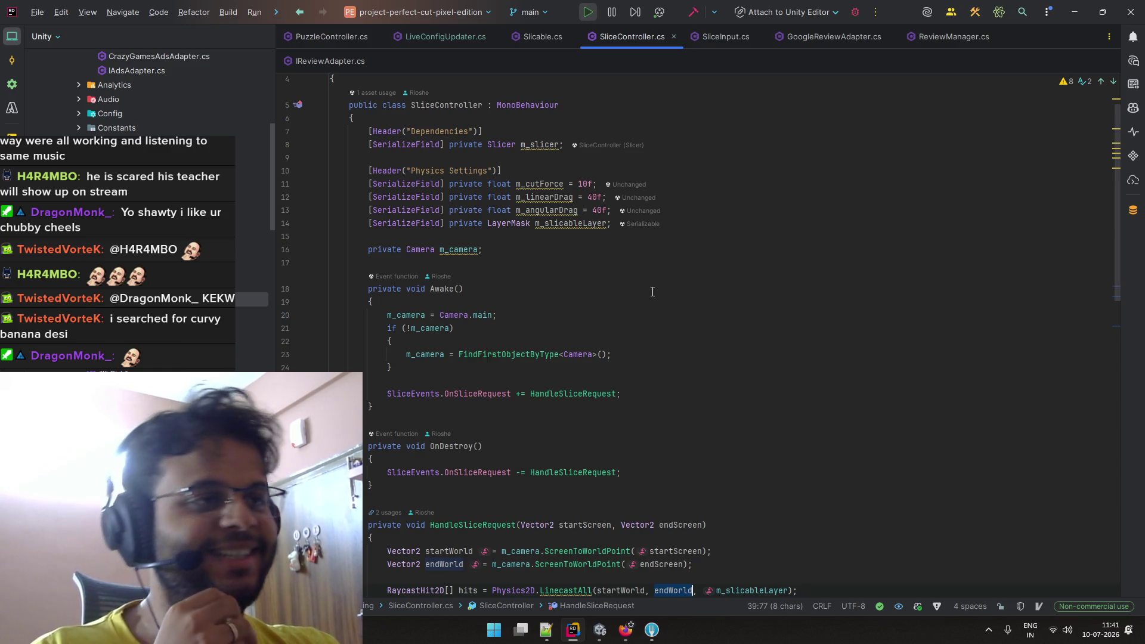
Slice Level 12's C horizontally, then cut Level 13's croissant diagonally 50.5%/49.5% for an S.
key(alt+Tab)
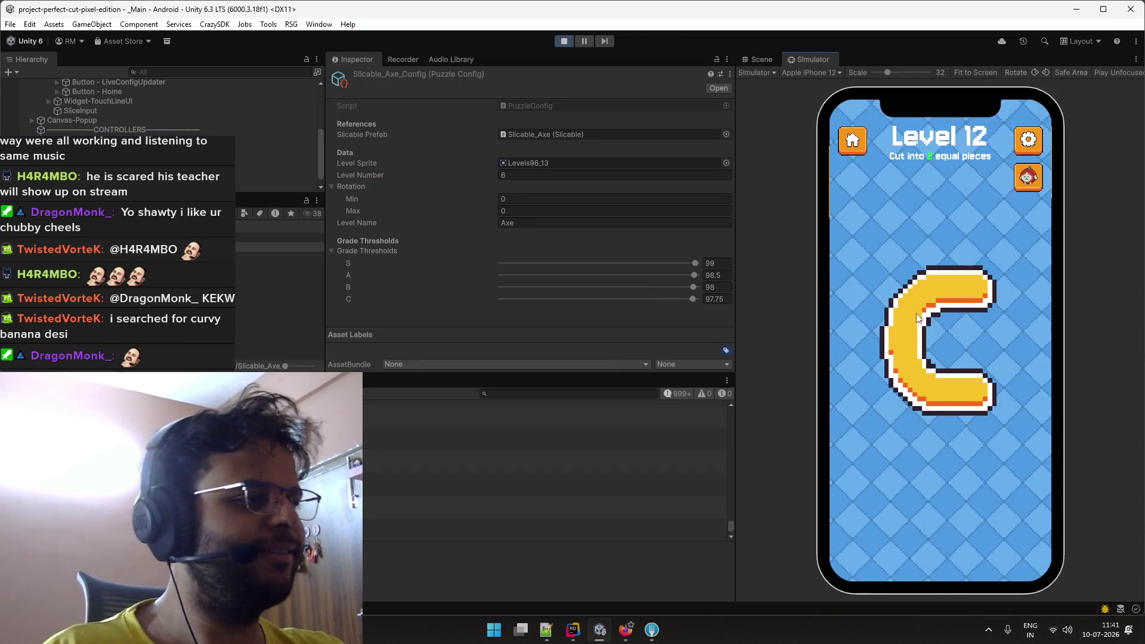
drag(844, 340, 1001, 340)
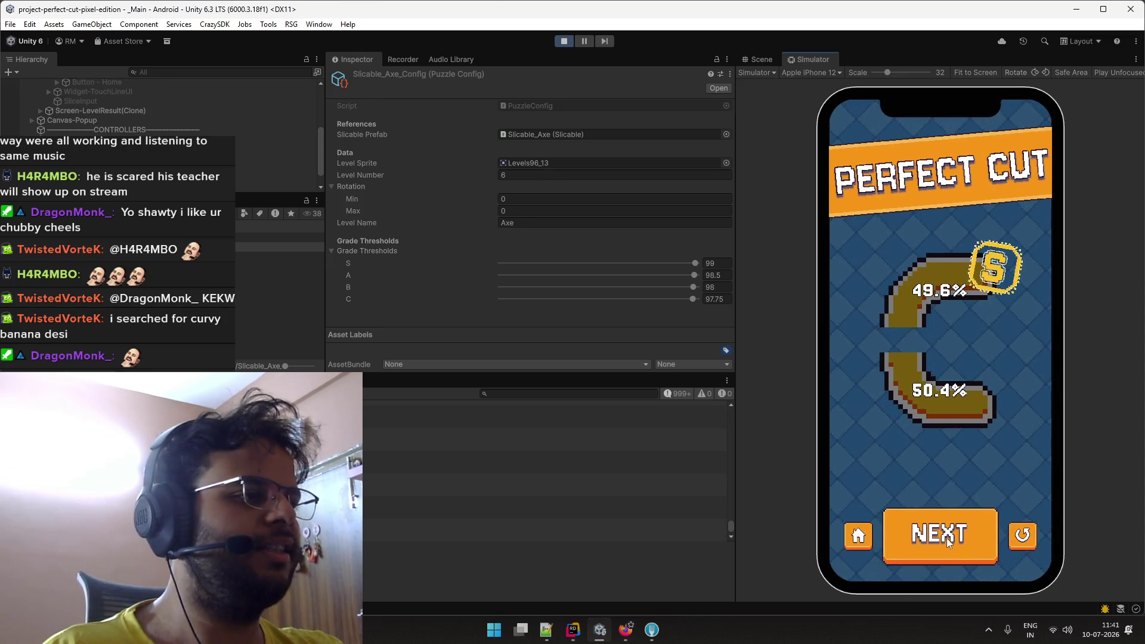
click(947, 538)
key(alt+Tab)
key(alt+Tab)
key(alt+Tab)
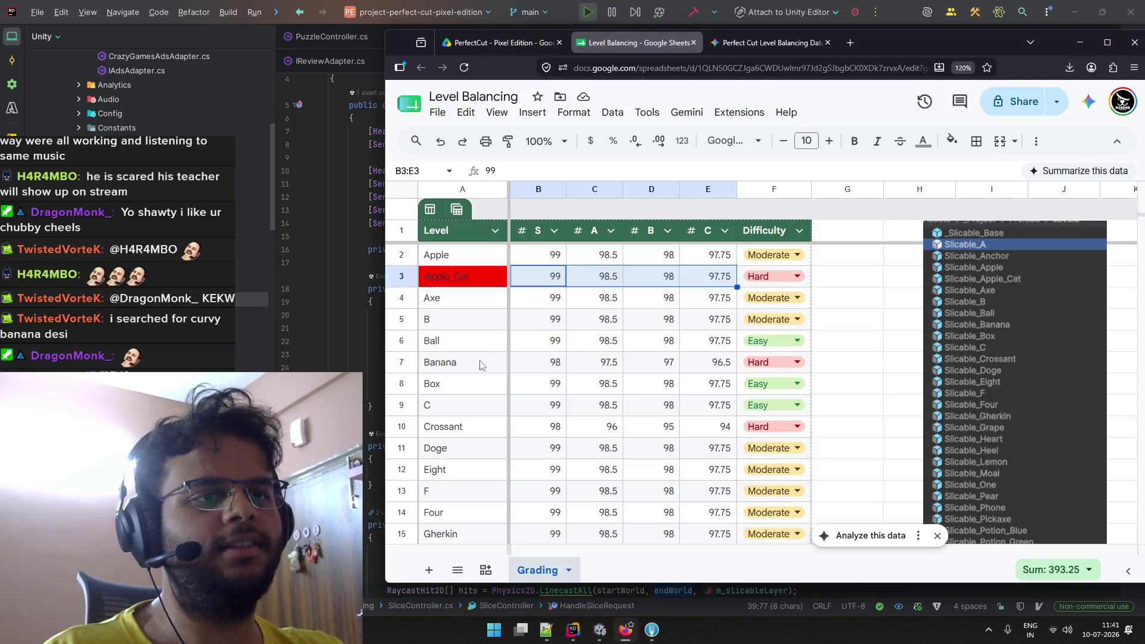
key(alt+Tab)
key(alt+Tab)
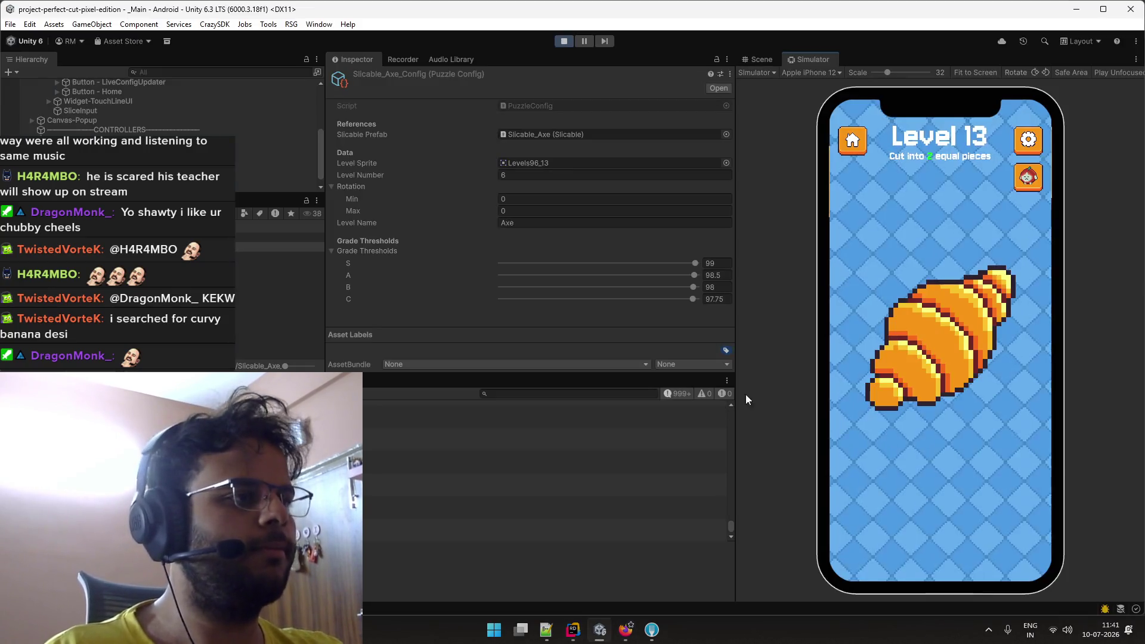
drag(853, 425, 1026, 260)
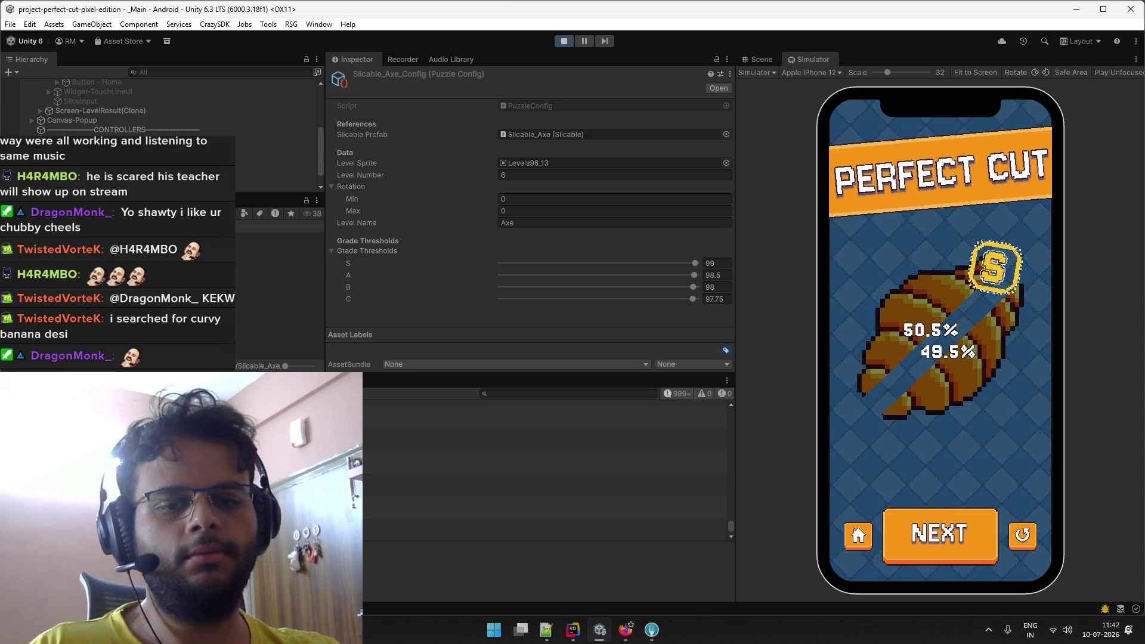
Select Slicable_Crossant_Config to view its 98/96/95/94 grade thresholds.
click(250, 247)
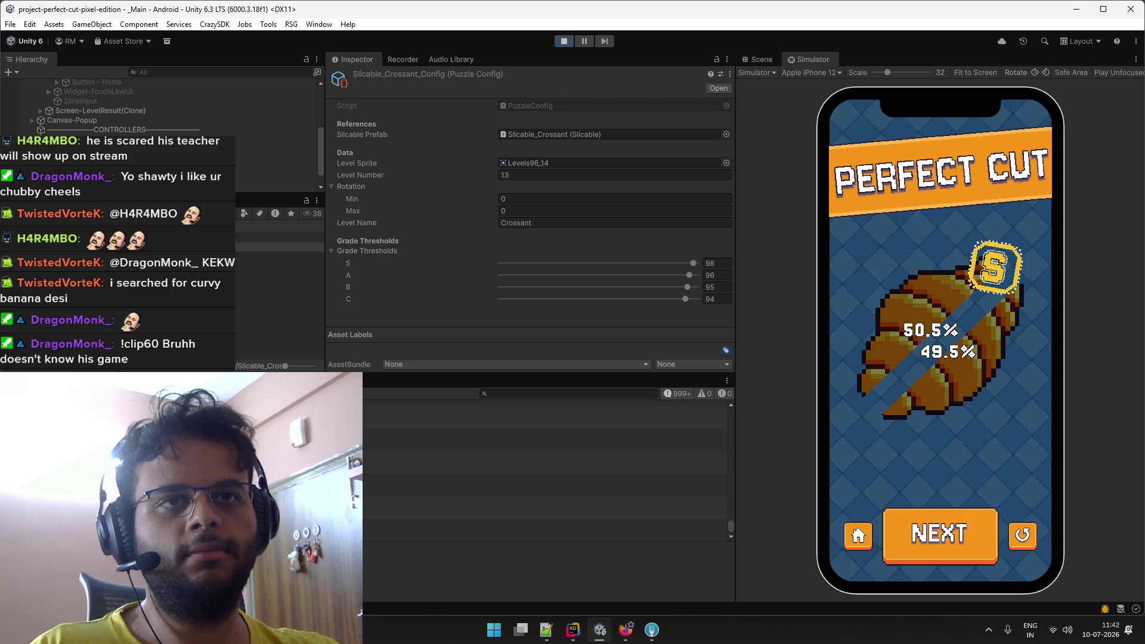
click(250, 305)
click(270, 293)
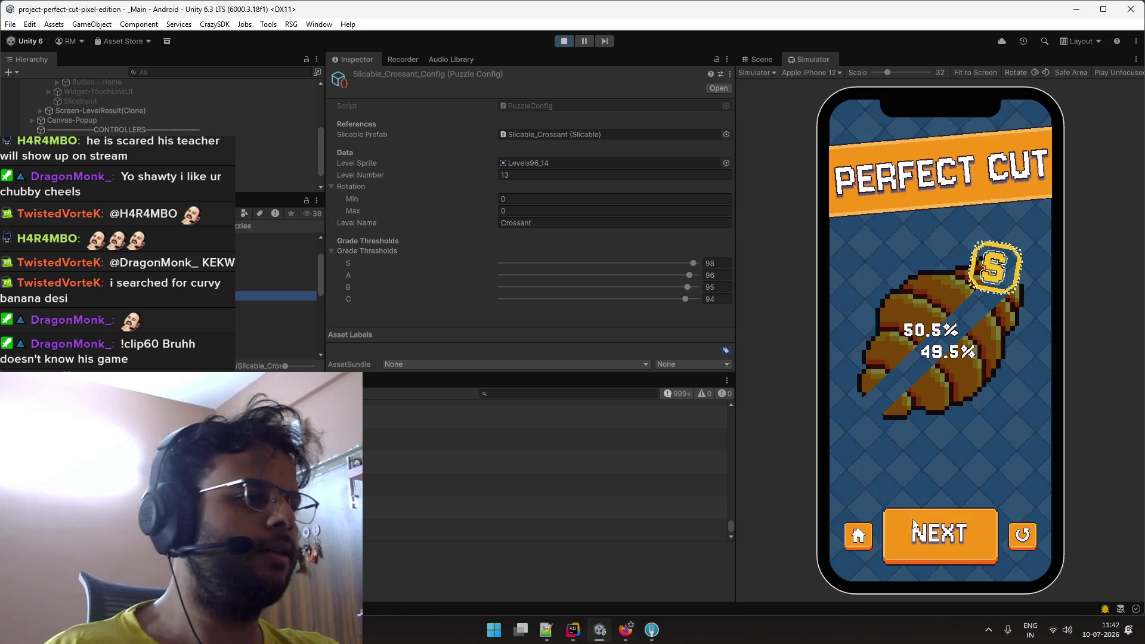
Advance the simulator to Level 14 and bring Rider's code editor forward.
click(936, 541)
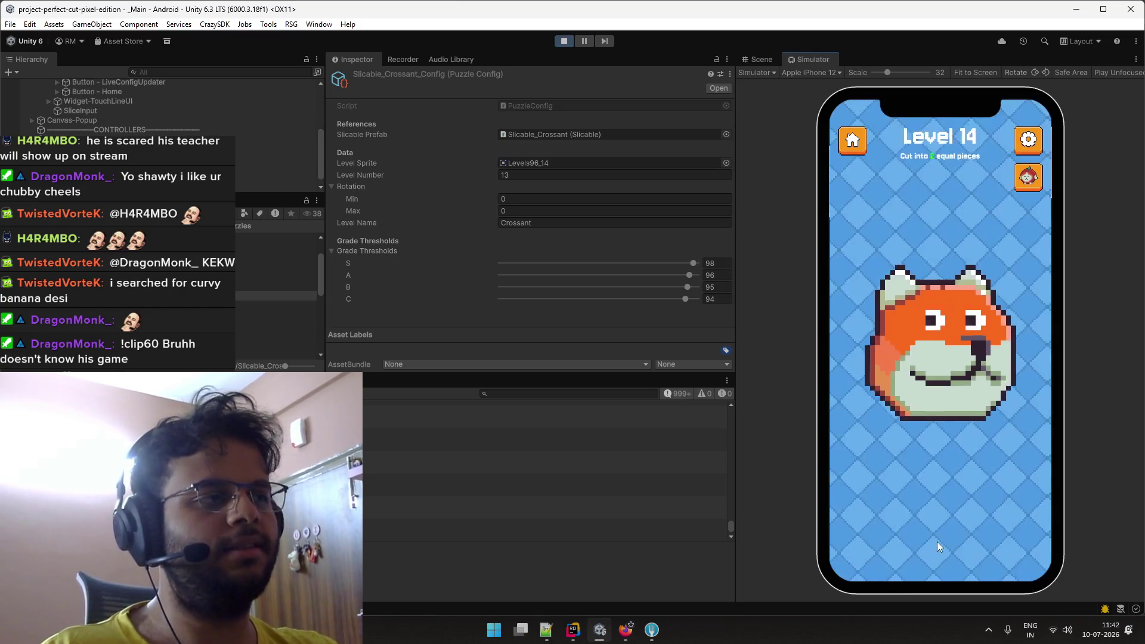
key(alt+Tab)
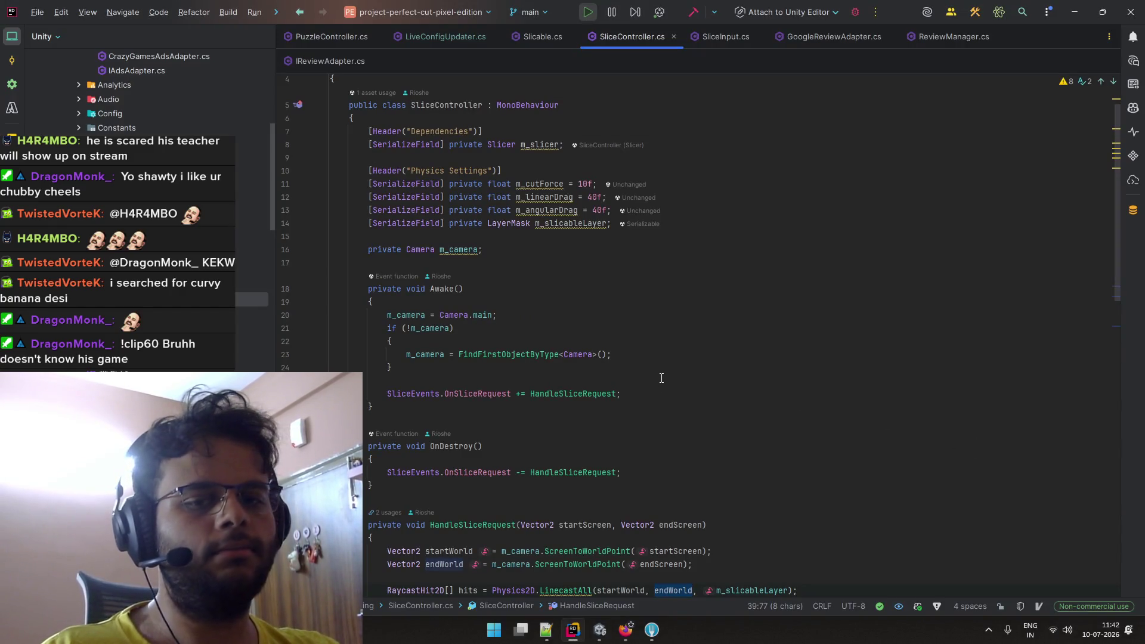
key(alt+Tab)
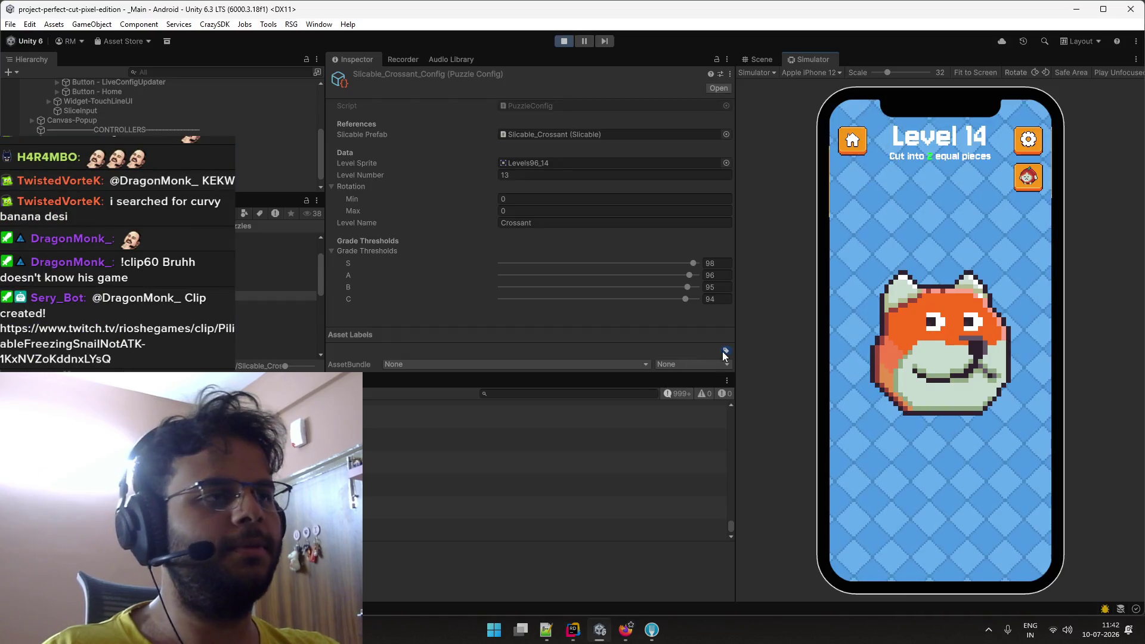
key(alt+Tab)
key(alt+Tab)
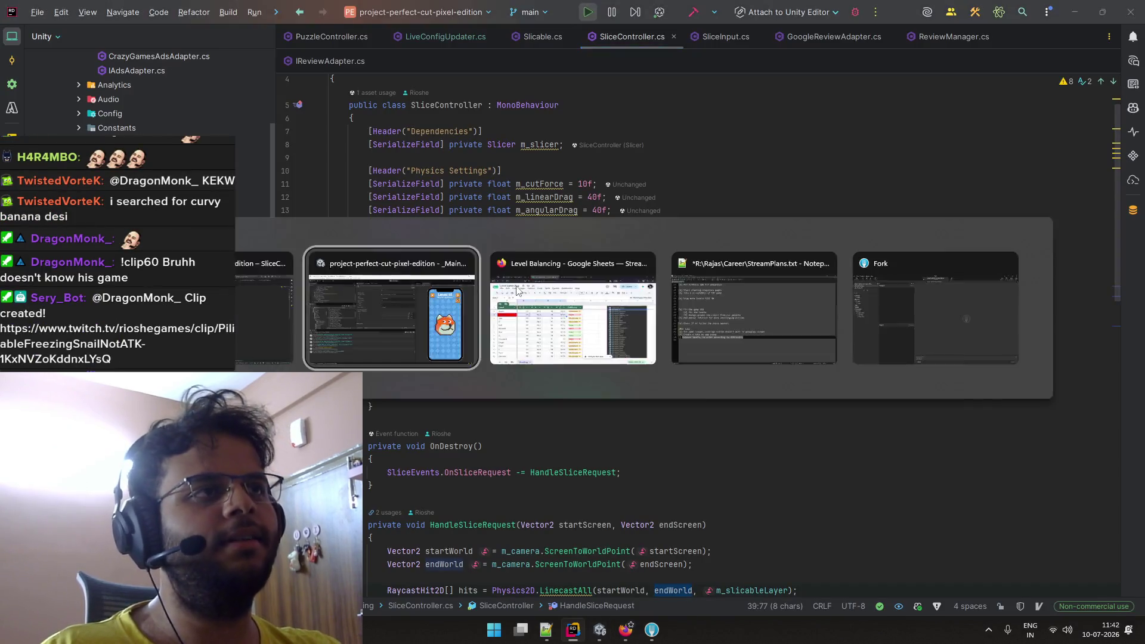
key(alt+Tab)
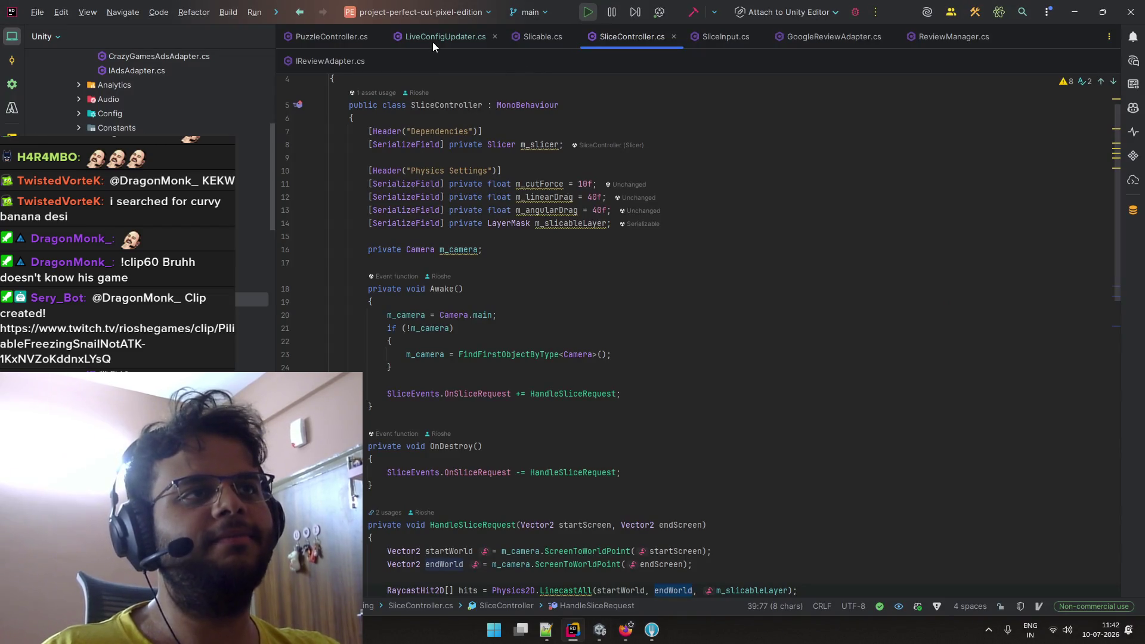
Keep only LiveConfigUpdater.cs open in Rider via Close Other Tabs, then return to Unity.
click(432, 42)
scroll(517, 153, up, 5)
scroll(517, 154, up, 15)
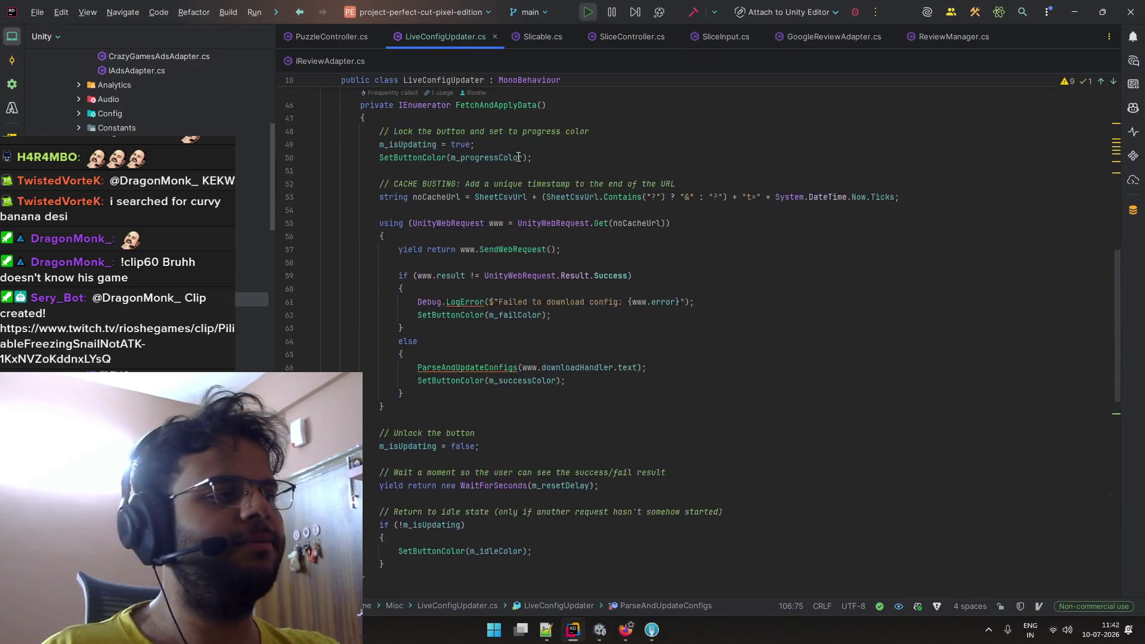
right_click(455, 39)
click(485, 59)
key(alt+Tab)
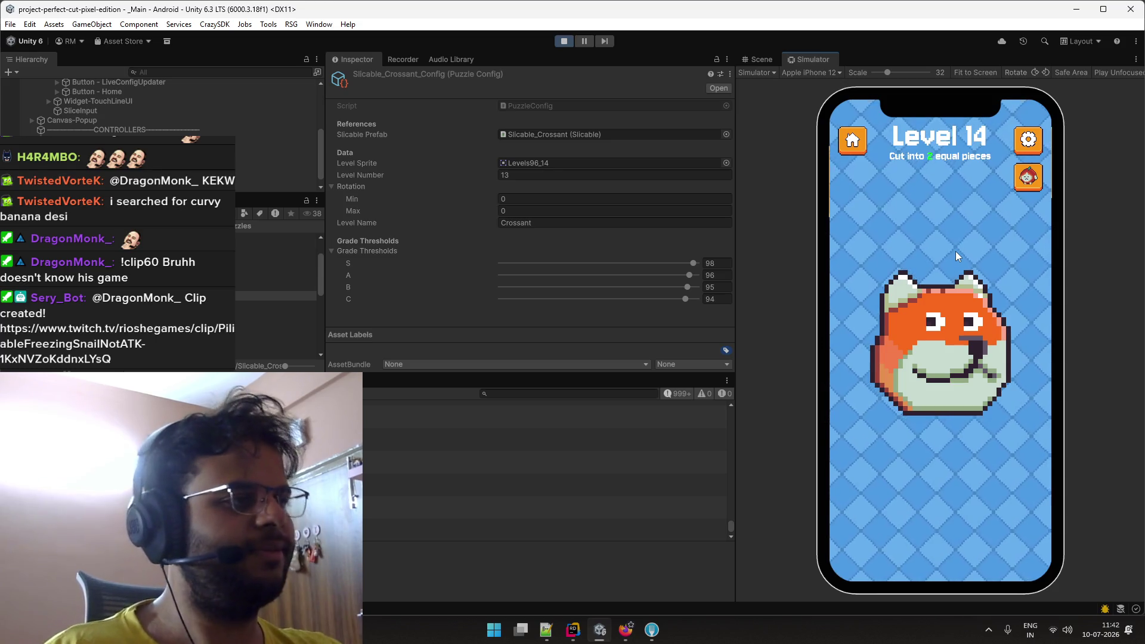
Glance at LiveConfigUpdater.cs, then select Slicable_Doge_Config to view its grade thresholds.
key(alt+Tab)
key(alt+Tab)
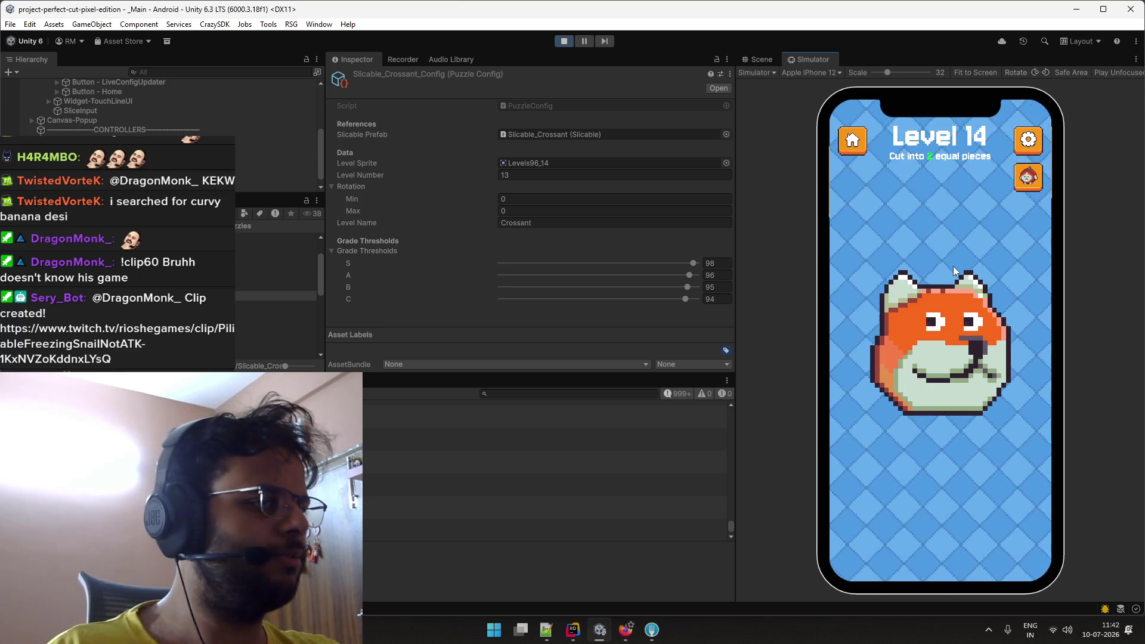
key(alt+Tab)
key(alt+Tab)
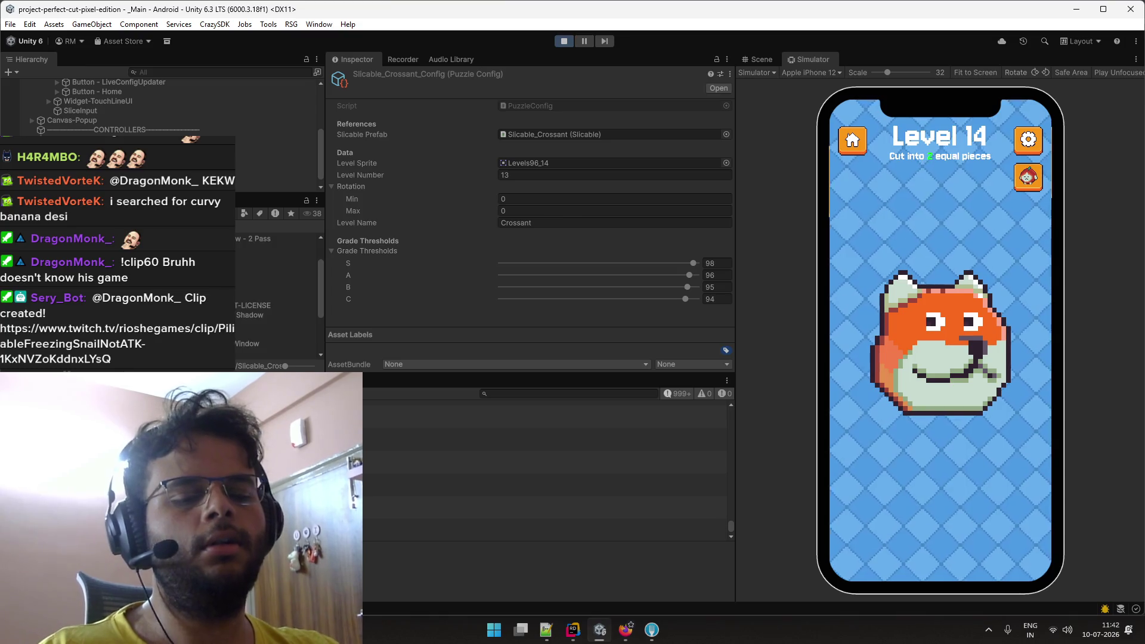
click(281, 246)
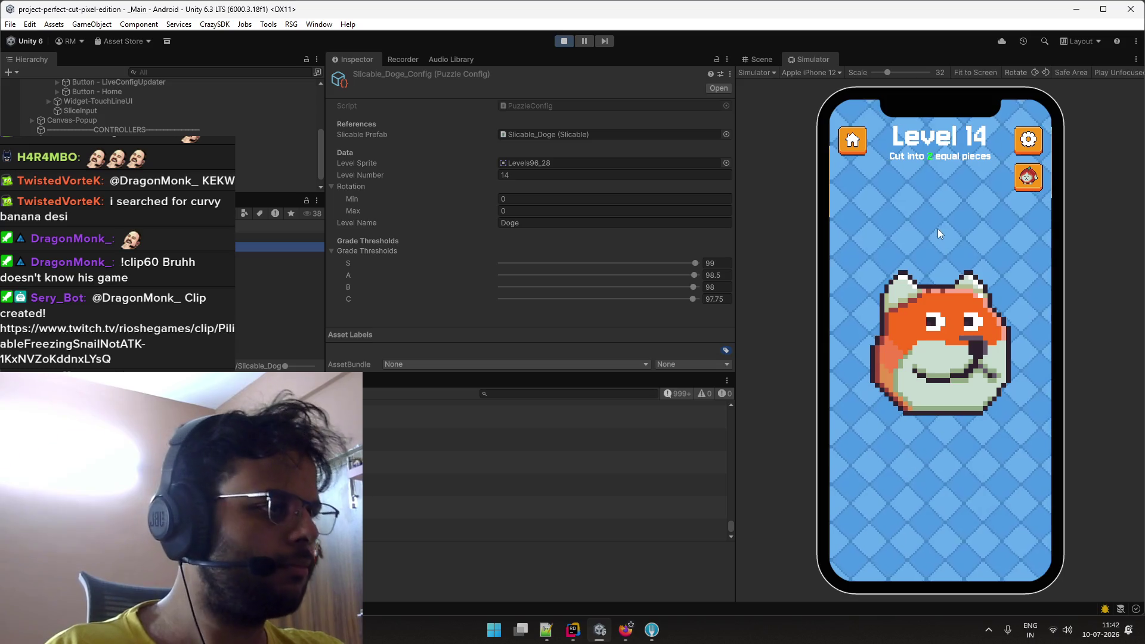
Attempt Level 14's doge with several vertical and one horizontal cut, retrying after poor grades.
drag(938, 222, 943, 475)
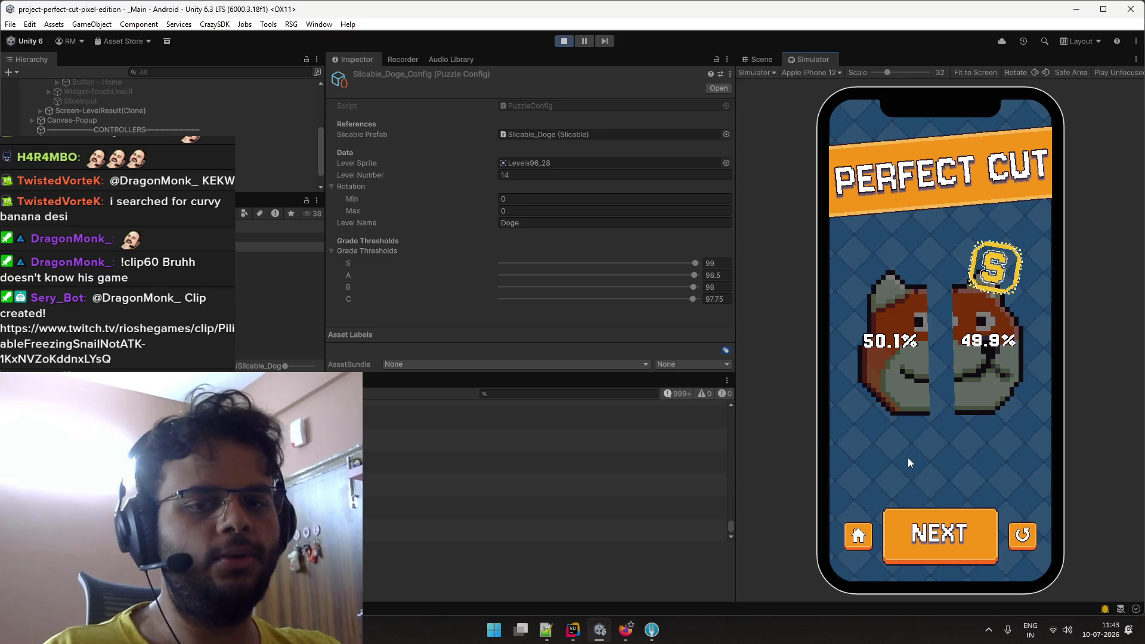
click(987, 516)
drag(941, 301, 950, 474)
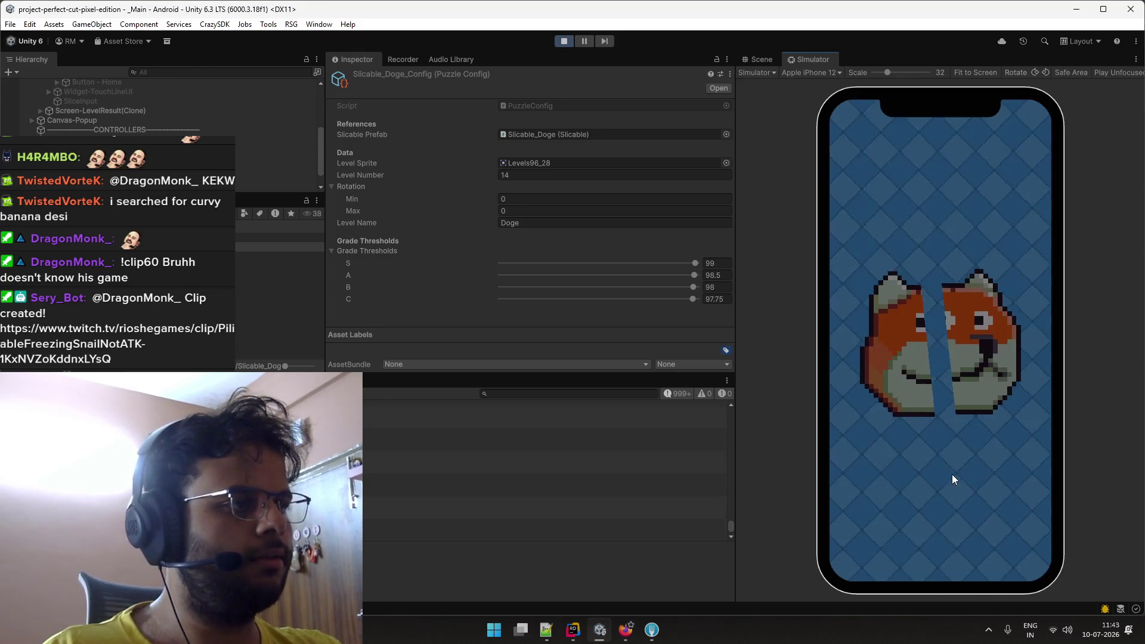
click(1014, 532)
mouse_move(947, 245)
mouse_down()
mouse_move(948, 393)
mouse_move(953, 363)
mouse_move(930, 461)
mouse_up()
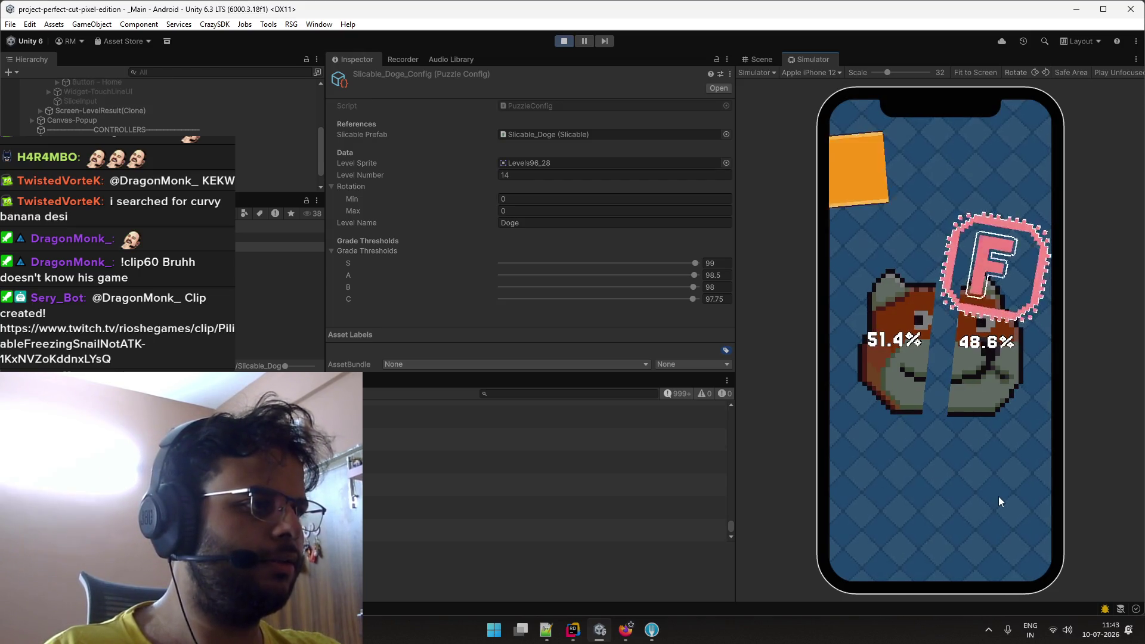
click(1017, 530)
drag(838, 368, 1030, 372)
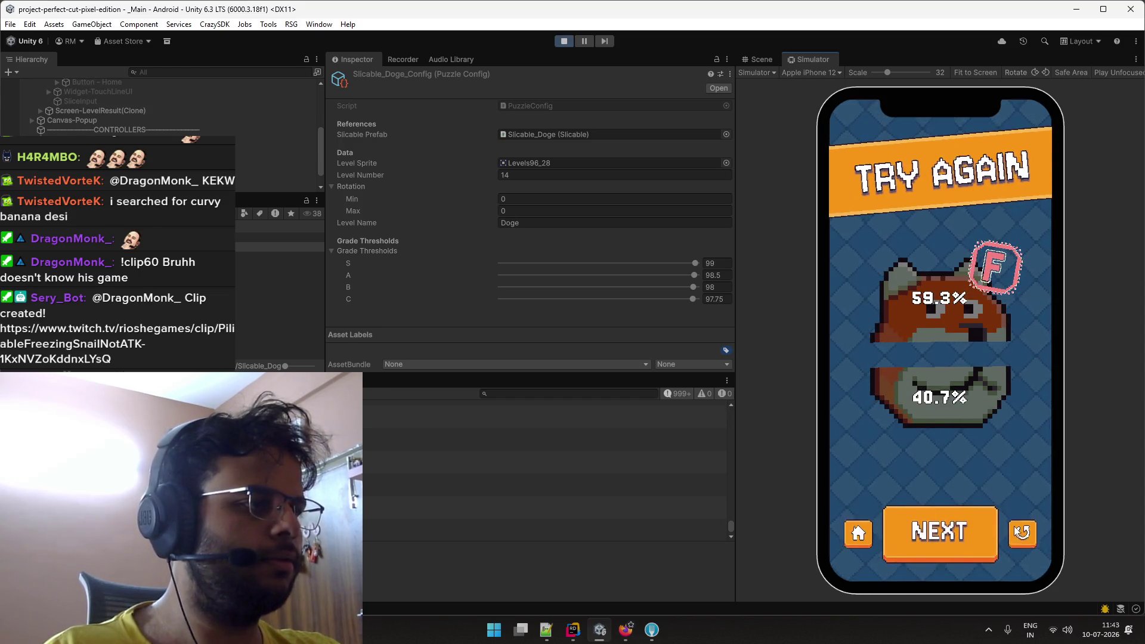
Keep re-slicing the doge vertically until a 49.8%/50.2% cut earns an S grade.
click(1022, 533)
drag(936, 243, 945, 456)
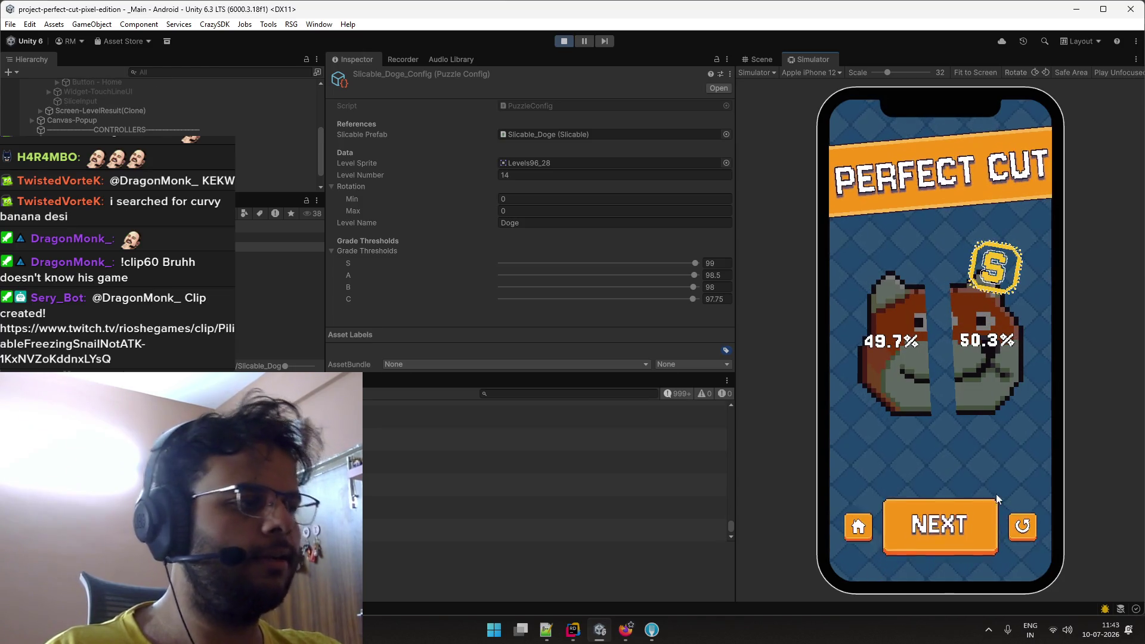
click(1021, 537)
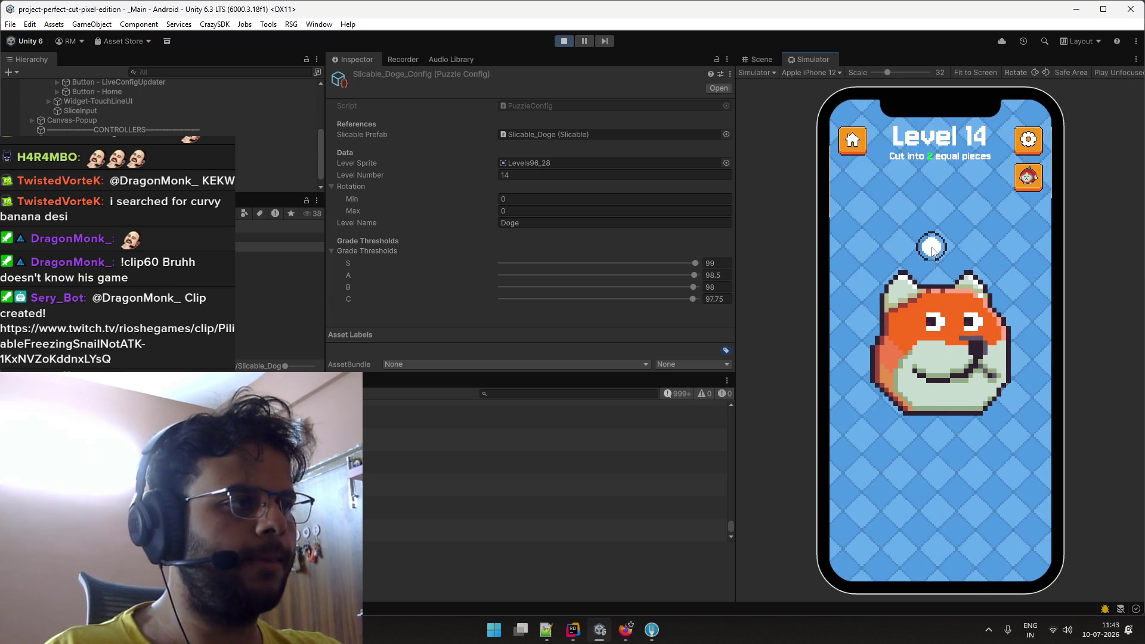
drag(931, 246, 946, 467)
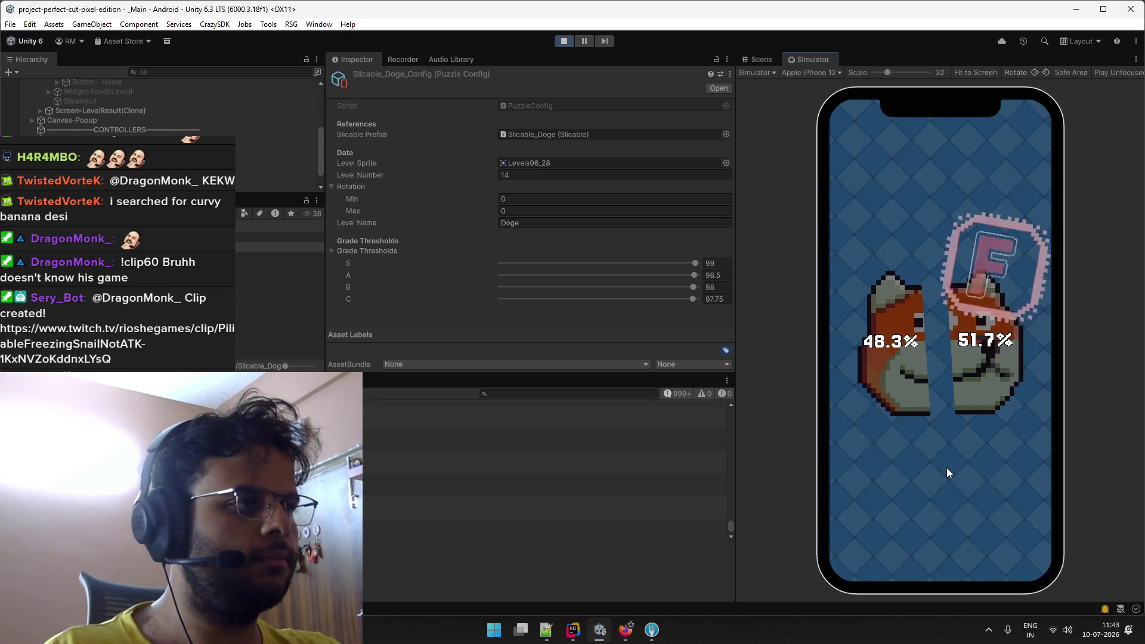
drag(936, 243, 951, 458)
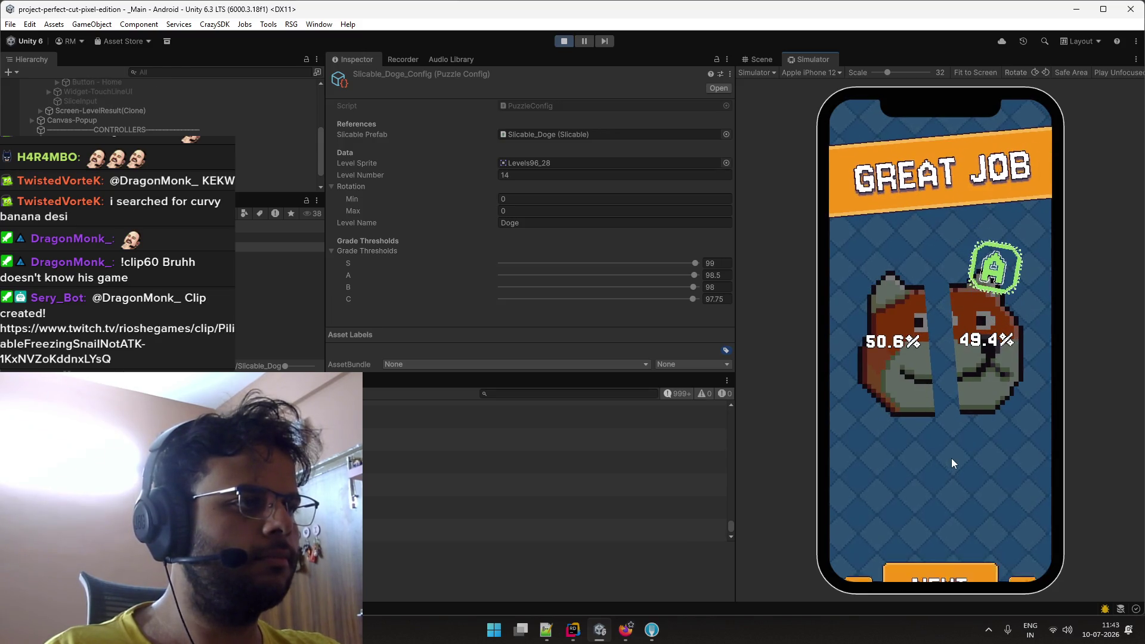
click(996, 513)
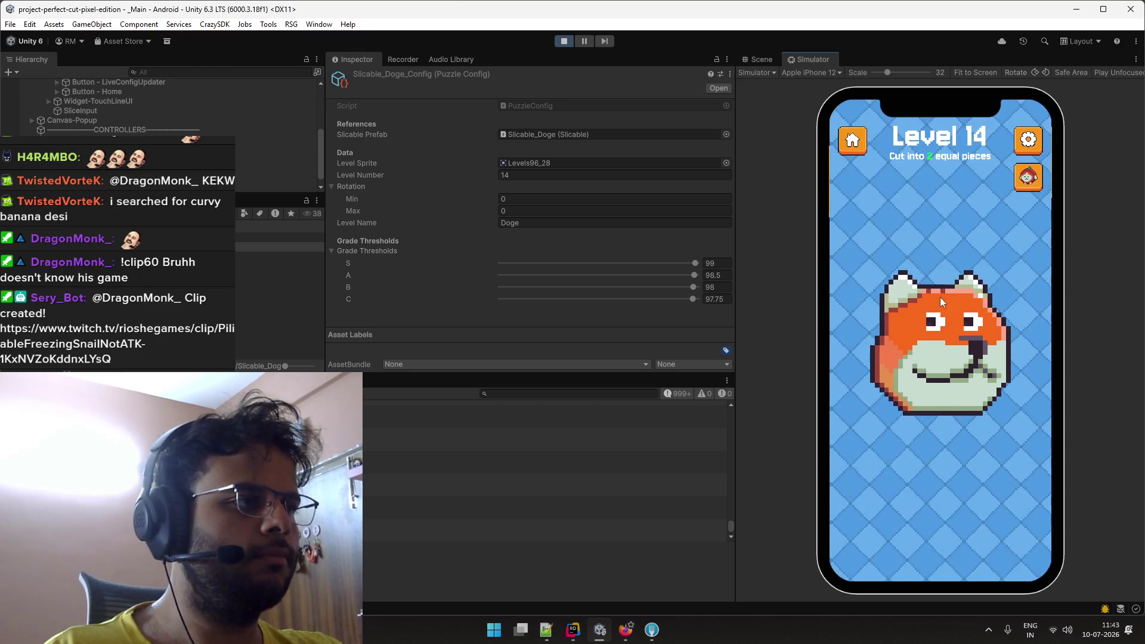
drag(936, 247, 948, 469)
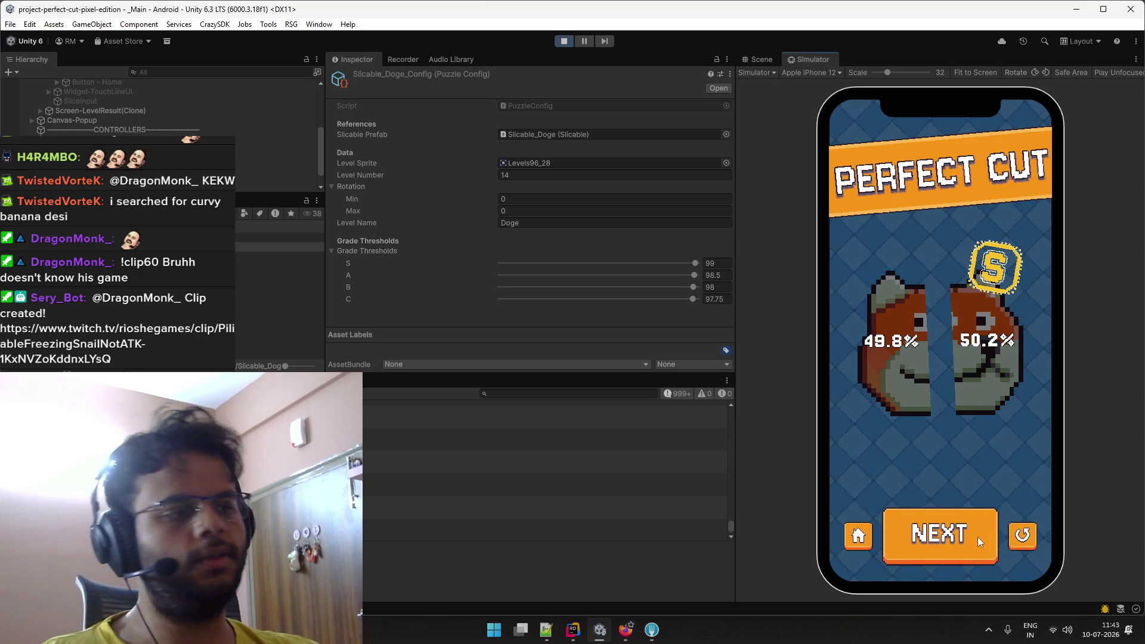
click(978, 537)
Set the Doge row's difficulty in F11 to Moderate, then return to Level 15 in Unity.
key(alt+Tab)
key(alt+Tab)
key(Tab)
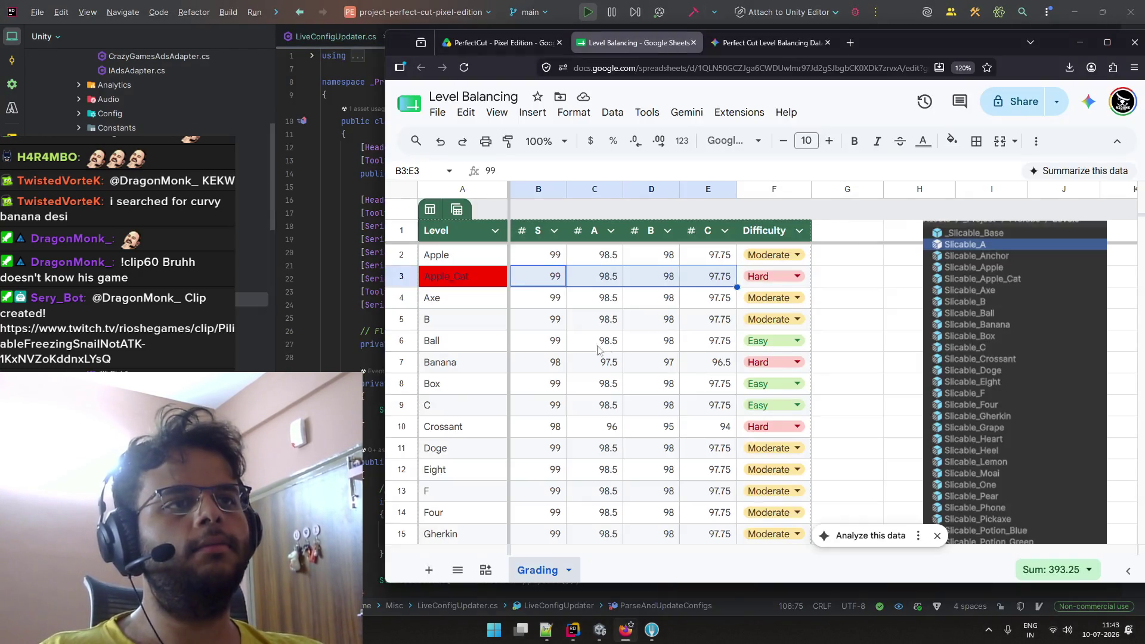
scroll(491, 335, down, 1)
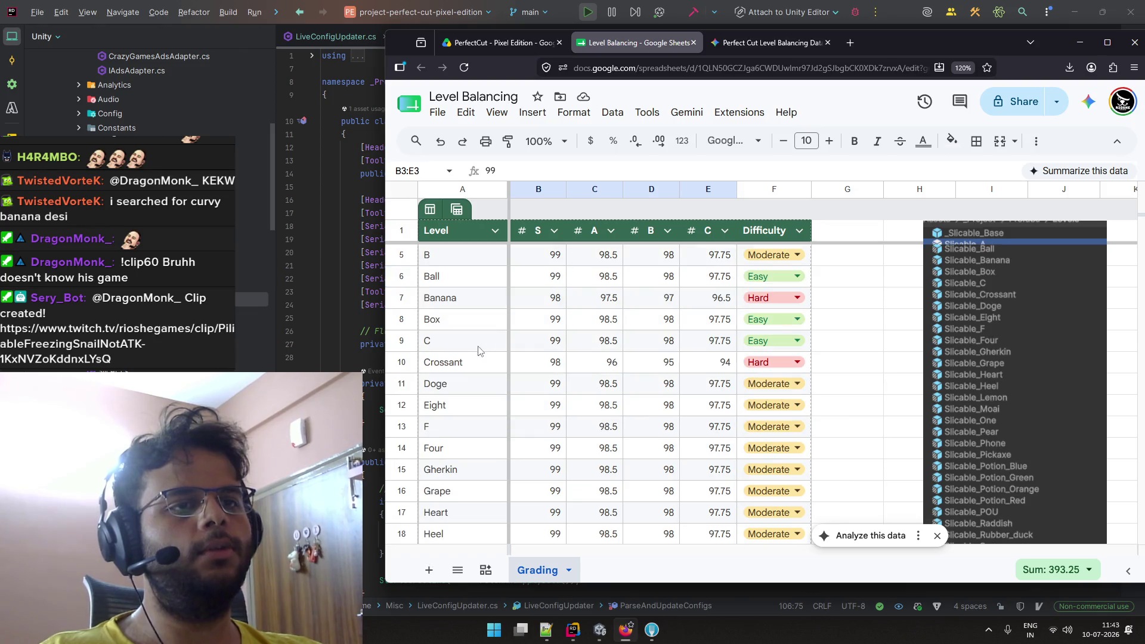
click(481, 391)
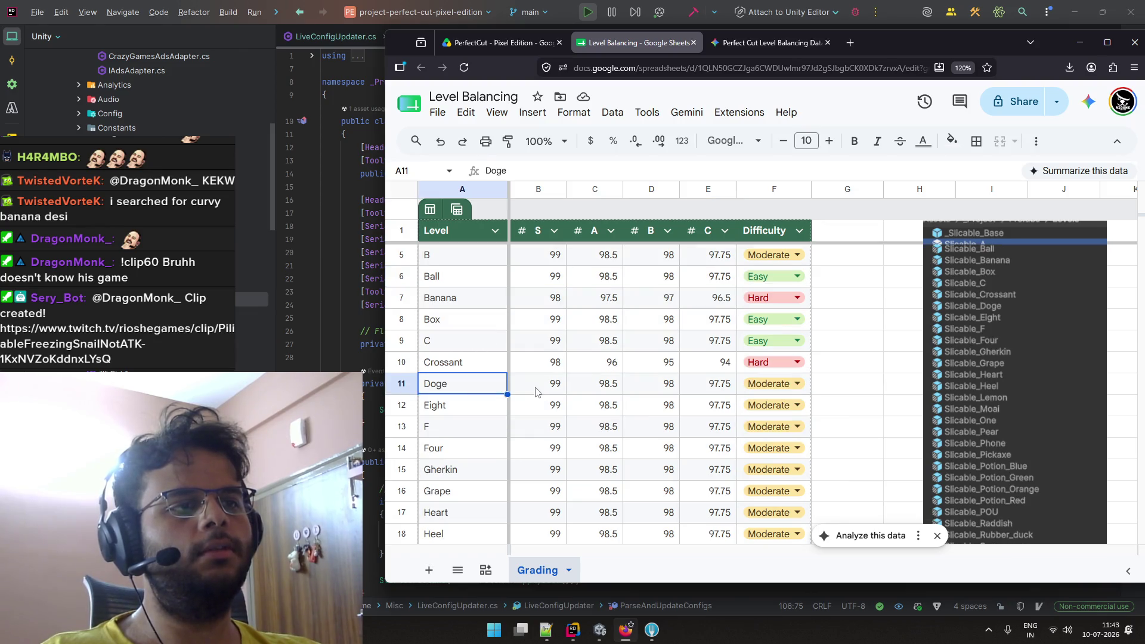
click(779, 388)
click(776, 405)
click(850, 382)
key(alt+Tab)
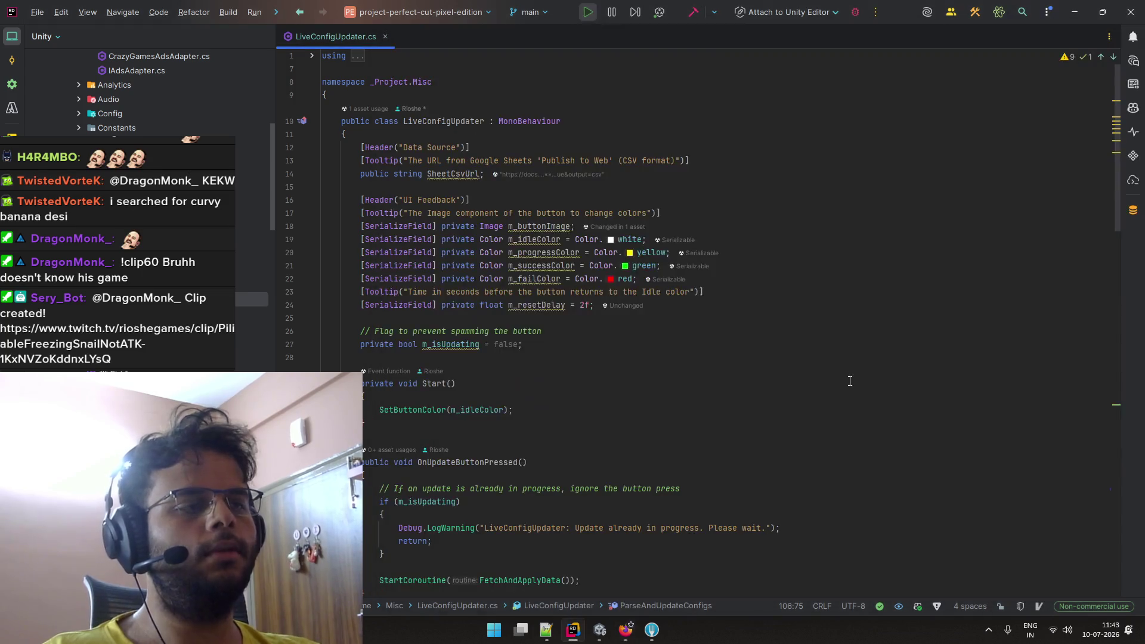
key(alt+Tab)
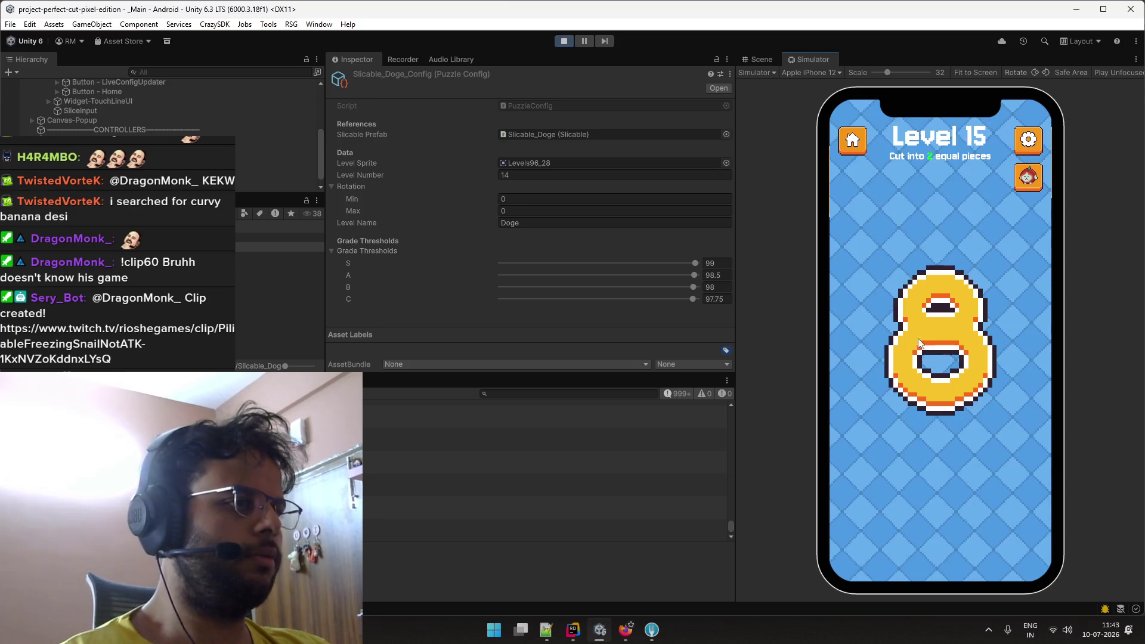
Playtest Level 15's figure-8 with horizontal and vertical slices, reaching an A grade.
drag(841, 332, 1033, 332)
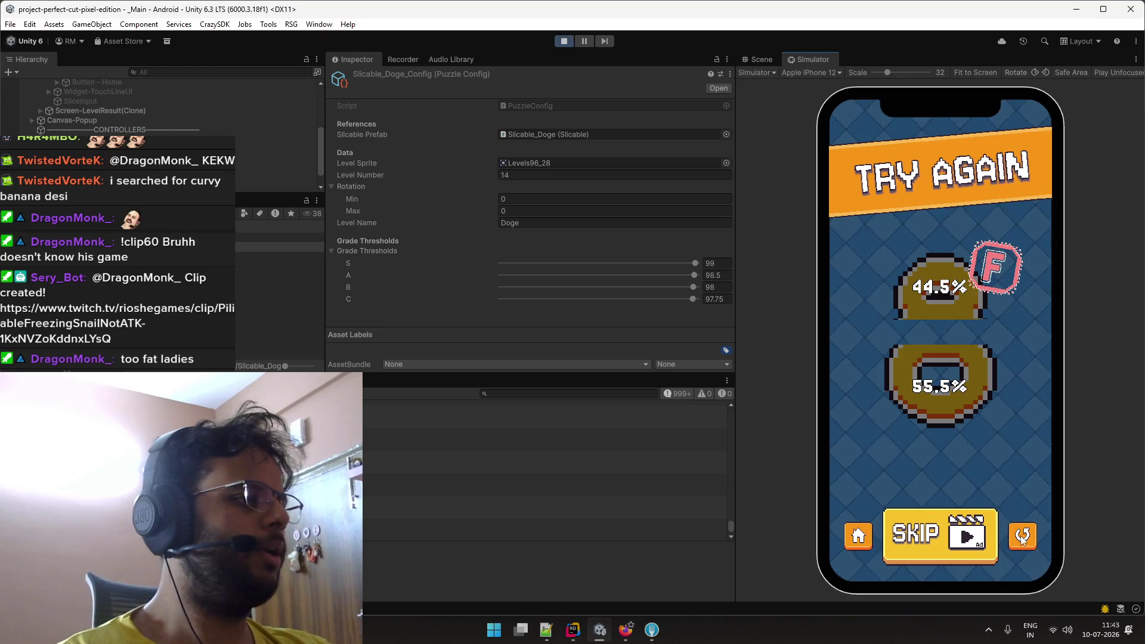
click(1021, 536)
mouse_move(940, 237)
mouse_down()
mouse_move(953, 477)
mouse_move(942, 481)
mouse_up()
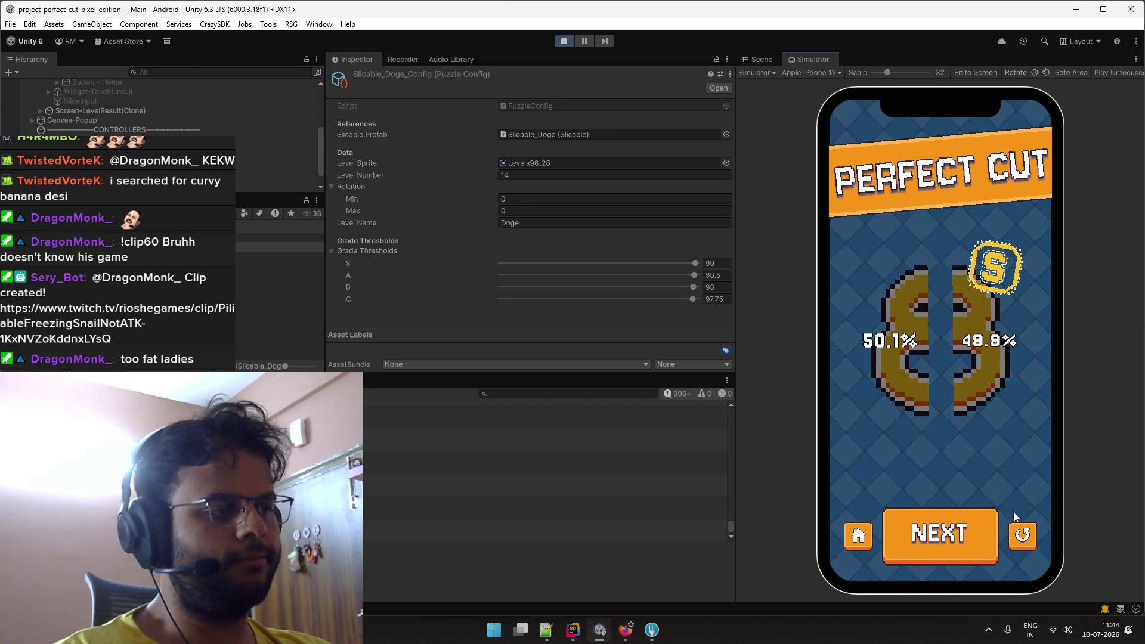
click(1018, 536)
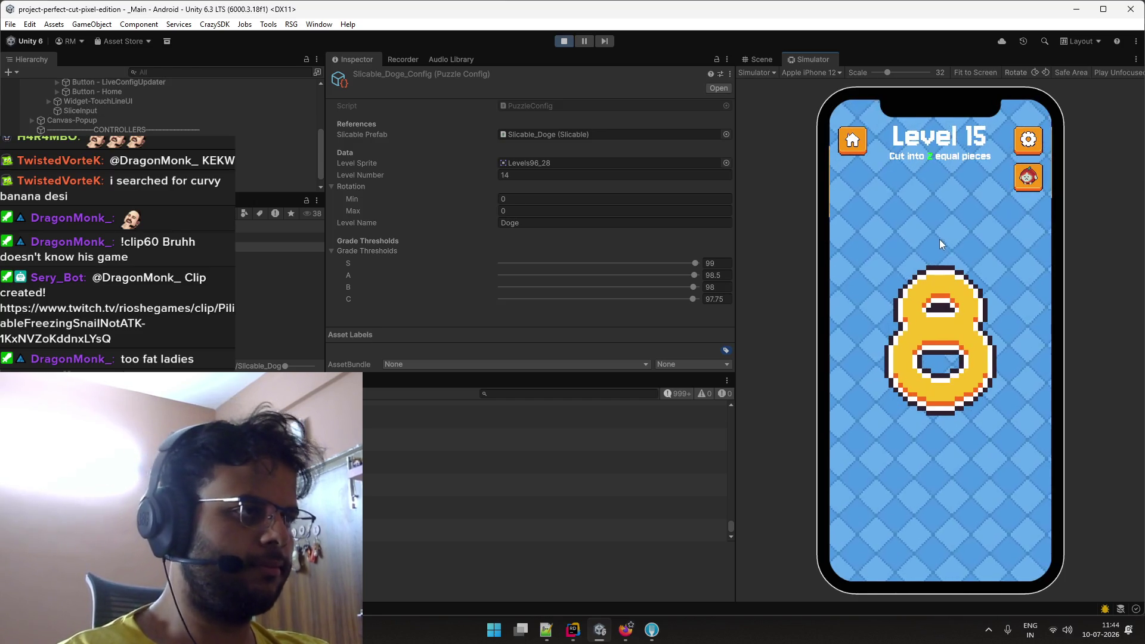
drag(941, 244, 944, 460)
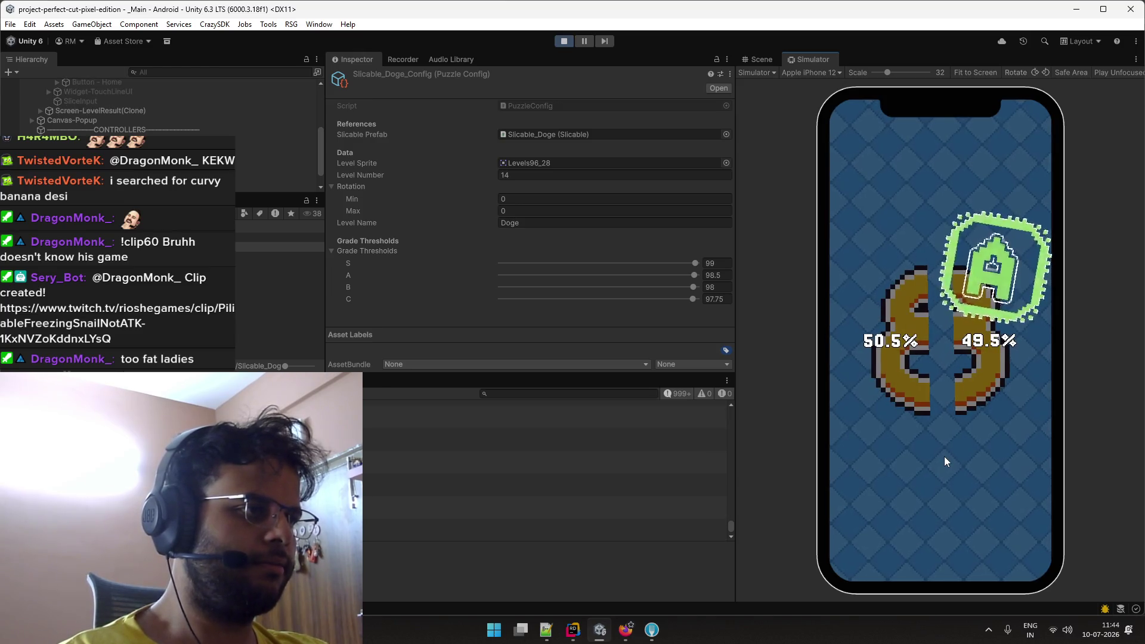
click(1021, 533)
Keep slicing the figure-8, ending on a 49.0%/51.0% B-grade cut, then switch to LiveConfigUpdater.cs.
drag(936, 224, 943, 483)
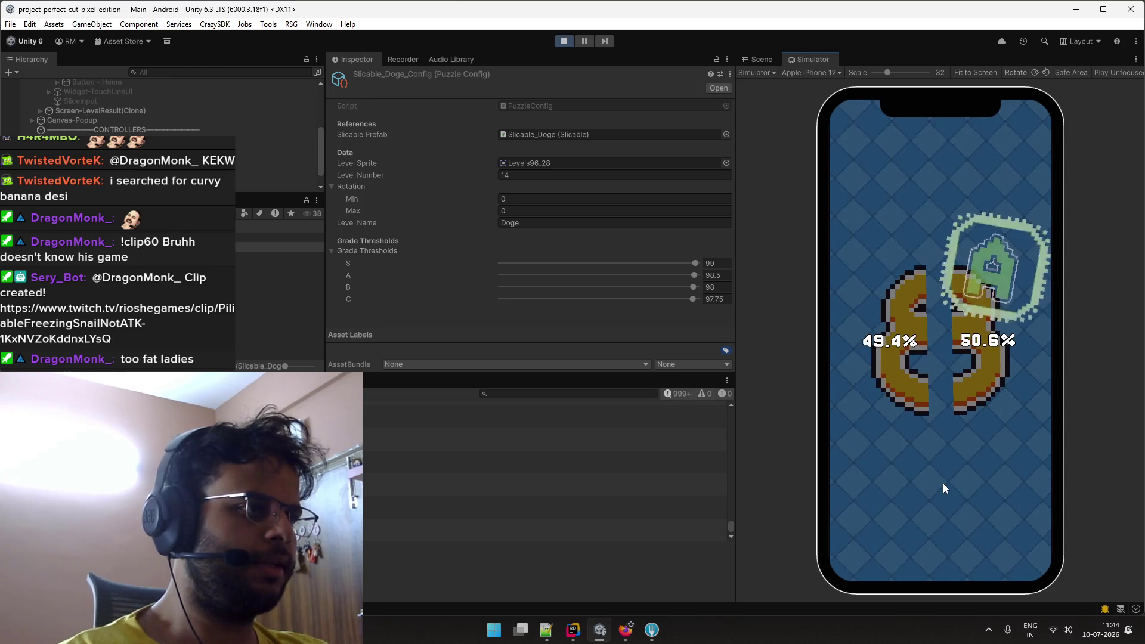
drag(941, 234, 941, 491)
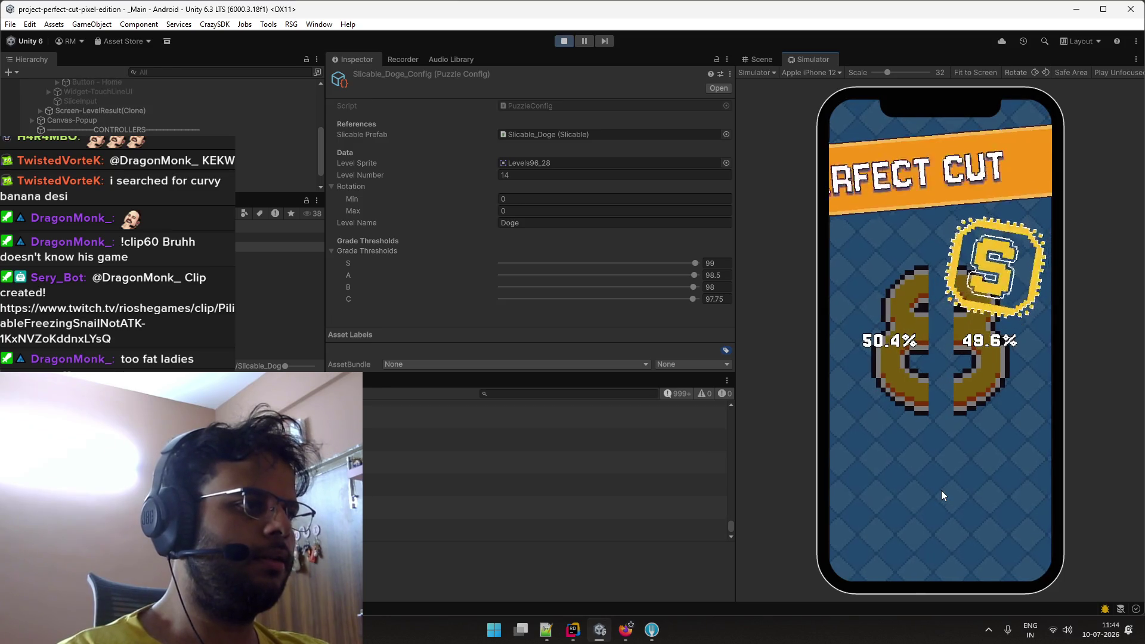
click(974, 517)
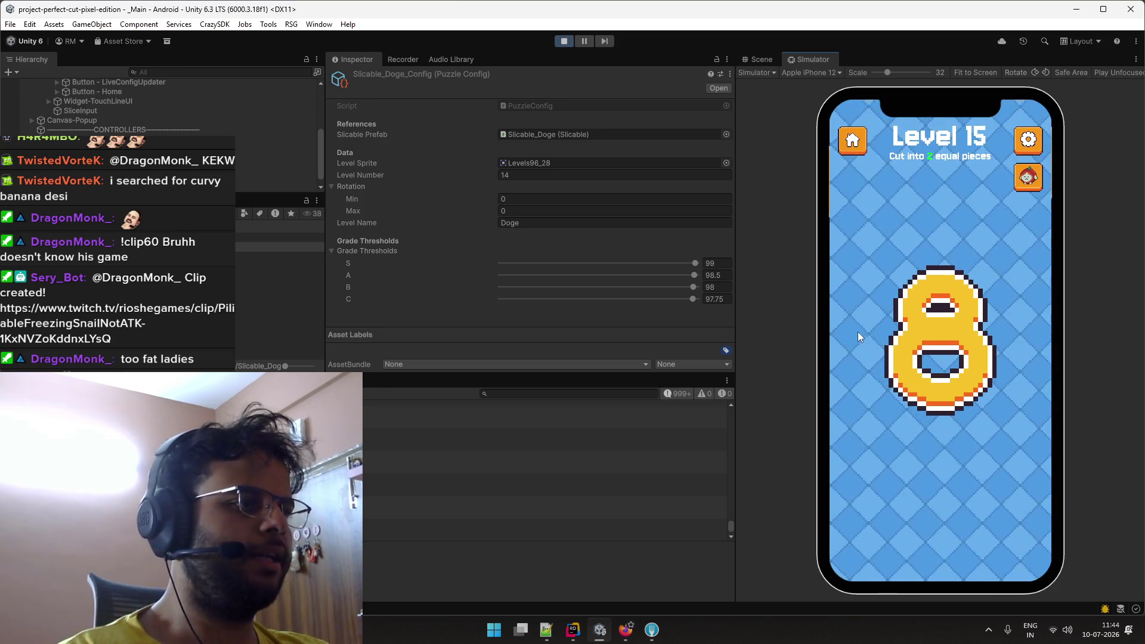
drag(859, 337, 976, 335)
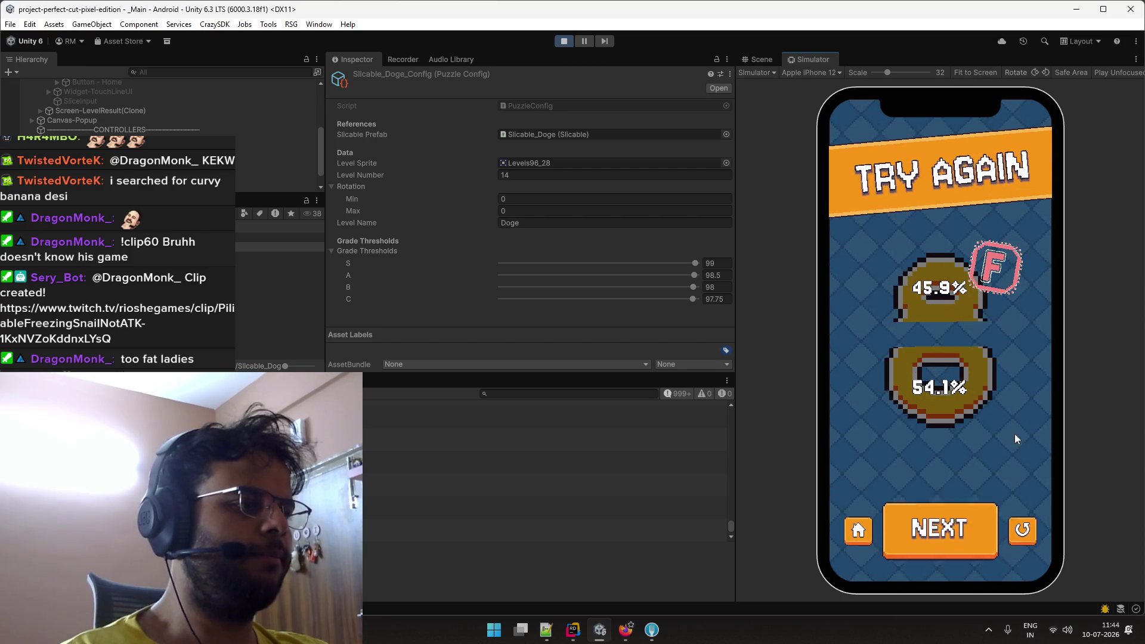
click(1023, 535)
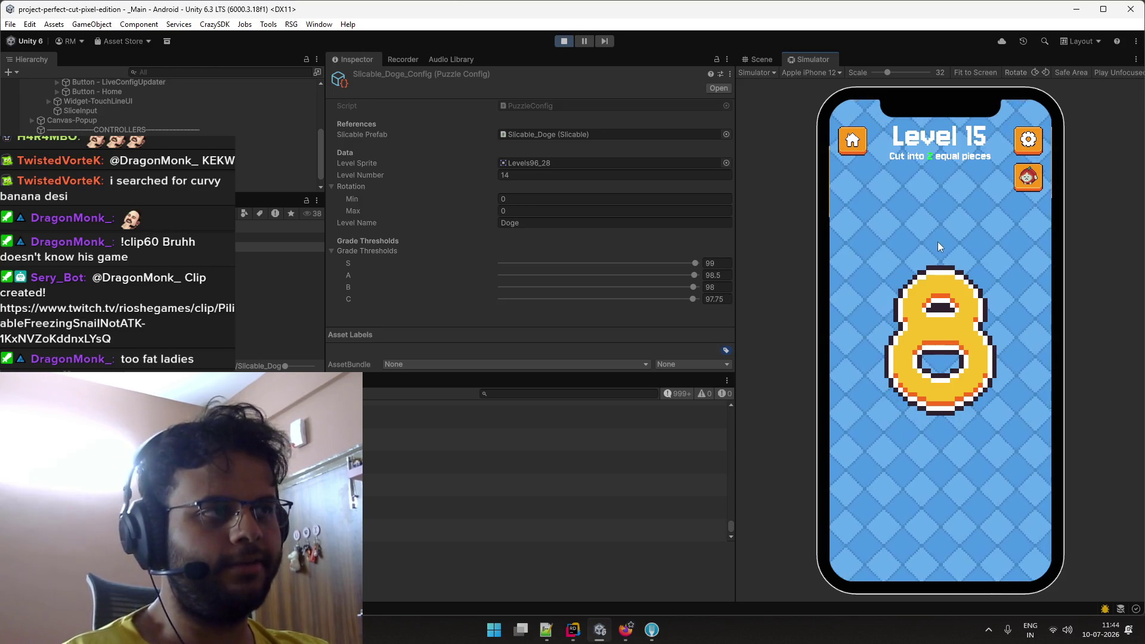
drag(943, 244, 936, 442)
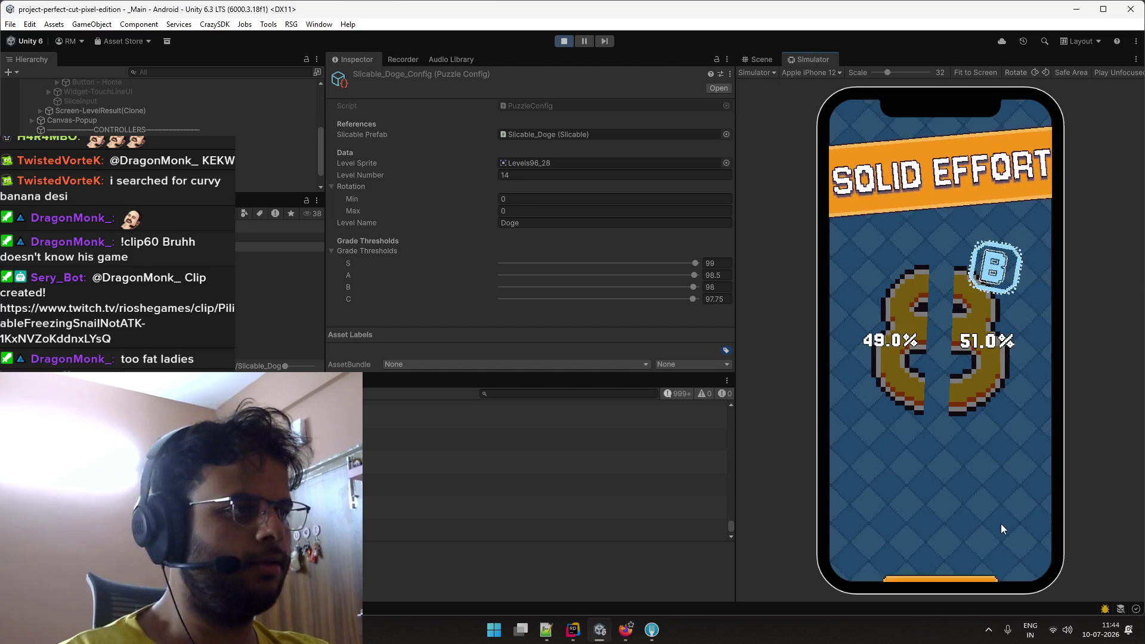
click(1021, 540)
key(alt+Tab)
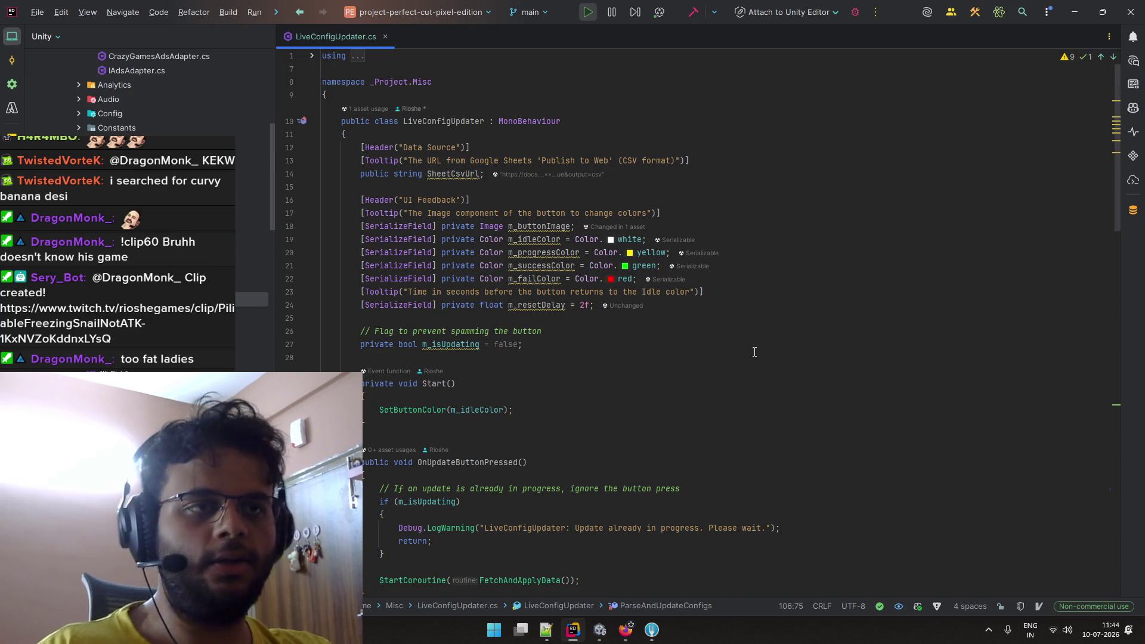
Set the Eight level's difficulty in F12 to Easy and return to the Unity game.
key(alt+Tab)
key(alt+Tab)
key(Tab)
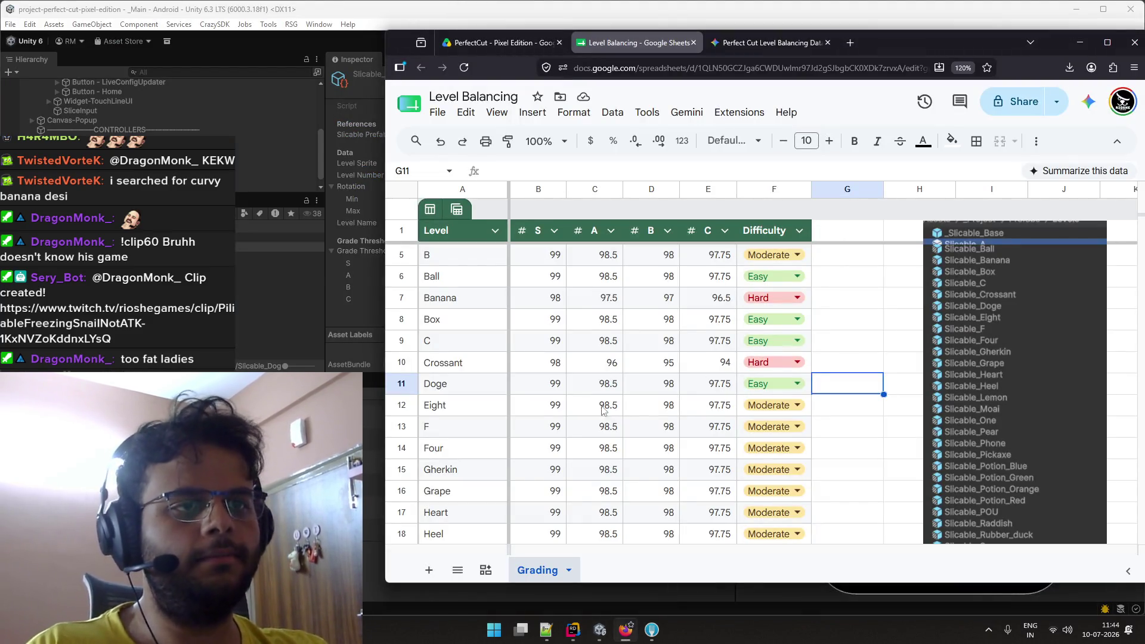
scroll(486, 422, down, 2)
scroll(482, 418, up, 2)
scroll(480, 417, down, 3)
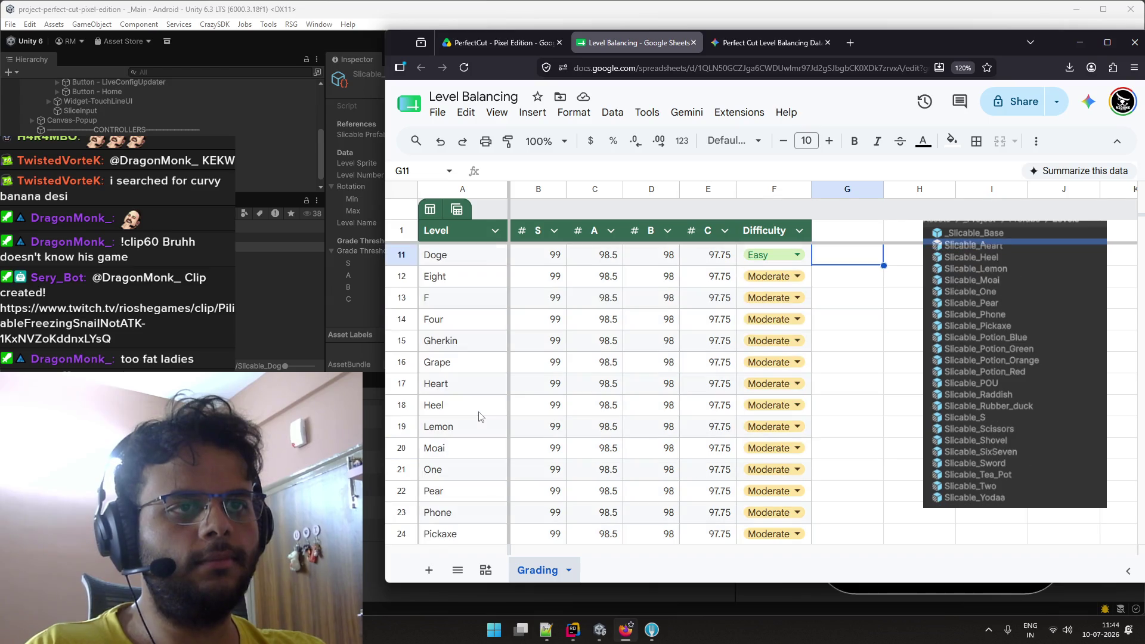
double_click(772, 276)
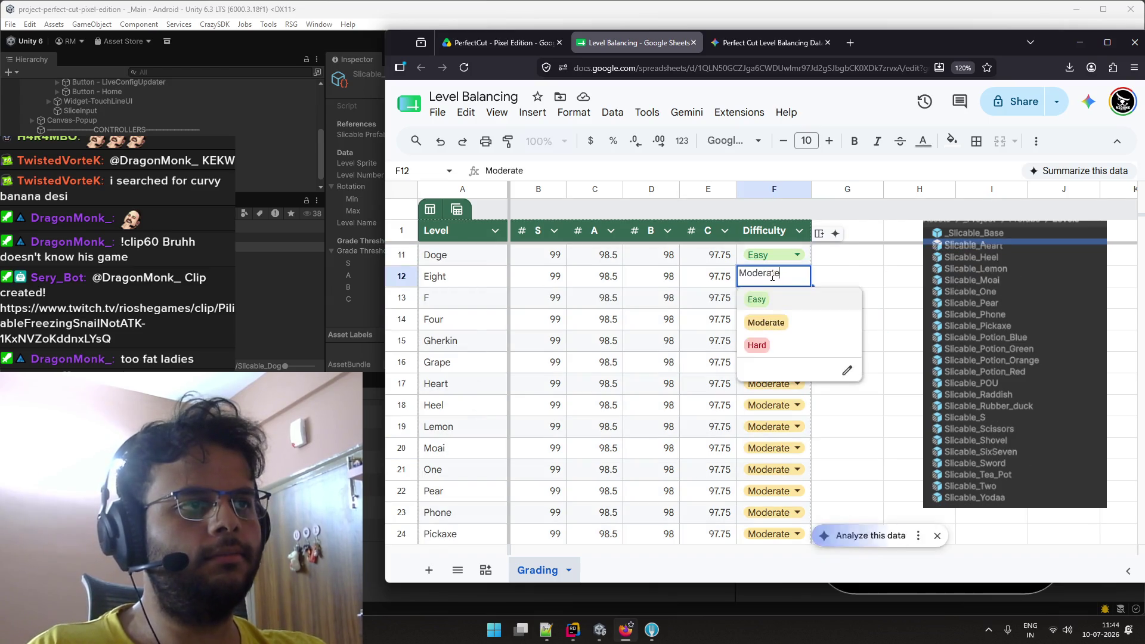
click(771, 299)
key(alt+Tab)
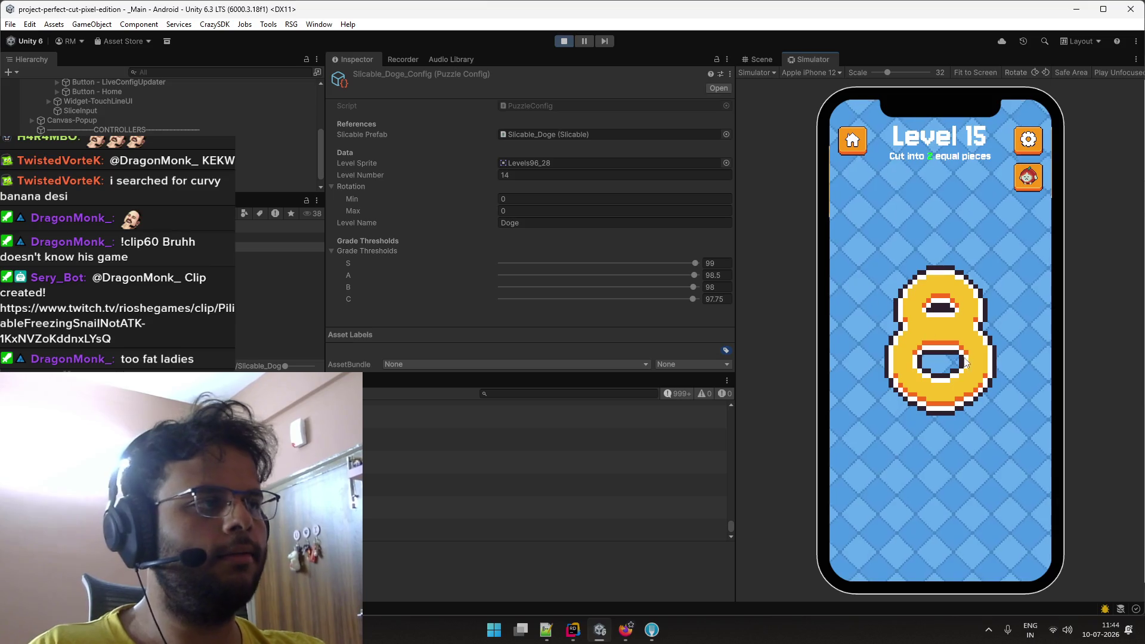
Cut the figure-8 for a B grade, advance to Level 16, and slice the F horizontally twice.
drag(939, 235, 942, 465)
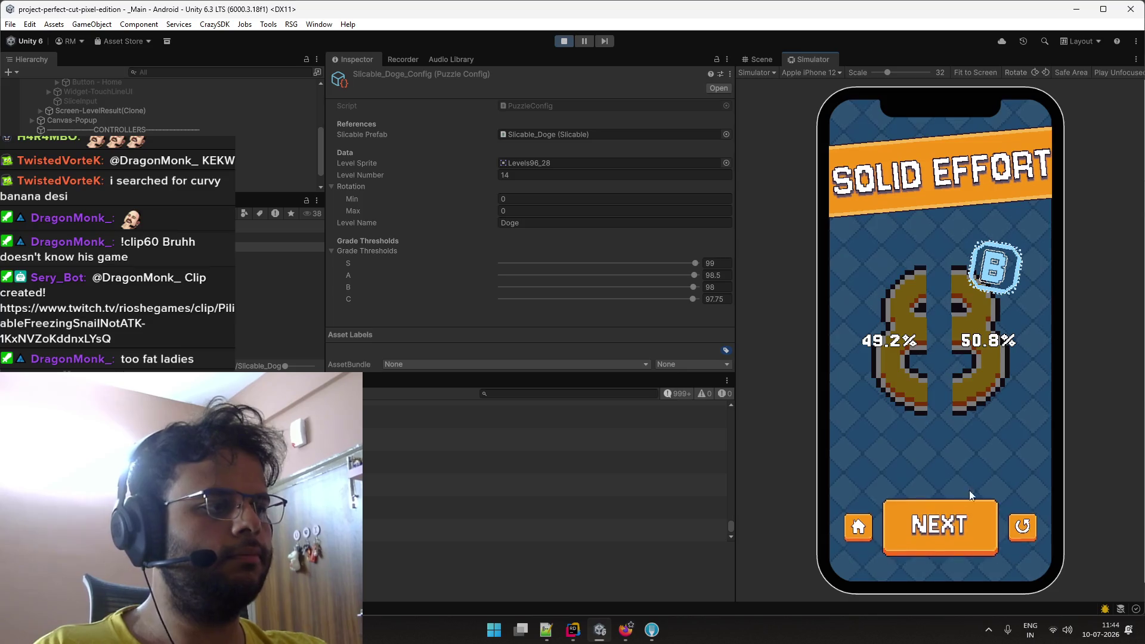
click(888, 504)
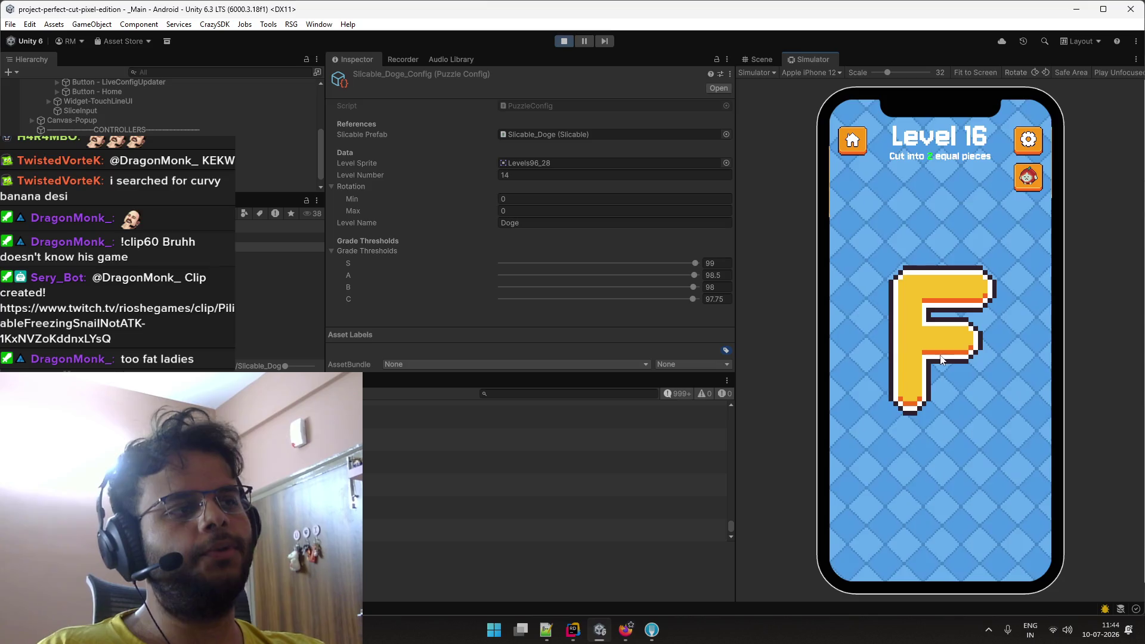
drag(879, 336, 1023, 335)
click(1021, 522)
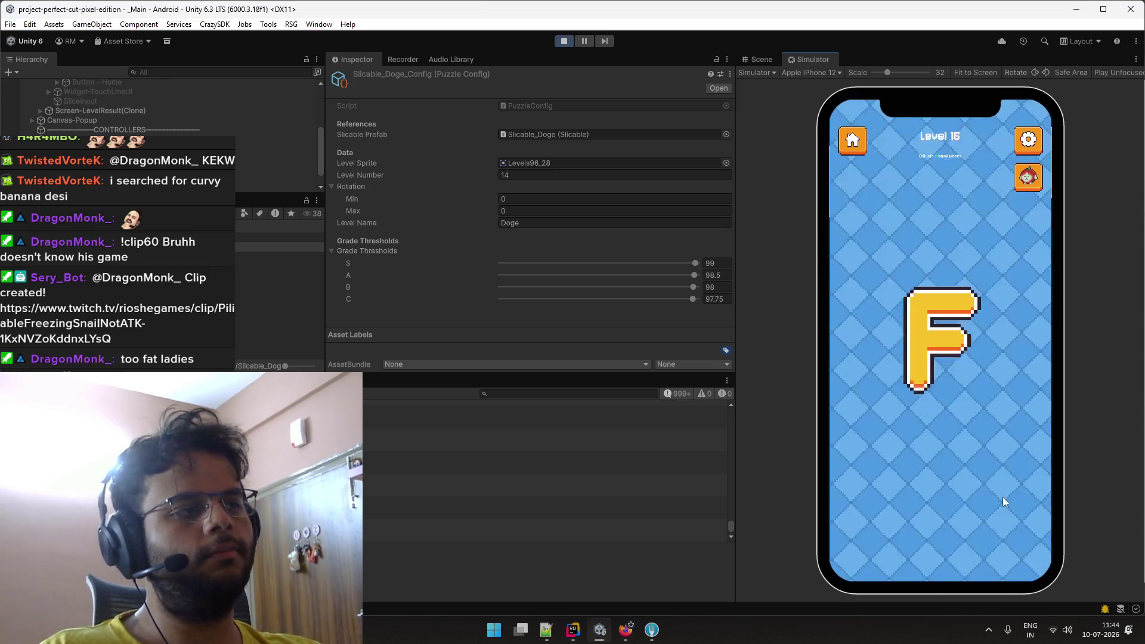
drag(864, 325, 1008, 331)
click(1021, 526)
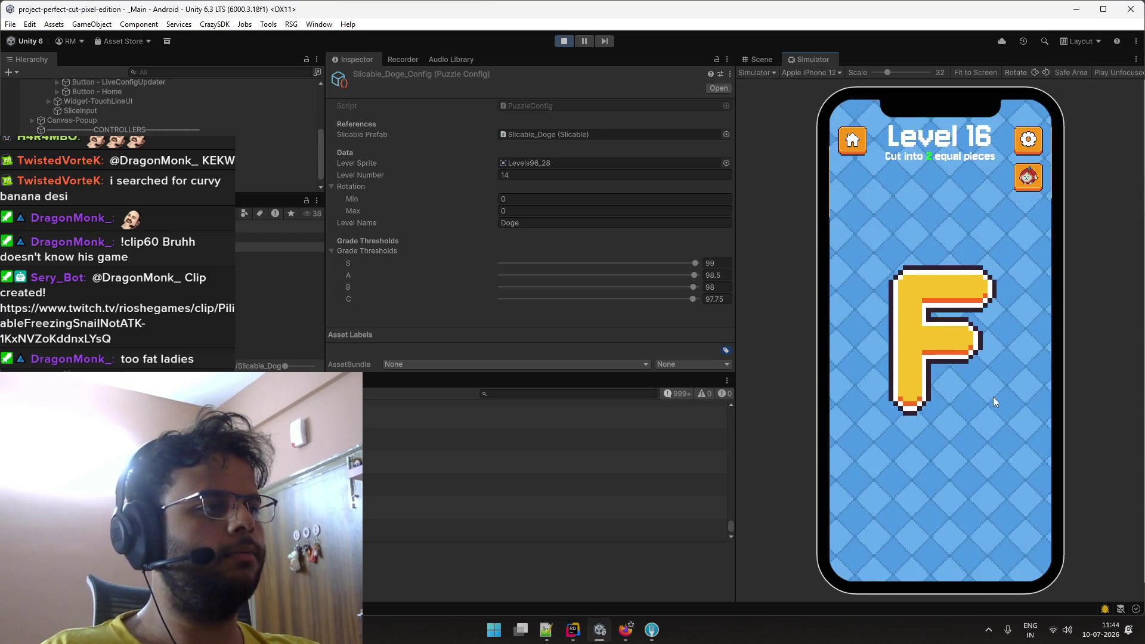
Try diagonal and vertical cuts across the F, each attempt scoring F.
drag(1003, 217, 857, 463)
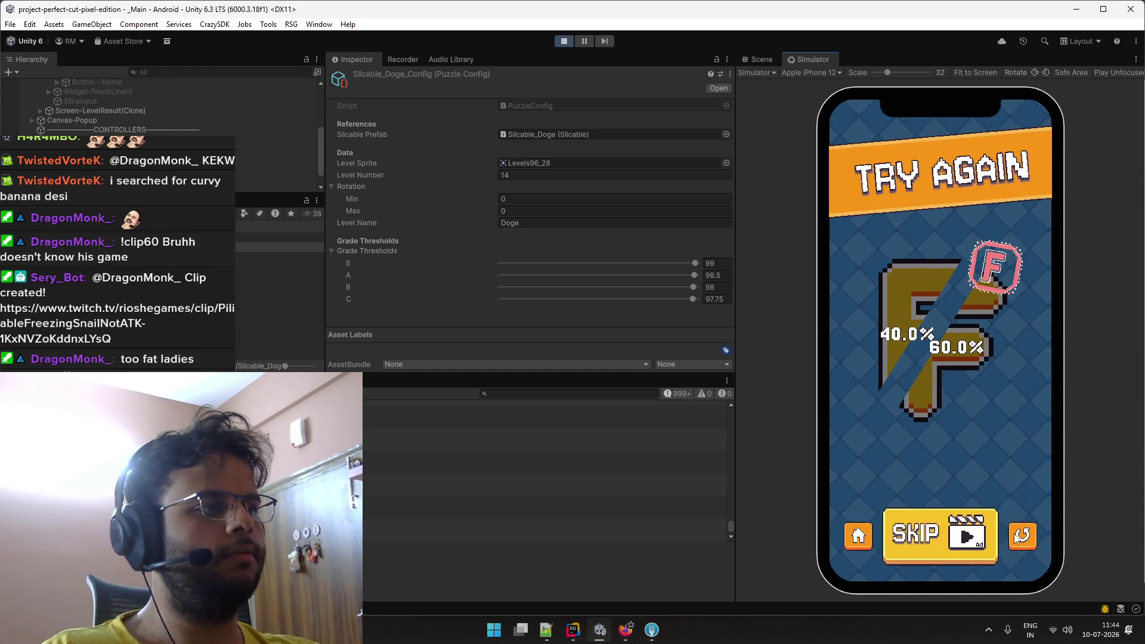
click(1020, 537)
drag(914, 209, 910, 422)
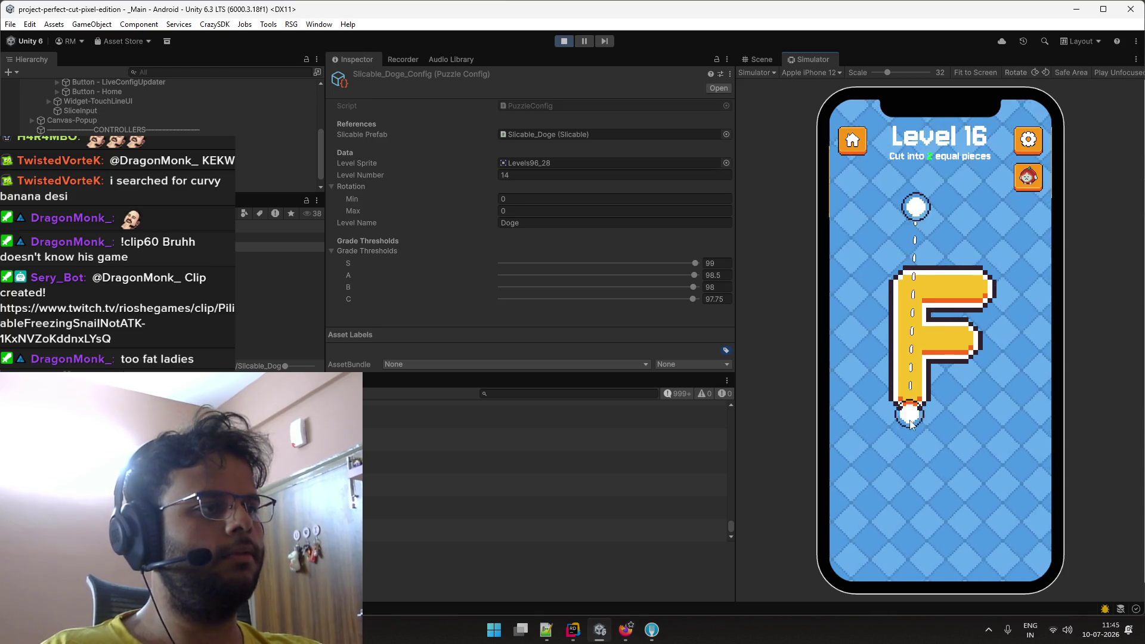
click(1005, 523)
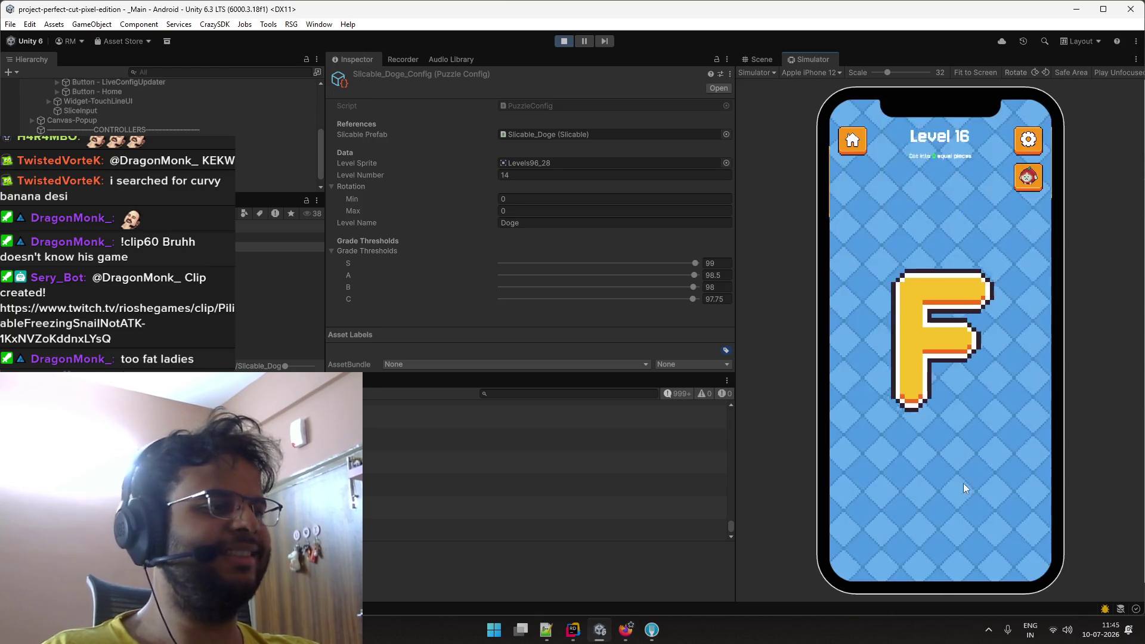
drag(884, 248, 976, 395)
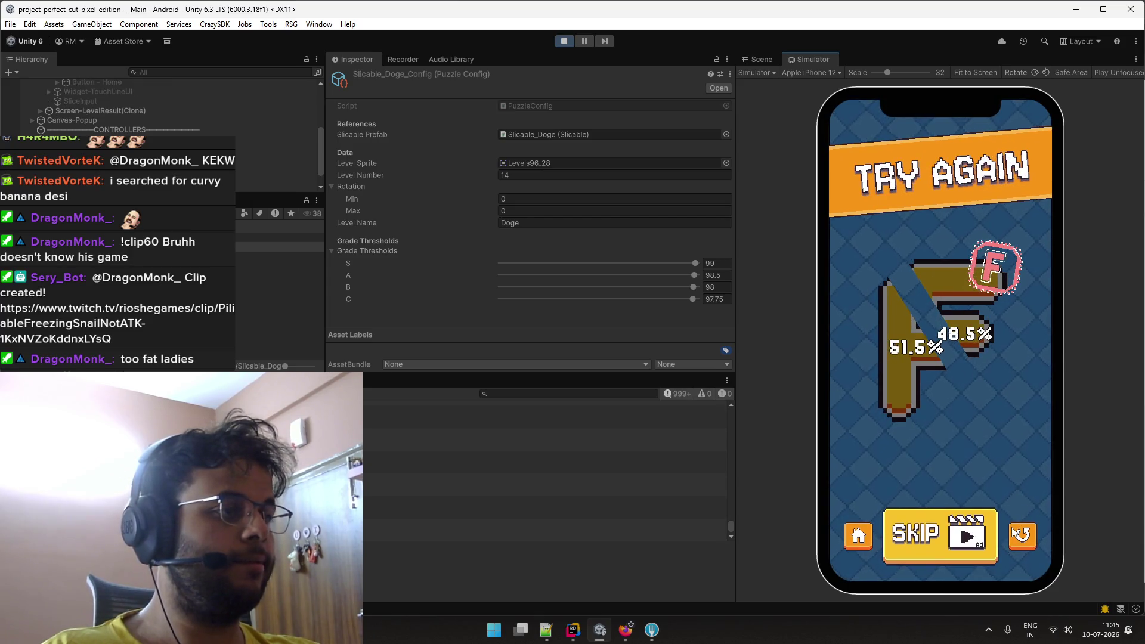
click(1022, 535)
drag(896, 240, 948, 423)
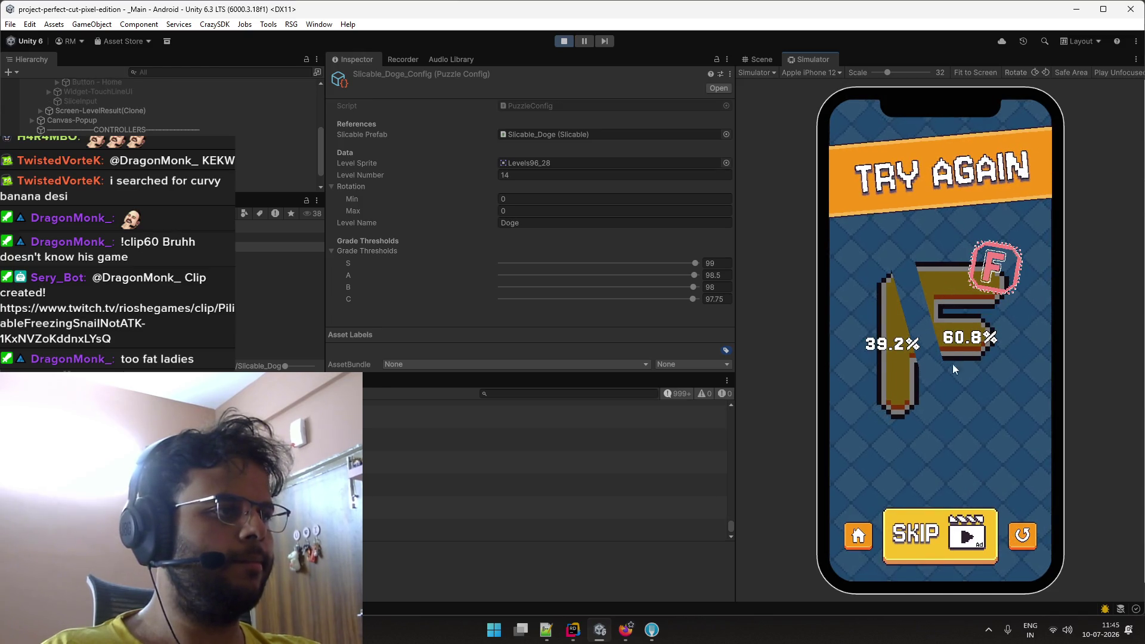
click(1022, 535)
mouse_move(857, 318)
mouse_down()
mouse_move(1038, 325)
mouse_move(1039, 444)
mouse_up()
click(1021, 533)
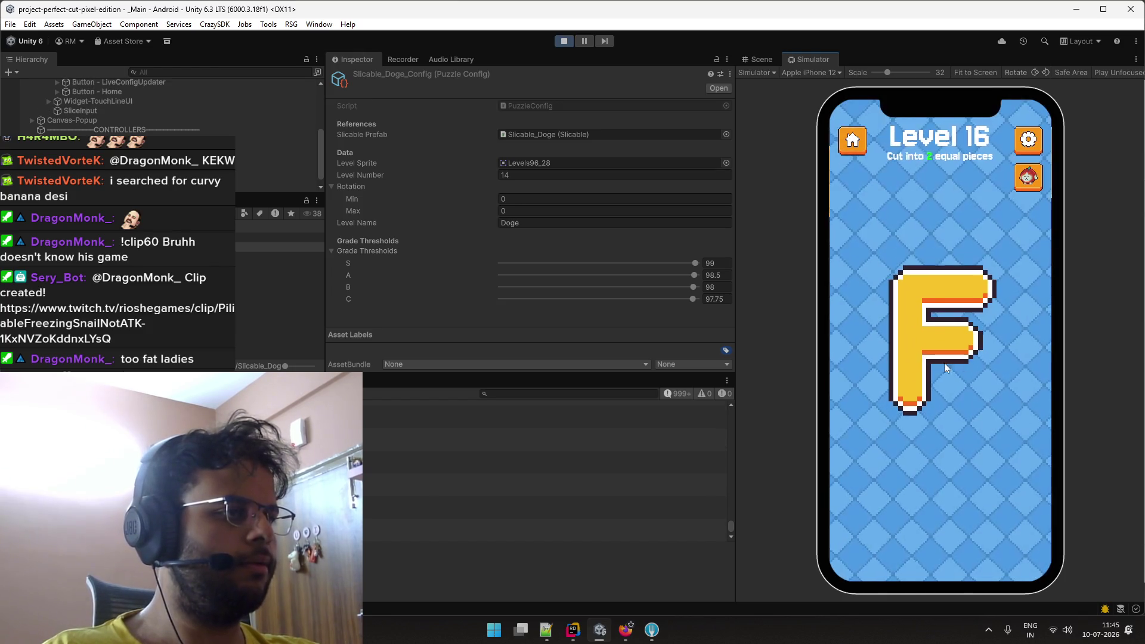
Keep slicing the F horizontally, ending on a 45.7%/54.3% F-grade cut.
drag(868, 331, 1011, 335)
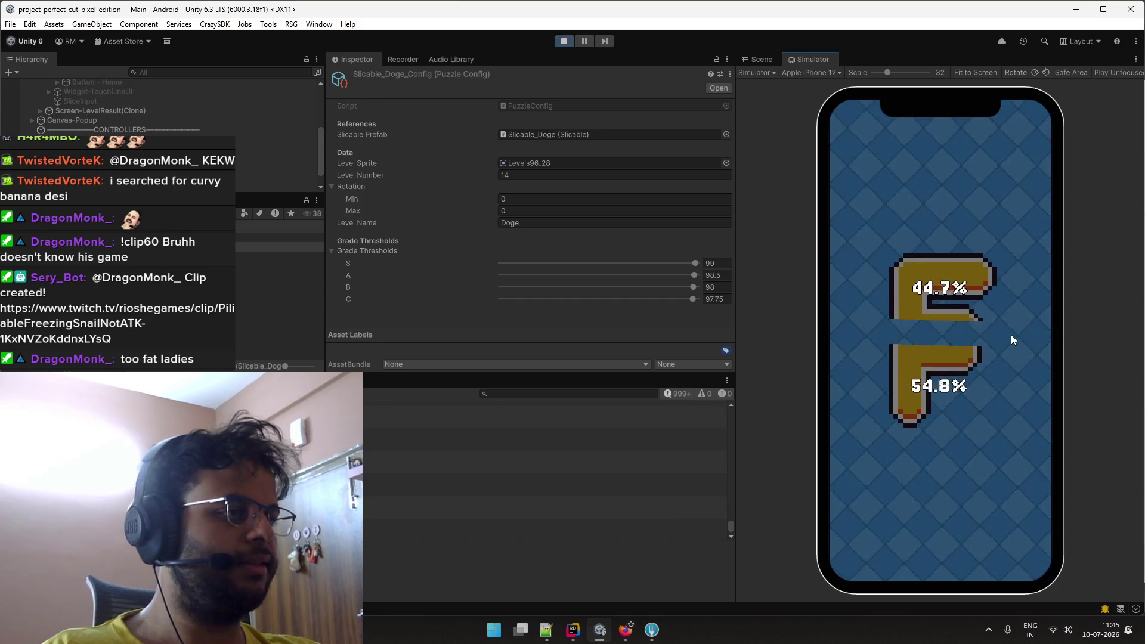
click(1018, 537)
drag(868, 337, 1031, 336)
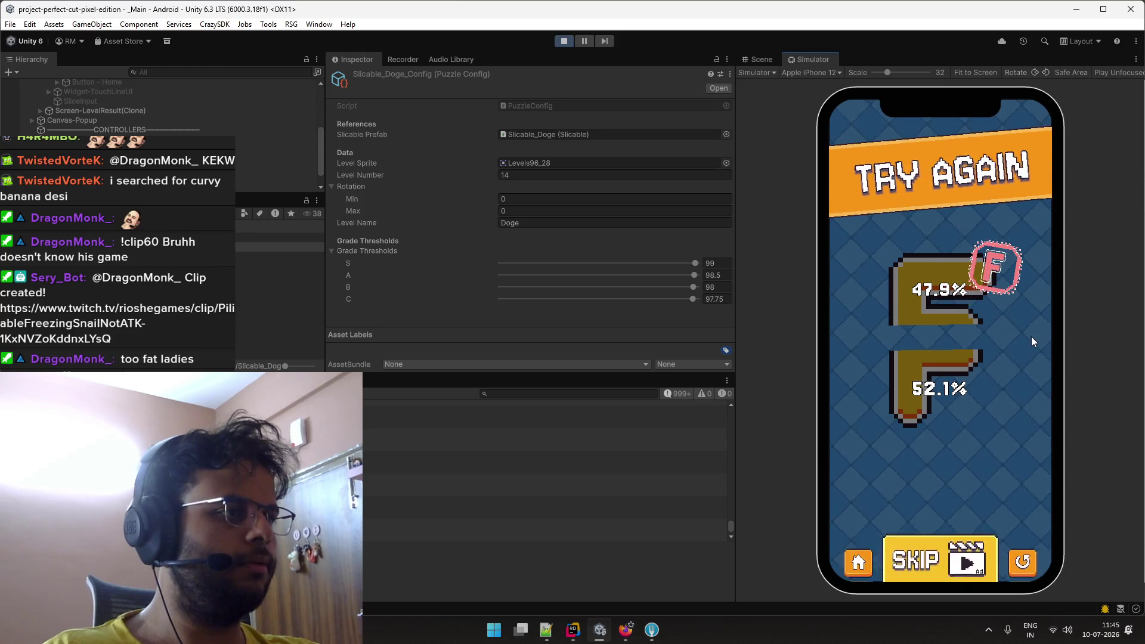
click(1022, 534)
drag(853, 358, 1016, 317)
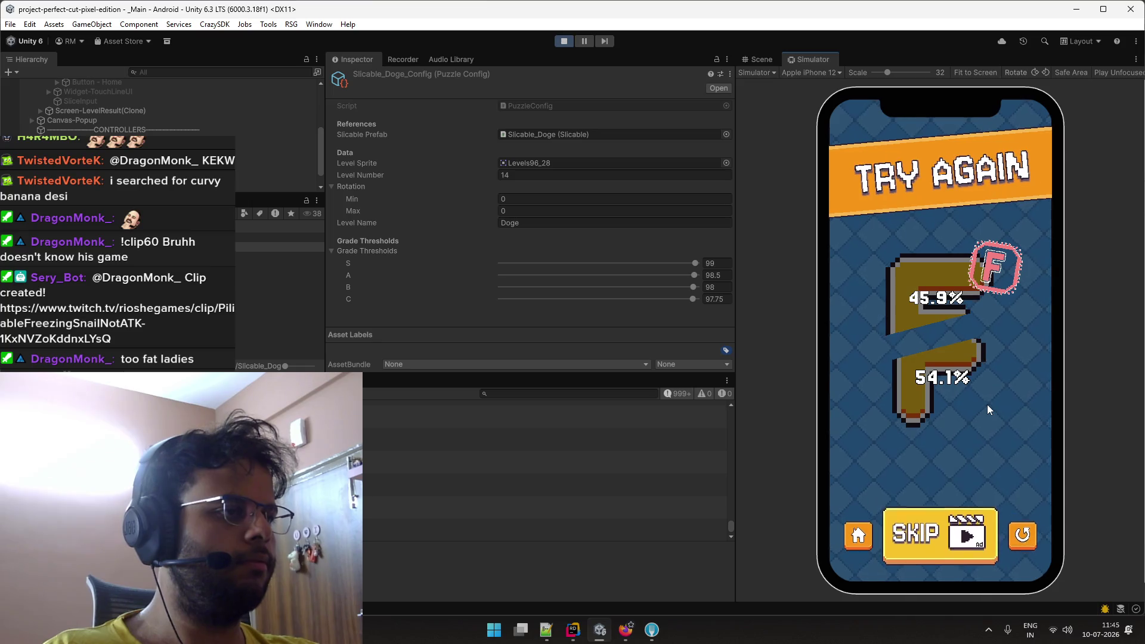
click(1022, 535)
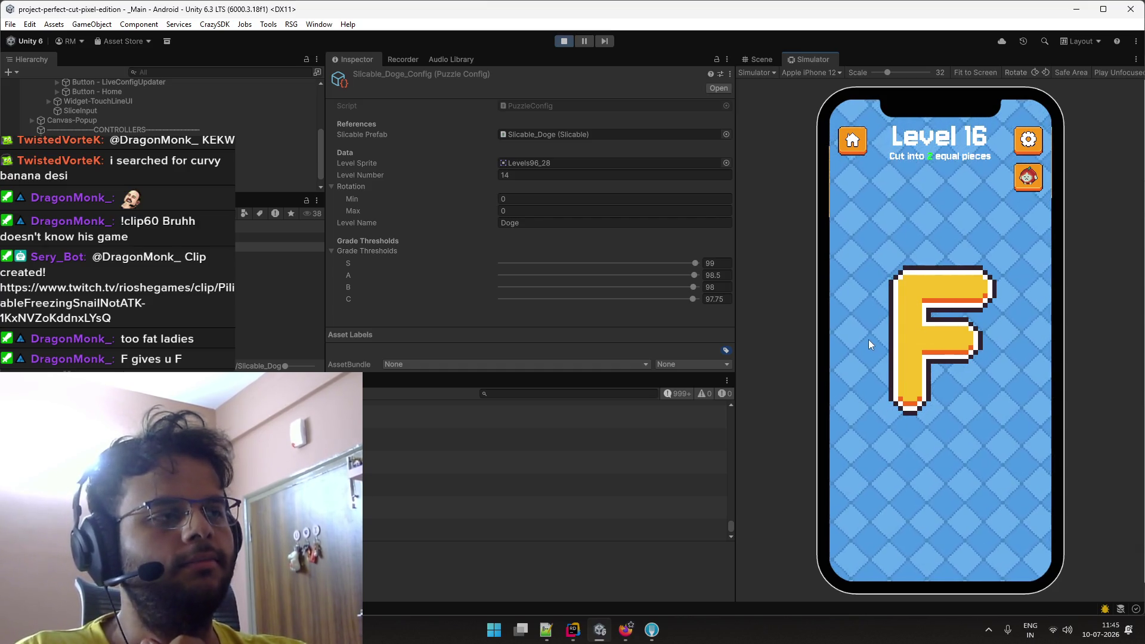
drag(855, 333, 1003, 335)
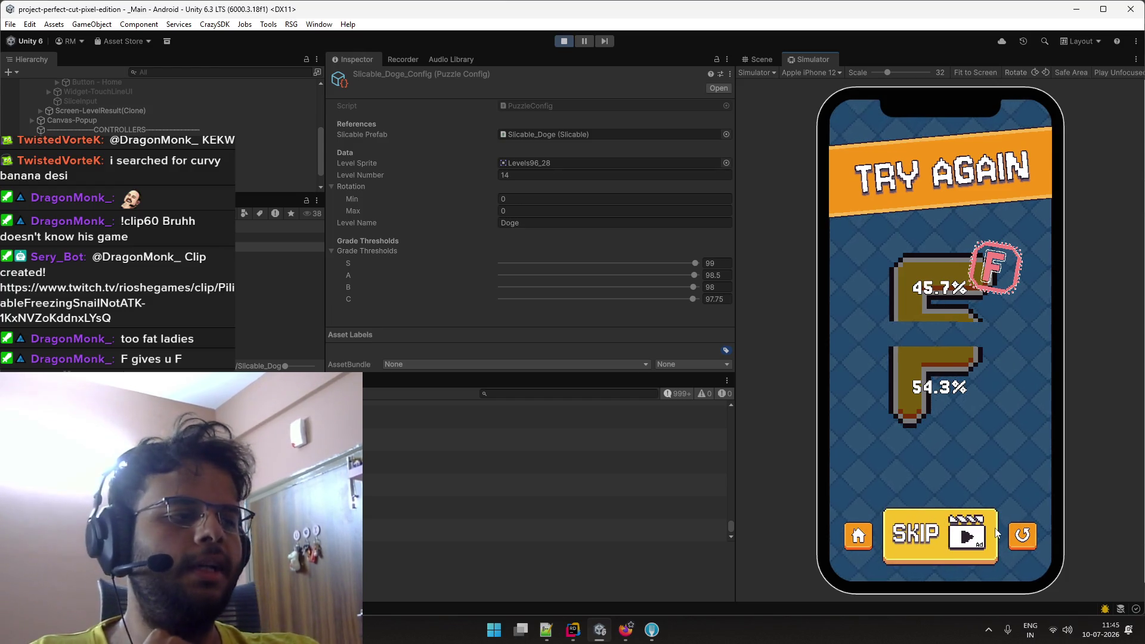
Replay Level 16, slicing the F nearly in half for a passing grade and a perfect S cut.
click(1021, 534)
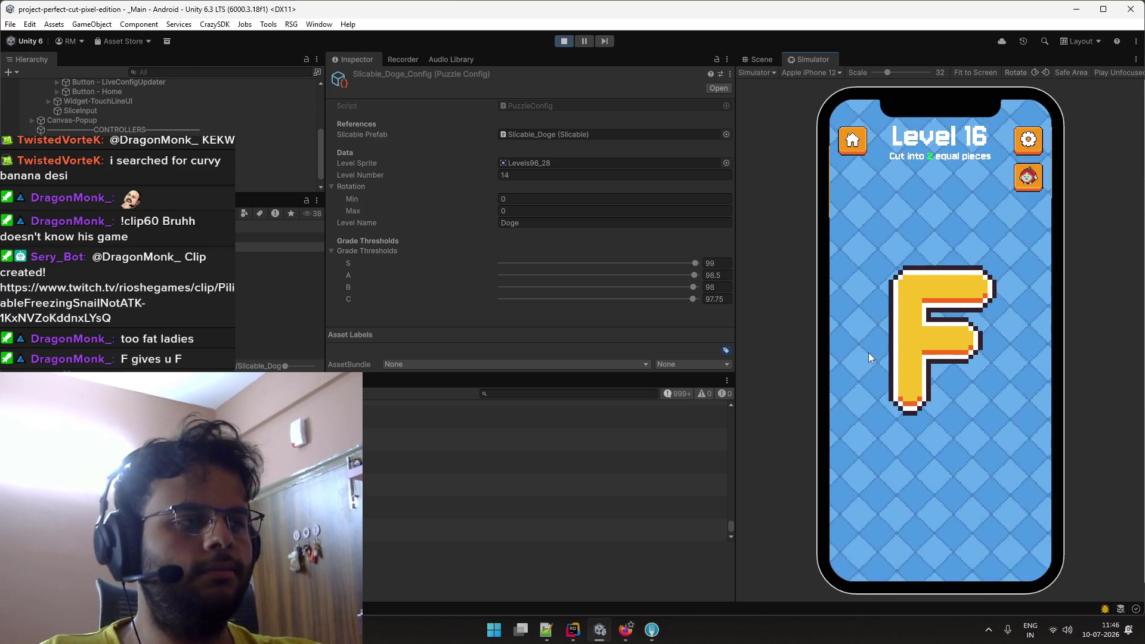
drag(854, 335, 1036, 326)
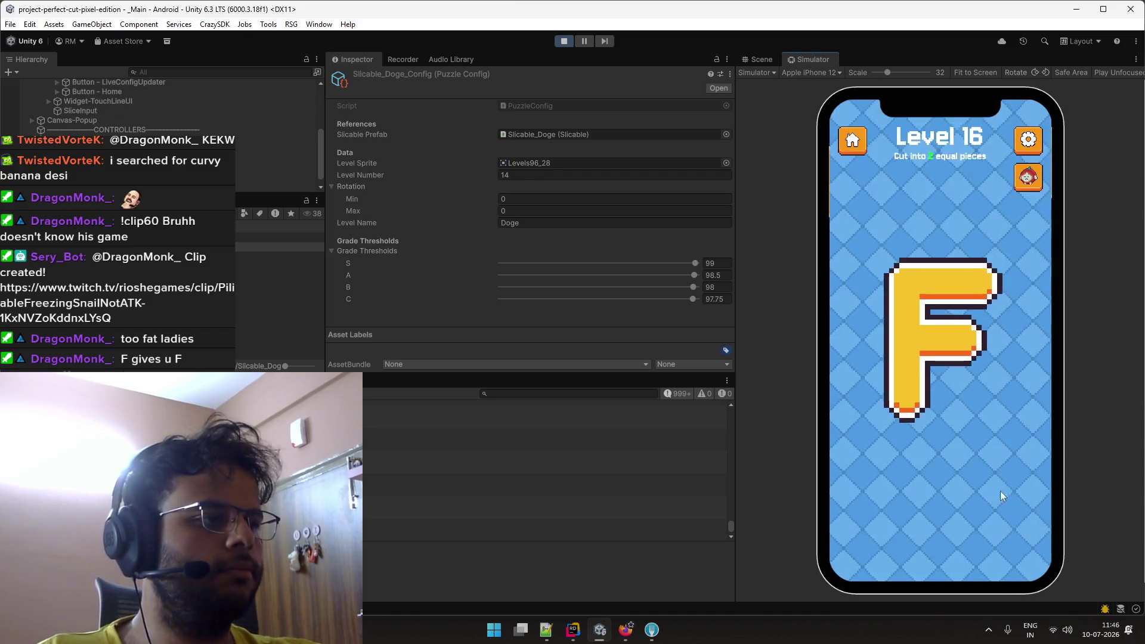
drag(868, 352, 1014, 360)
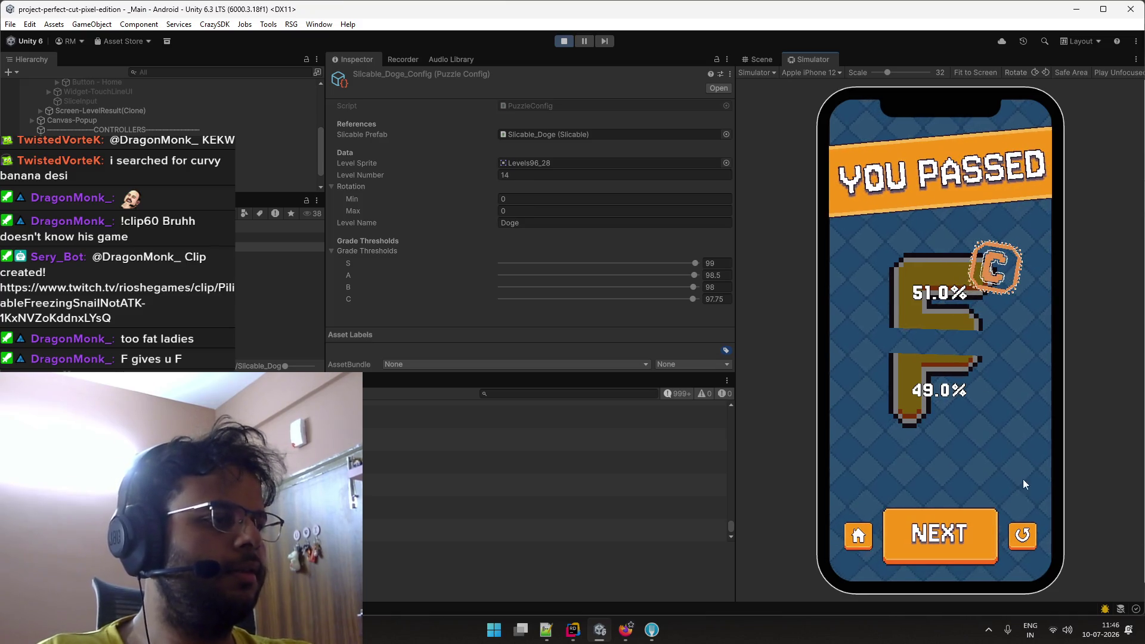
click(1021, 532)
drag(862, 342, 1002, 342)
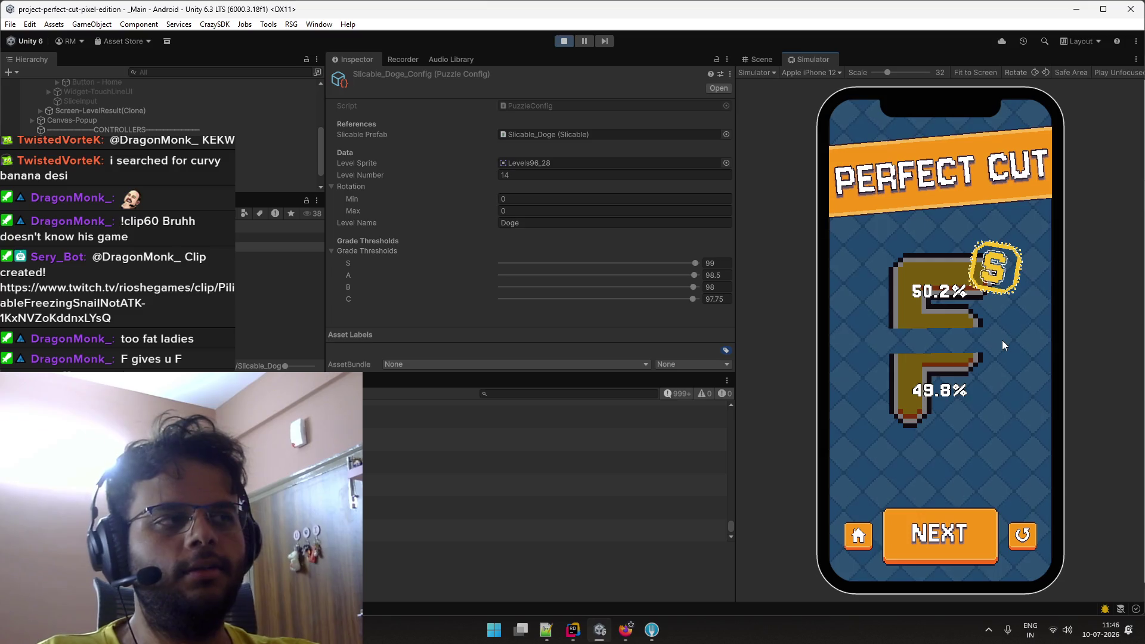
click(1023, 535)
Keep cutting across the F's middle bar, ending on a 48.7%/51.3% F-grade cut.
drag(898, 328, 1014, 328)
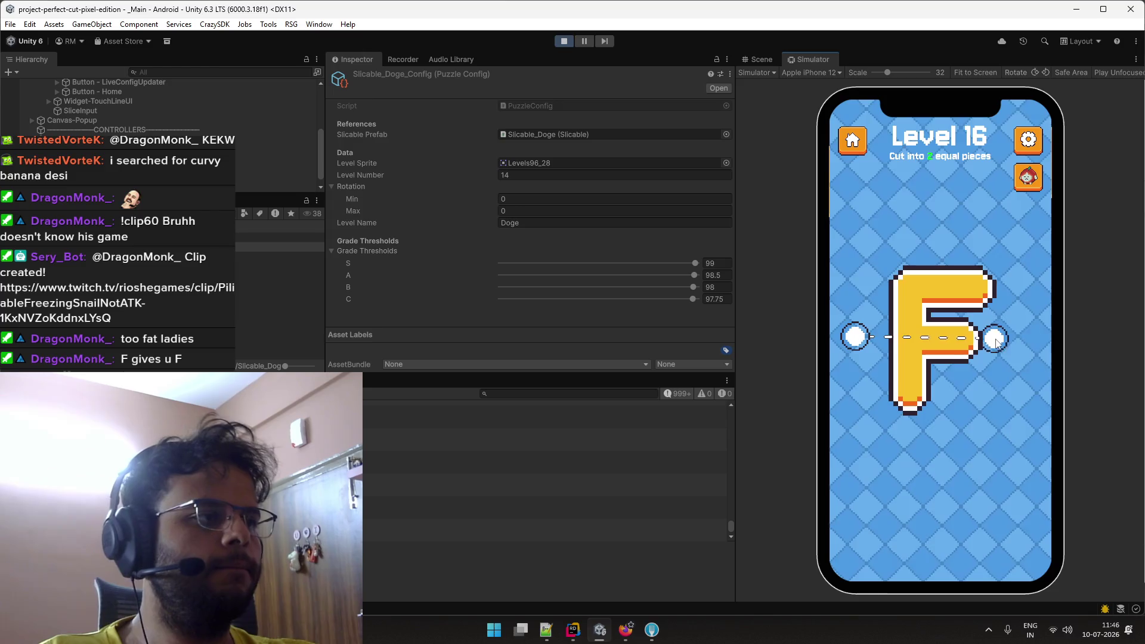
click(1023, 520)
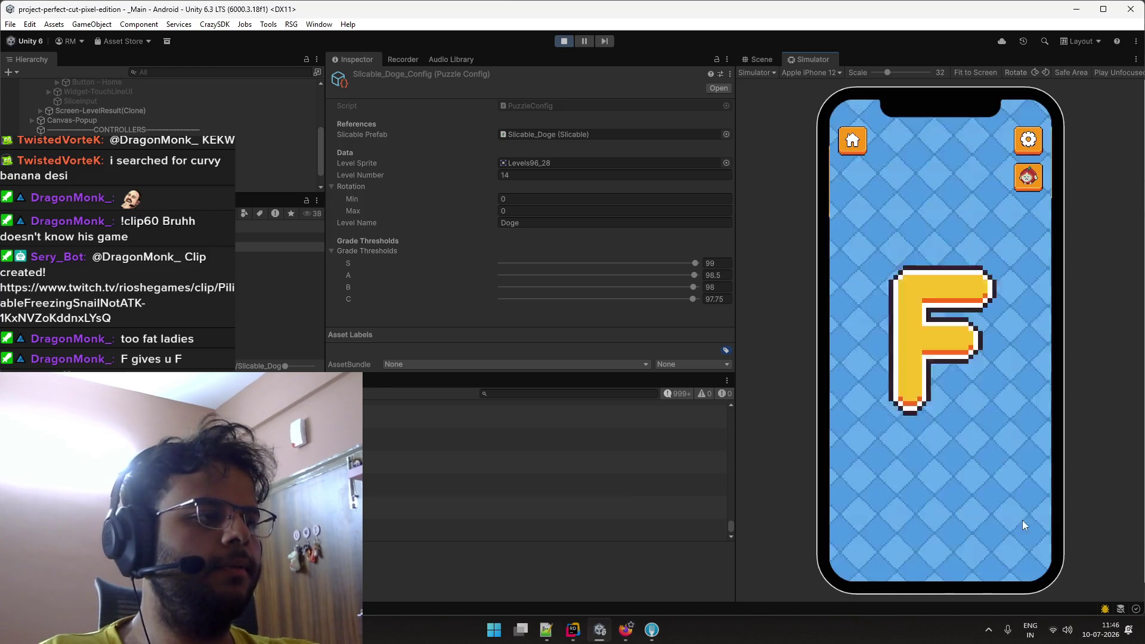
drag(886, 336, 1005, 349)
drag(1005, 349, 1003, 346)
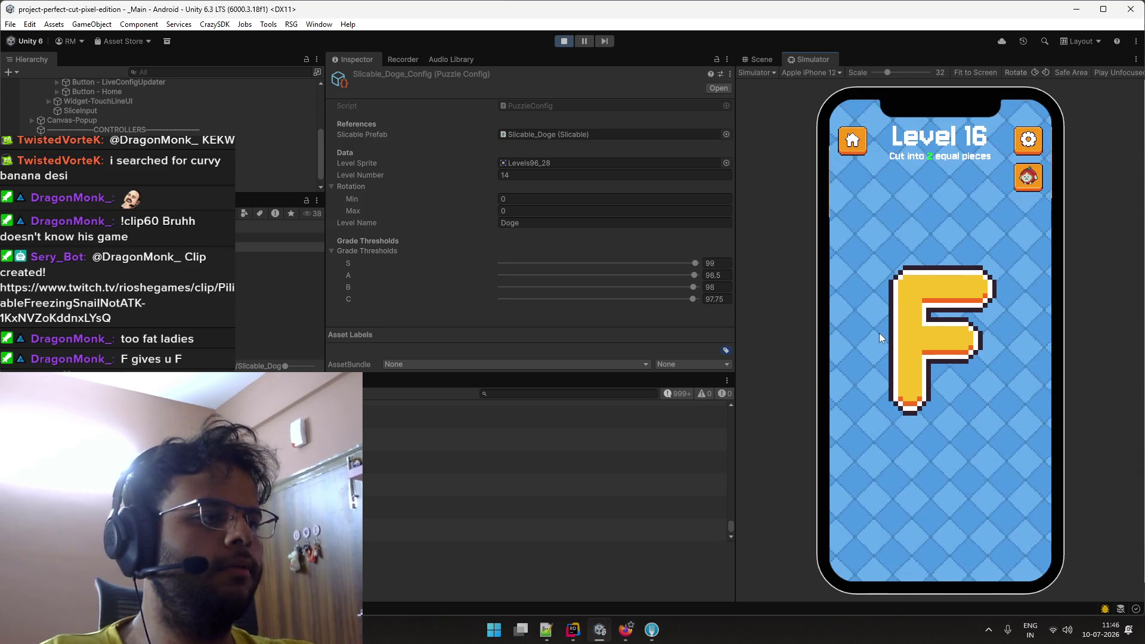
mouse_move(879, 333)
mouse_down()
mouse_move(1017, 334)
mouse_move(996, 338)
mouse_up()
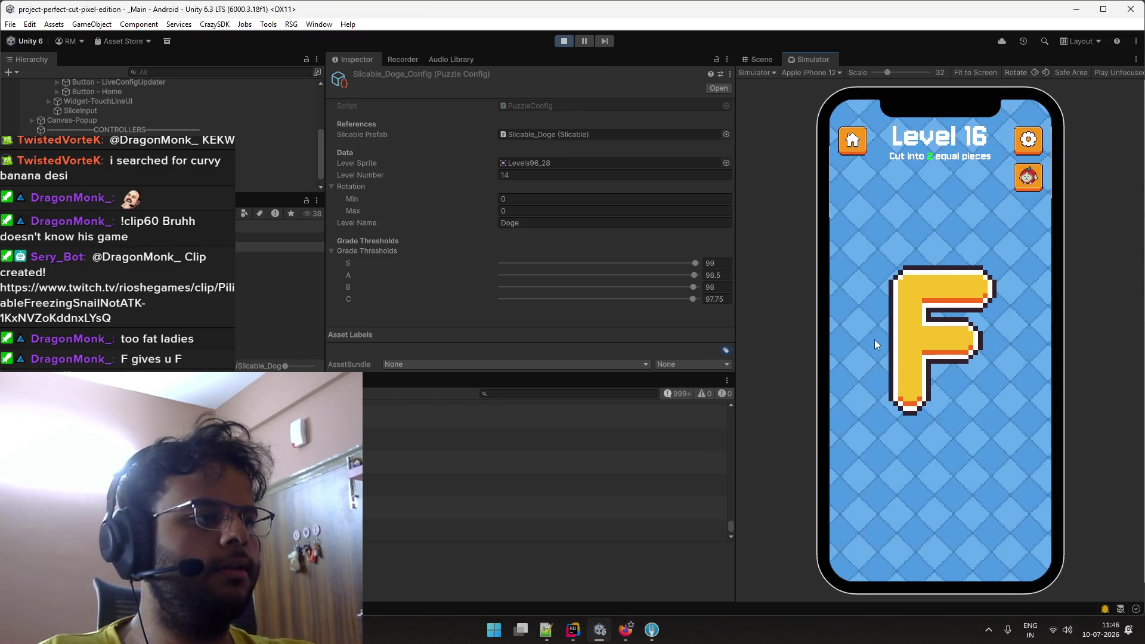
mouse_move(875, 334)
mouse_down()
mouse_move(1038, 334)
mouse_move(995, 340)
mouse_up()
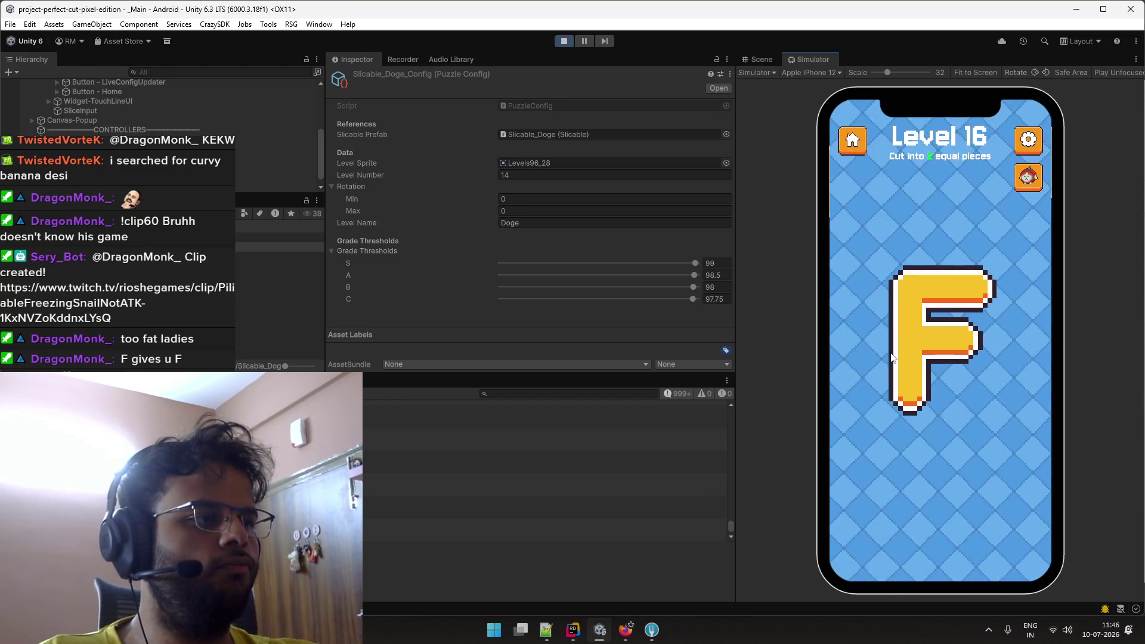
drag(859, 339, 1003, 338)
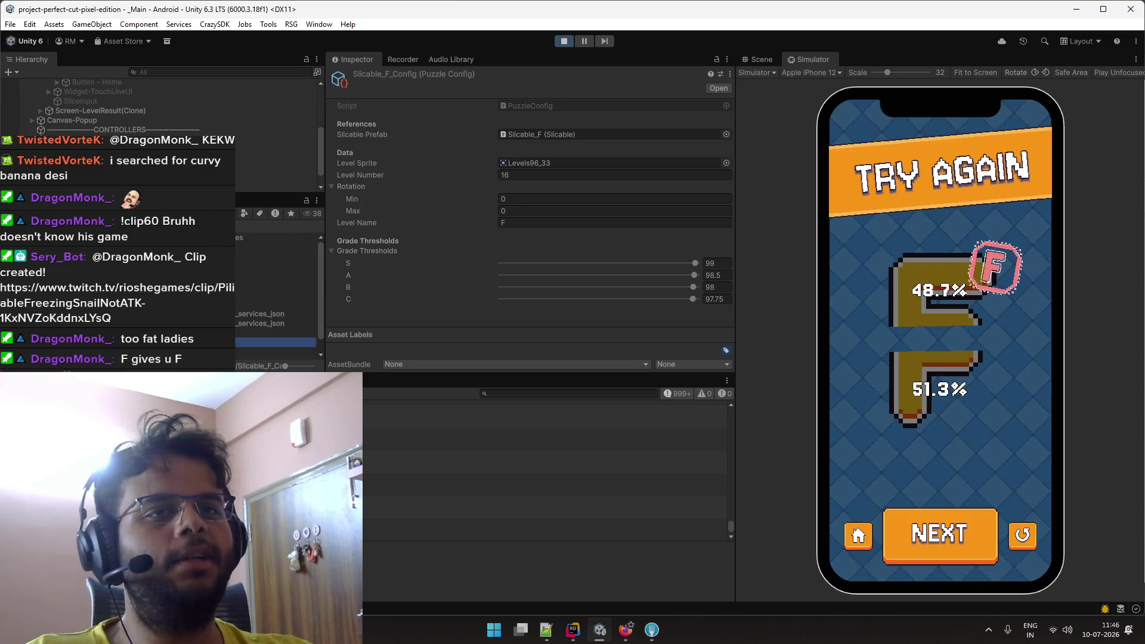
Set Slicable_F_Config grade thresholds to S 98, A 97, B 96 and C 95, then restart Level 16.
click(237, 295)
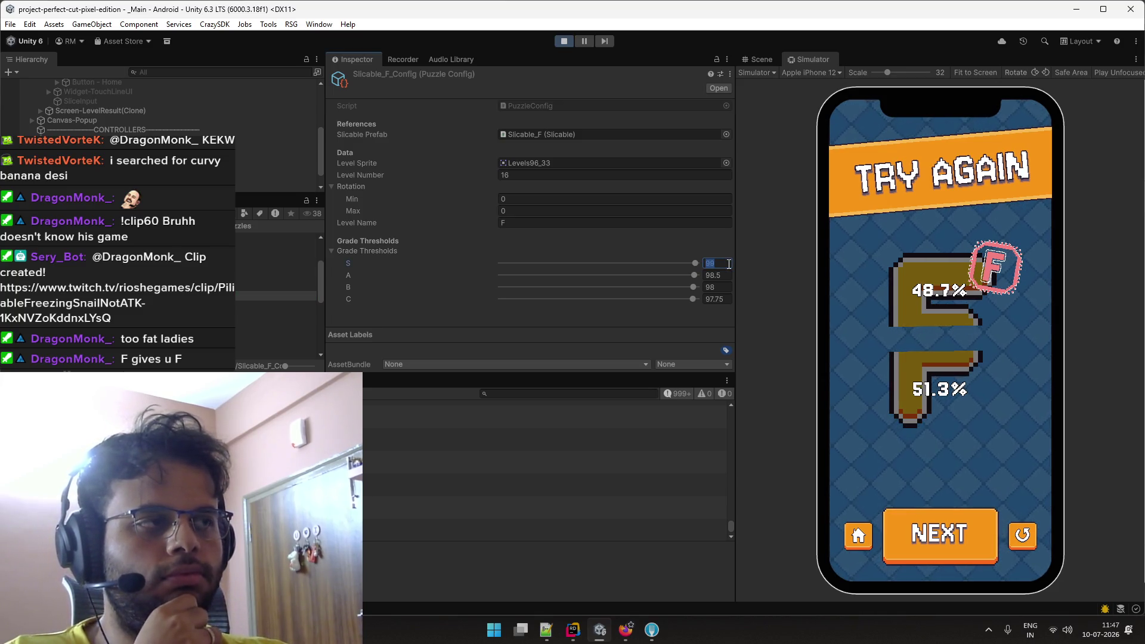
text(98)
key(Tab)
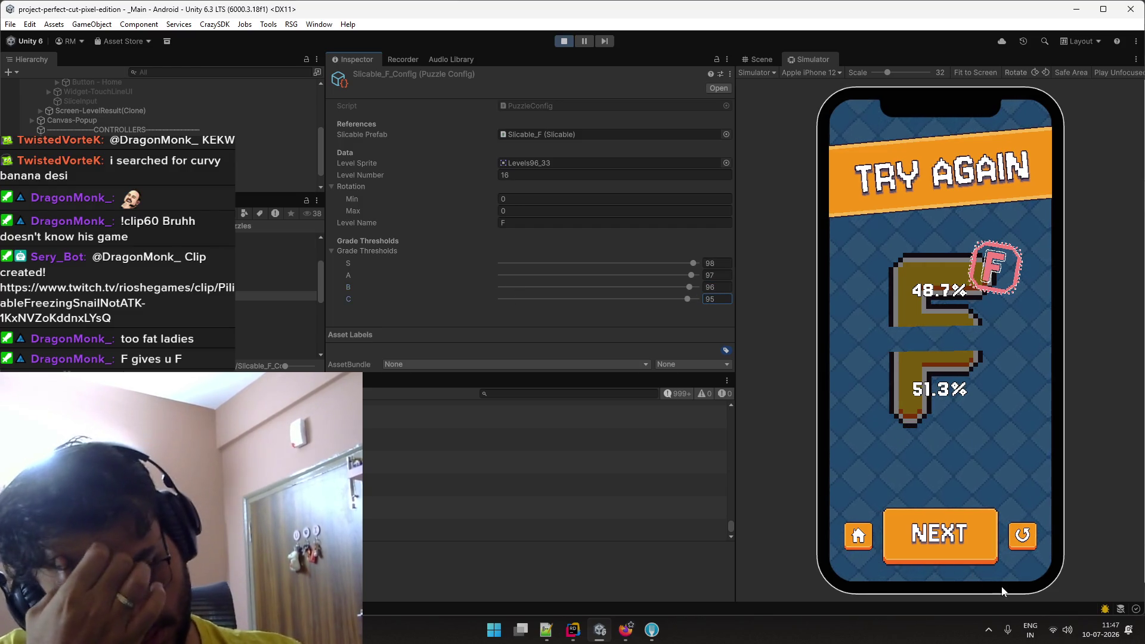
click(1032, 540)
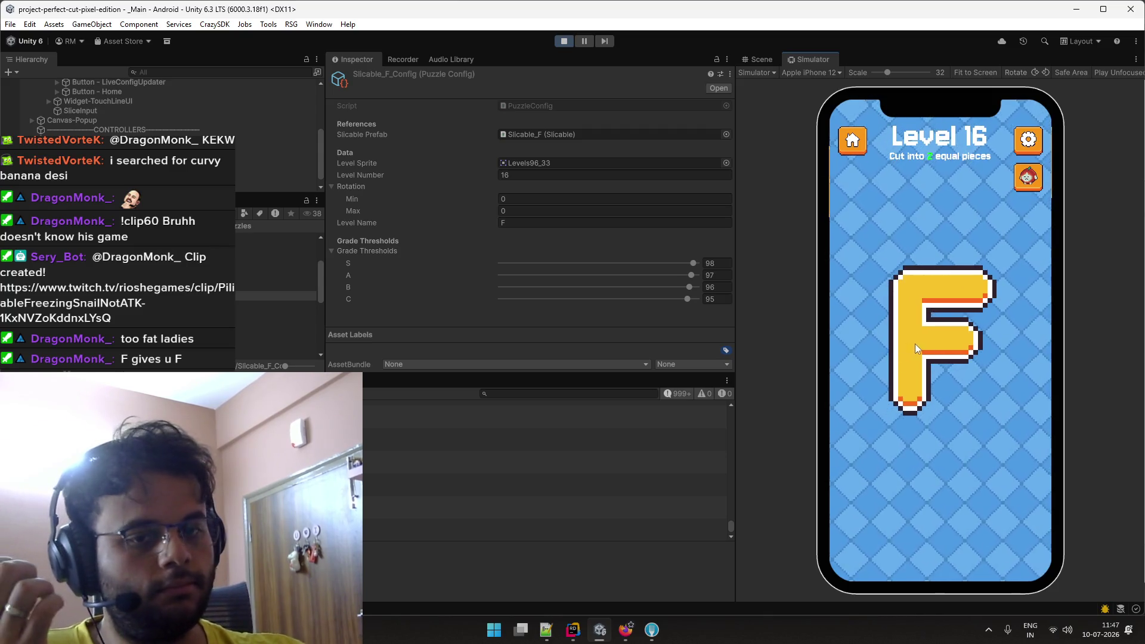
Slice the F several times to test the new 98/97/96/95 thresholds.
drag(859, 337, 1007, 335)
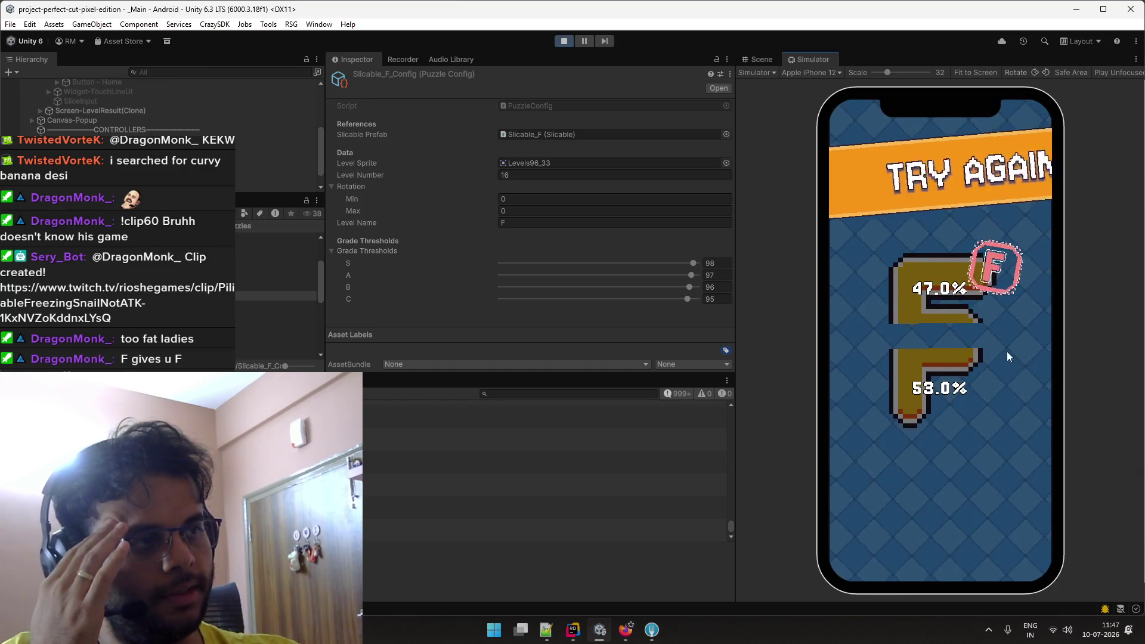
click(1017, 533)
drag(869, 341, 998, 342)
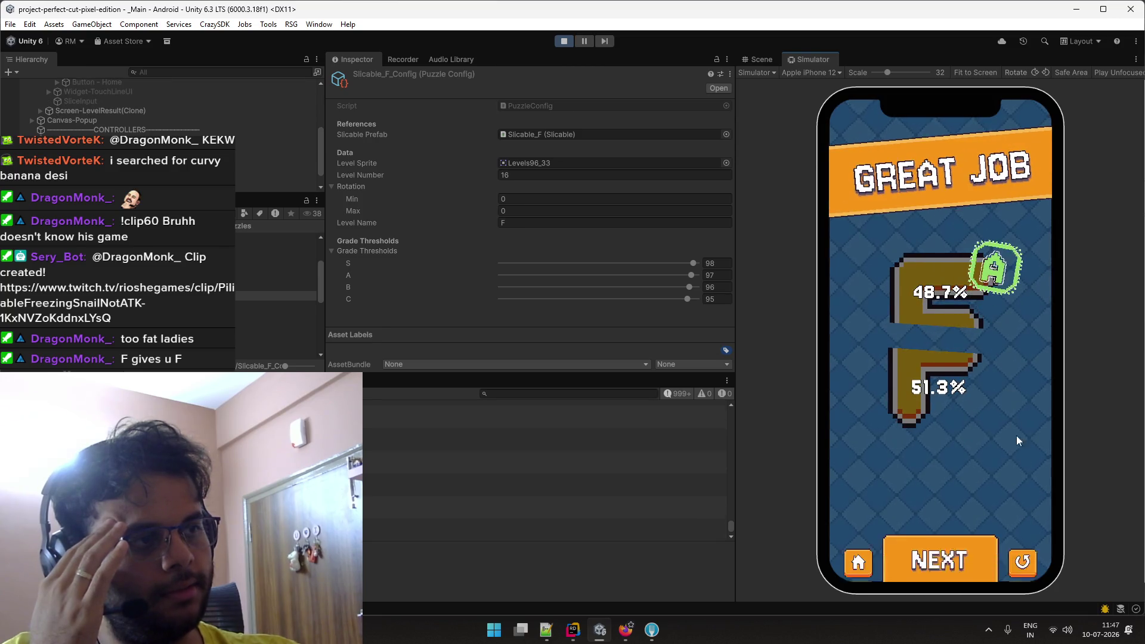
click(1022, 562)
mouse_move(871, 316)
mouse_down()
mouse_move(1017, 357)
mouse_move(1007, 352)
mouse_up()
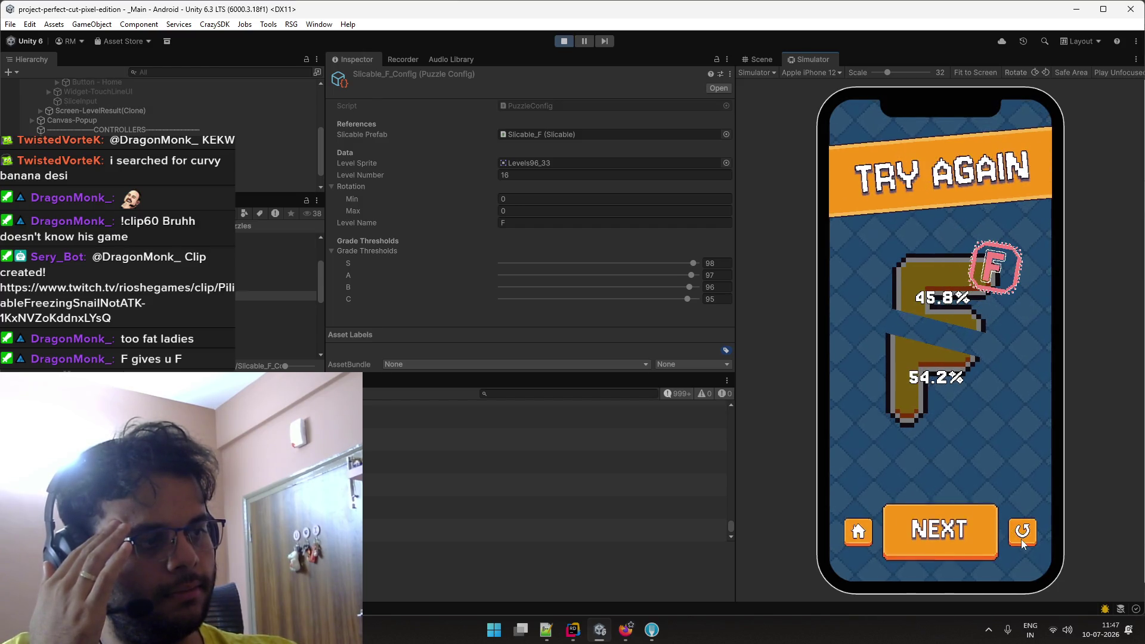
click(1023, 541)
drag(869, 318, 1001, 354)
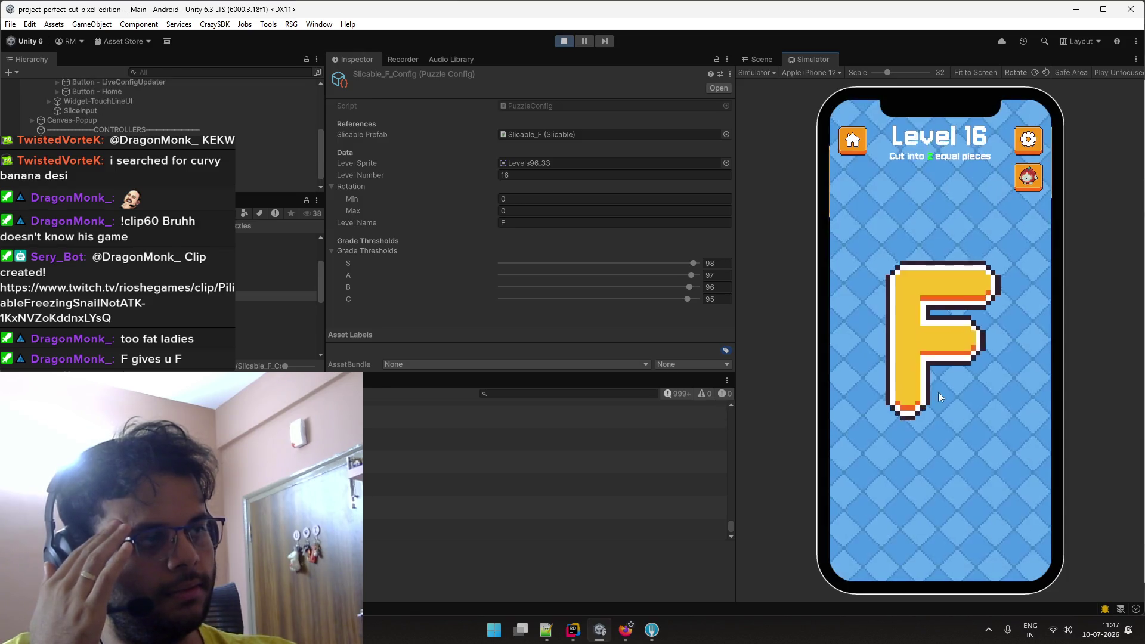
Keep cutting across the F, aiming to split it nearly in half.
mouse_move(861, 323)
mouse_down()
mouse_move(987, 325)
mouse_move(1002, 340)
mouse_up()
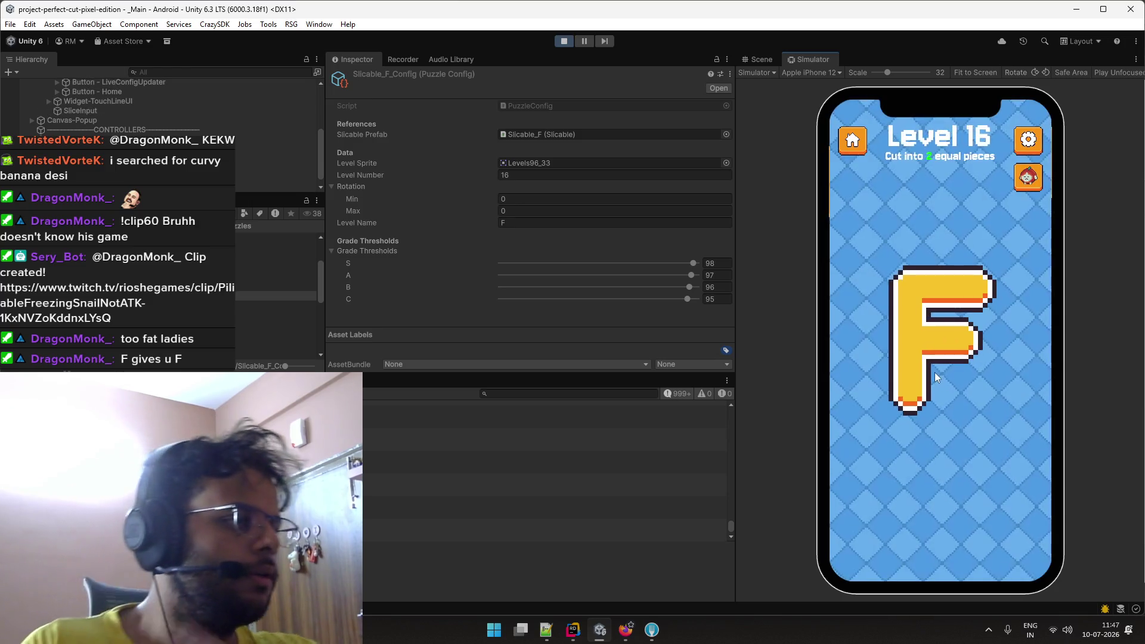
drag(881, 333, 1016, 347)
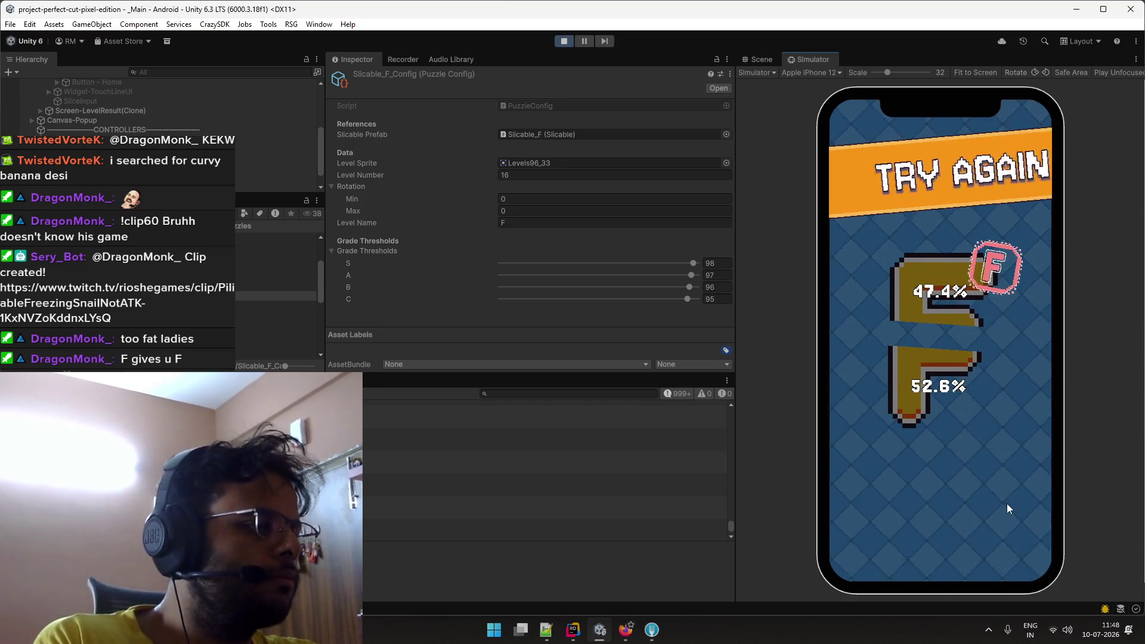
mouse_move(894, 339)
mouse_down()
mouse_move(1033, 340)
mouse_move(1001, 342)
mouse_up()
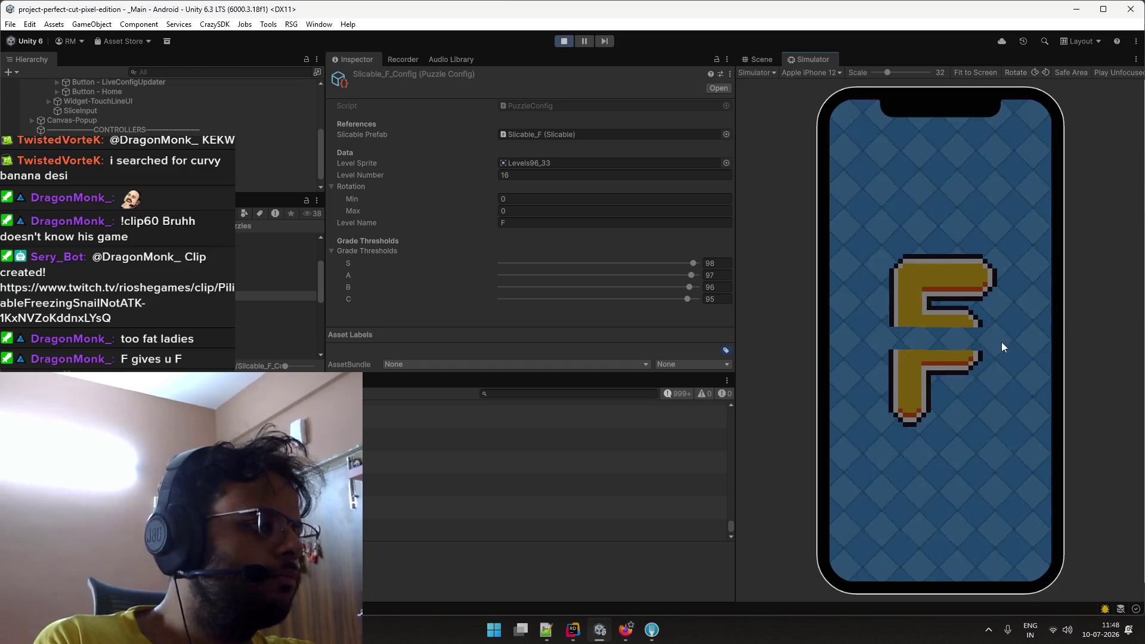
click(1022, 564)
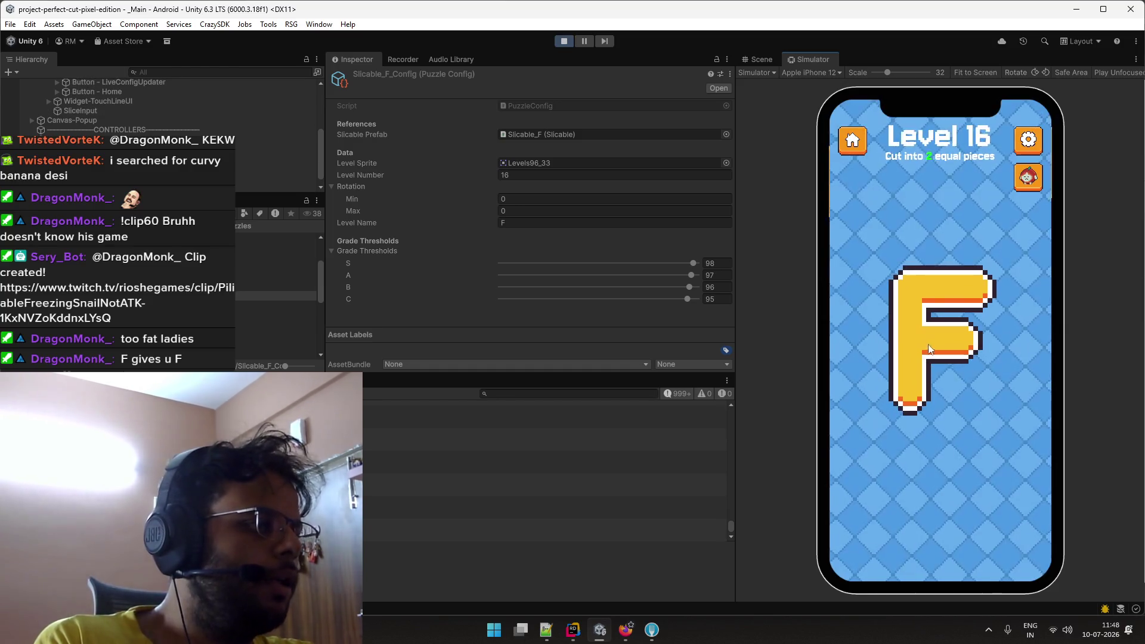
mouse_move(878, 342)
mouse_down()
mouse_move(1025, 335)
mouse_move(999, 343)
mouse_up()
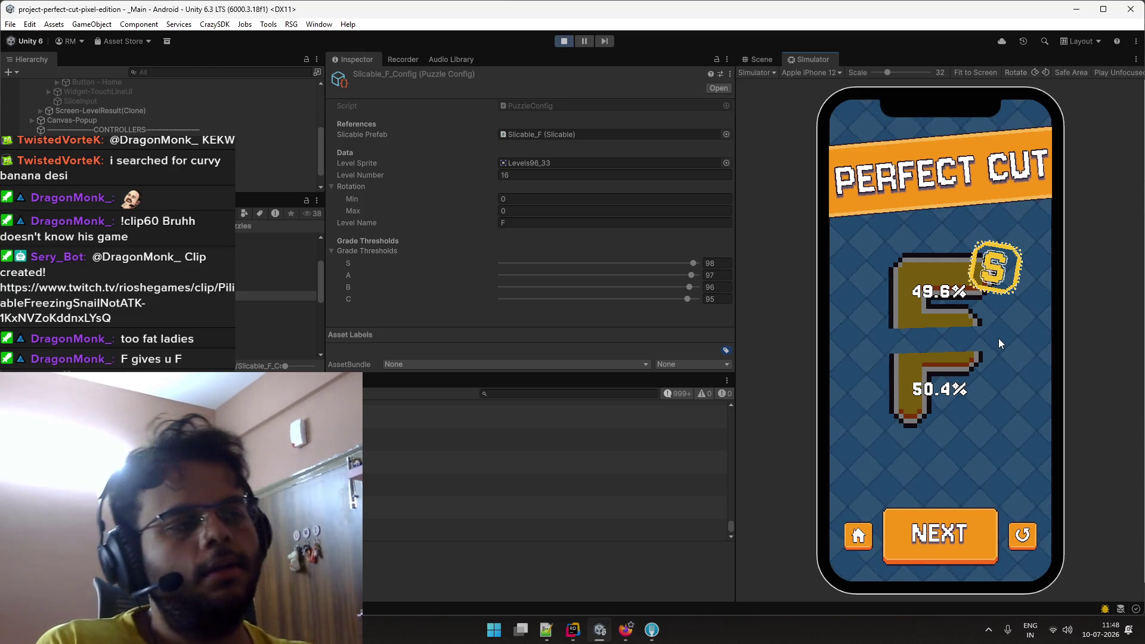
click(1022, 530)
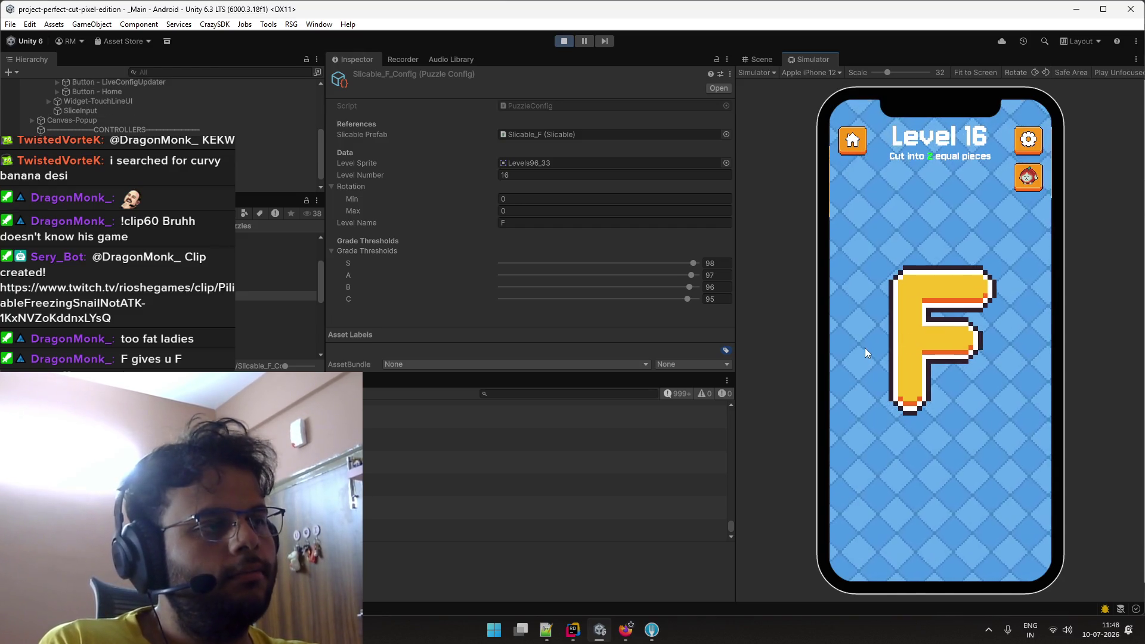
drag(994, 349, 1015, 338)
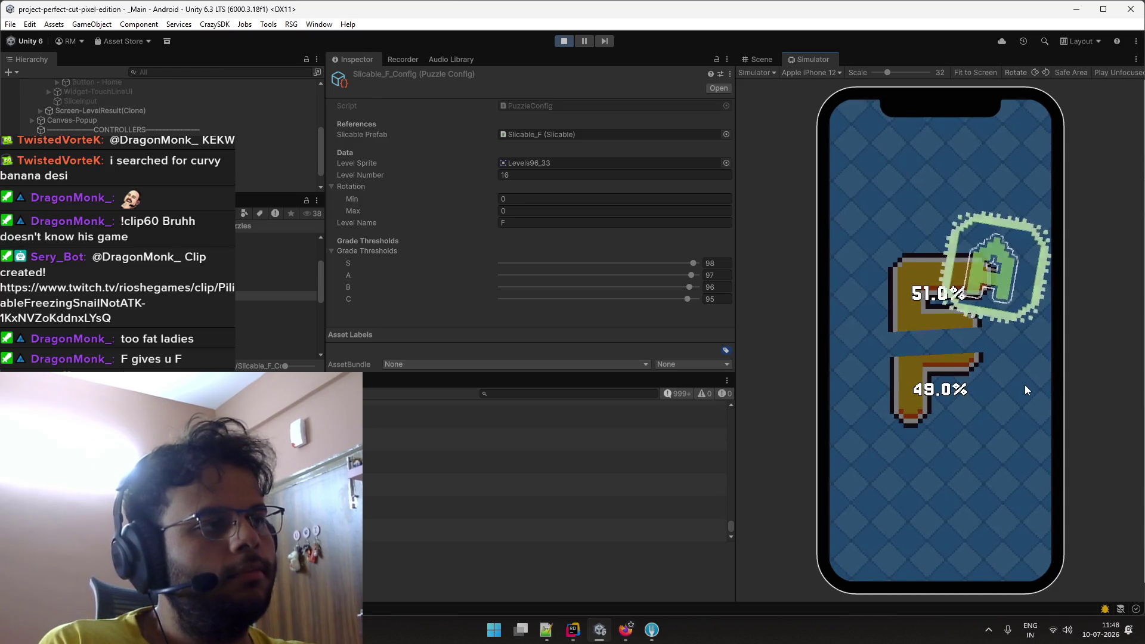
click(1022, 529)
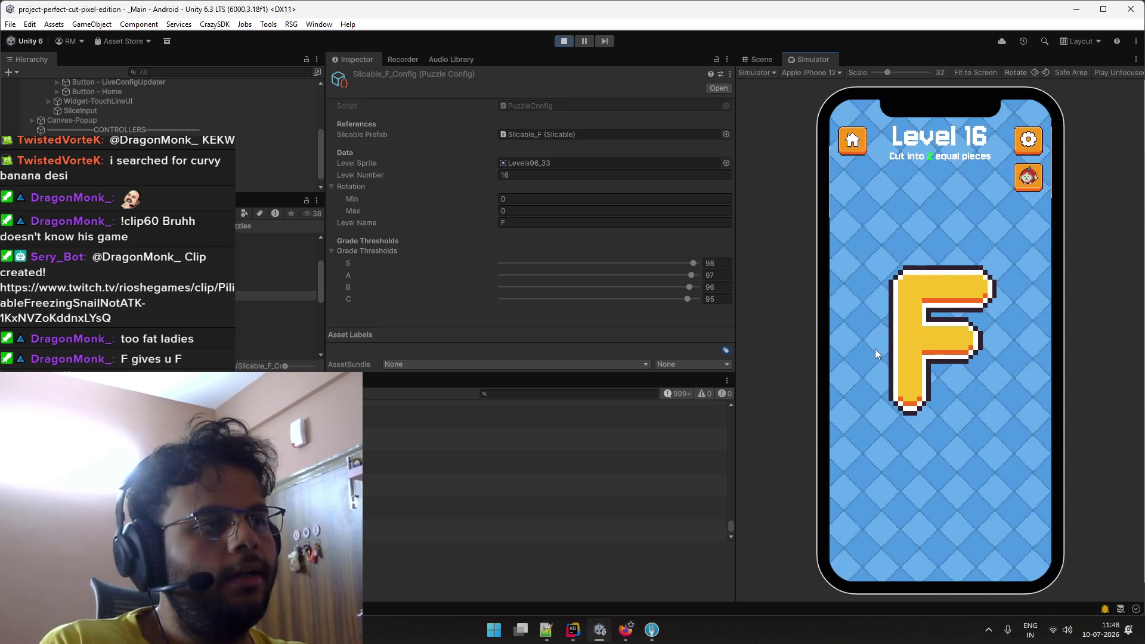
Slice the F slightly off-centre, ending on a 48.0%/52.0% B-grade Solid Effort result.
drag(875, 346, 997, 334)
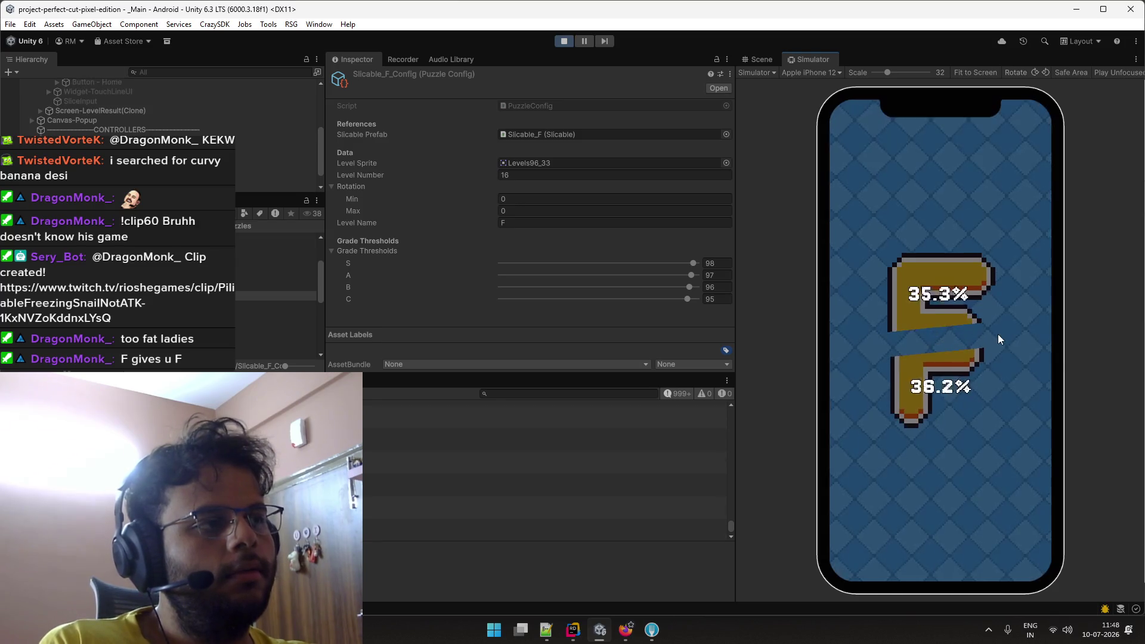
click(1021, 531)
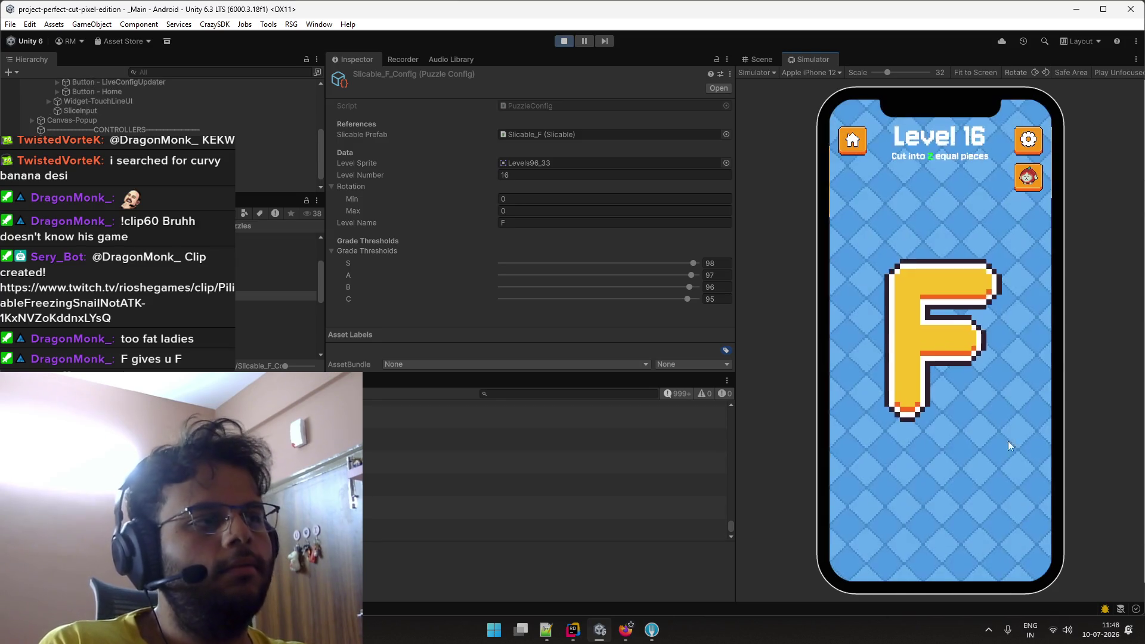
drag(835, 343, 987, 328)
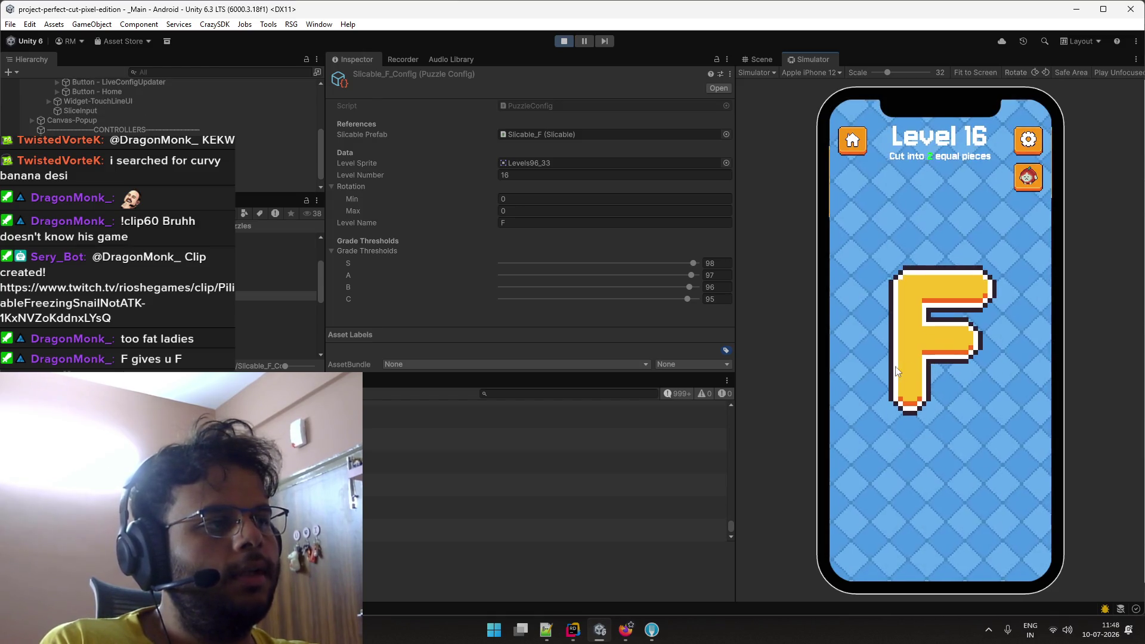
mouse_move(830, 333)
mouse_down()
mouse_move(1038, 328)
mouse_move(992, 331)
mouse_up()
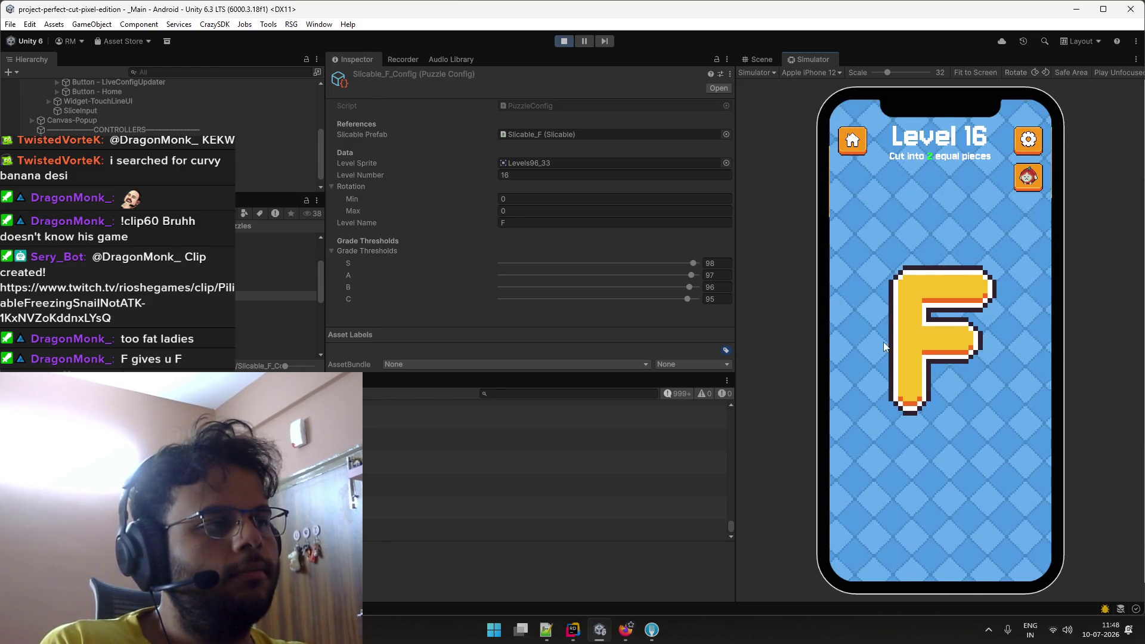
mouse_move(877, 342)
mouse_down()
mouse_move(1016, 335)
mouse_move(989, 335)
mouse_up()
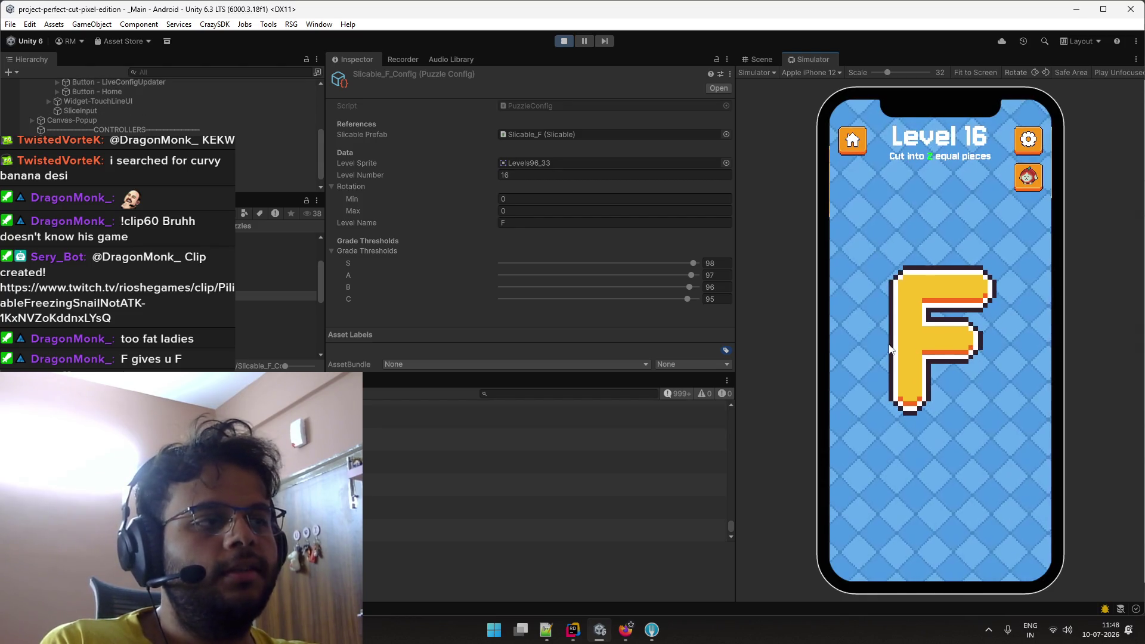
drag(895, 349, 997, 334)
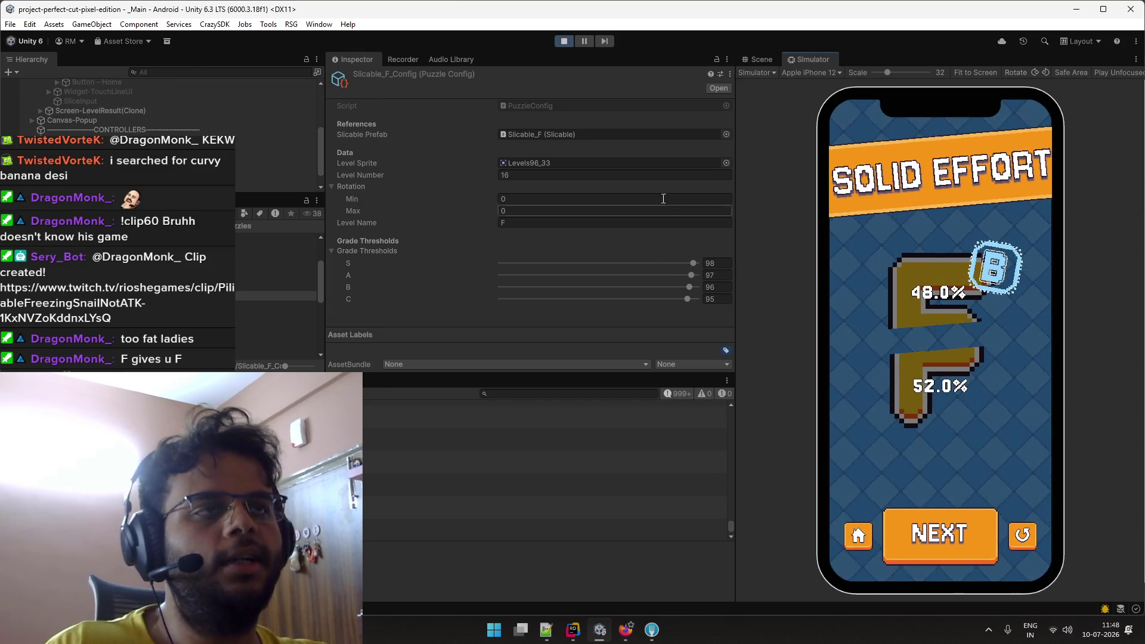
Log the F row's thresholds as 98, 97, 96 and 95 in columns B–E of the Level Balancing sheet.
click(940, 517)
key(alt+Tab)
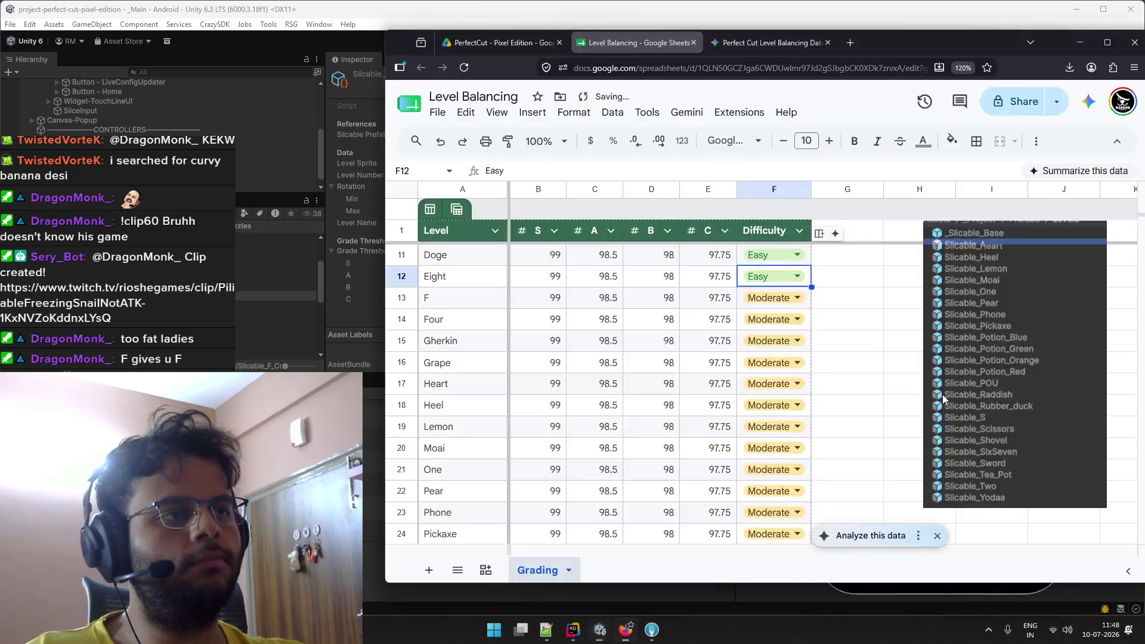
click(561, 306)
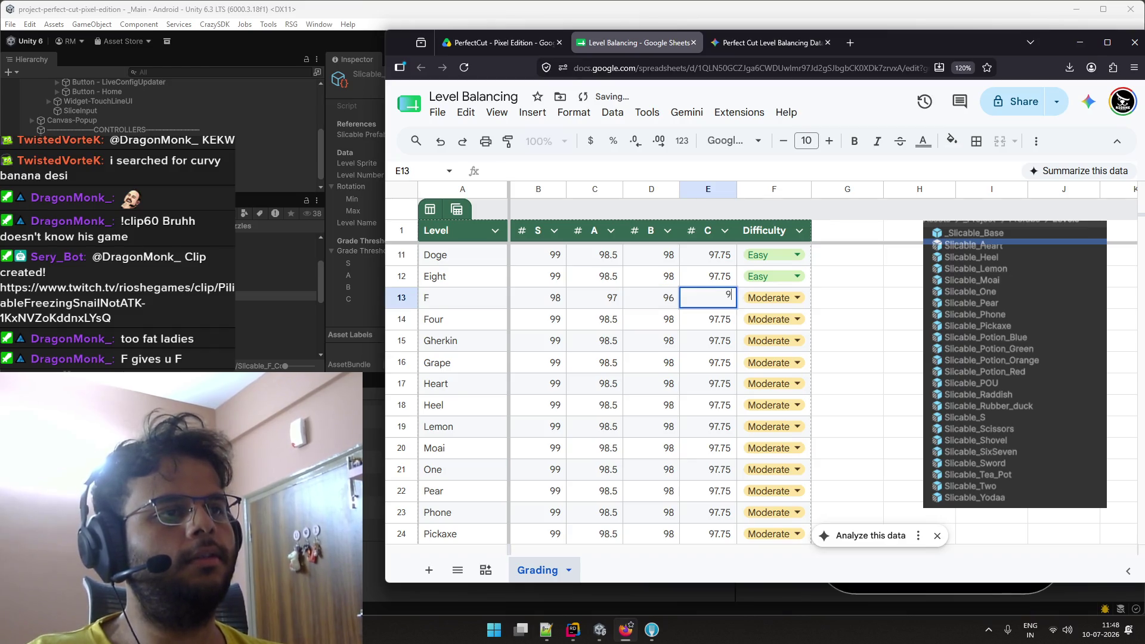
Set the F row's difficulty to Hard and return to Unity at Level 17.
click(772, 298)
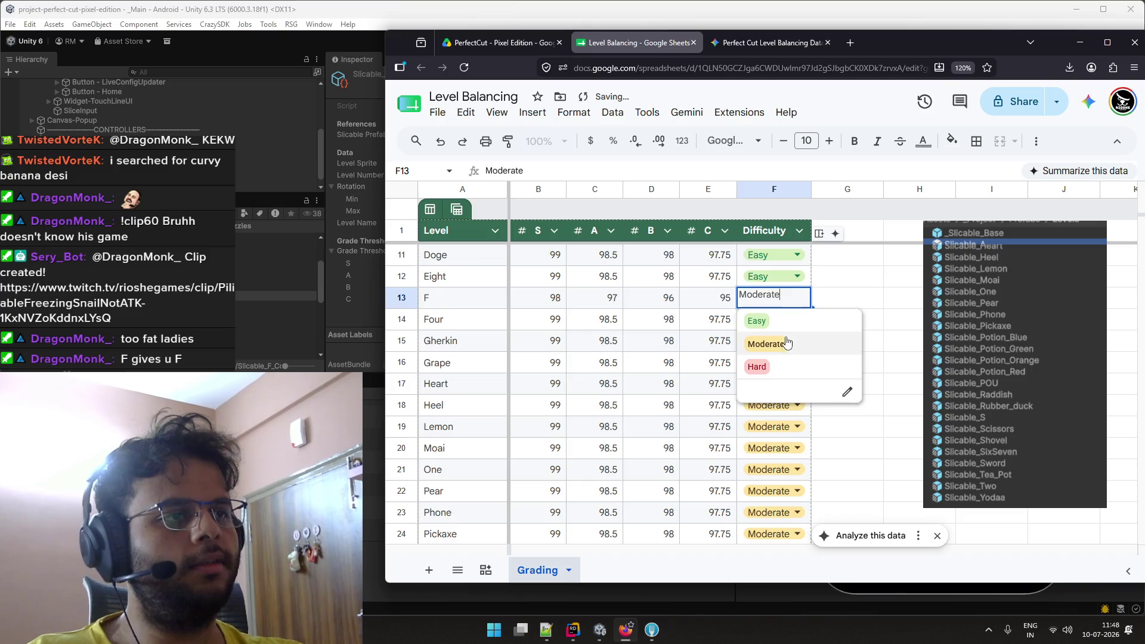
click(766, 365)
scroll(799, 322, up, 3)
scroll(800, 331, down, 3)
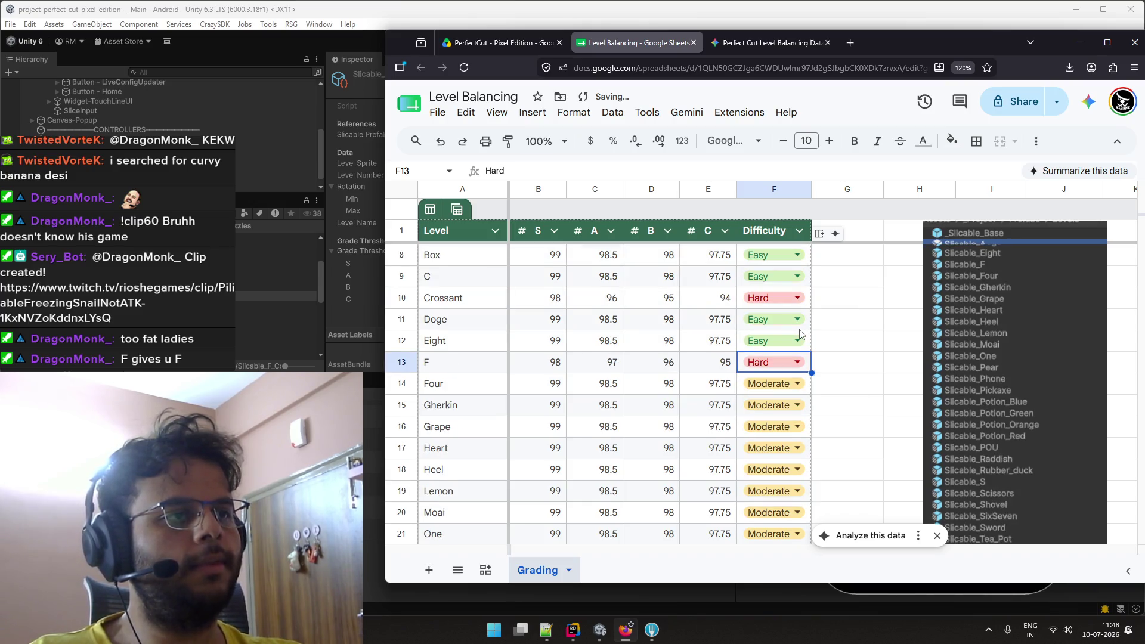
click(481, 331)
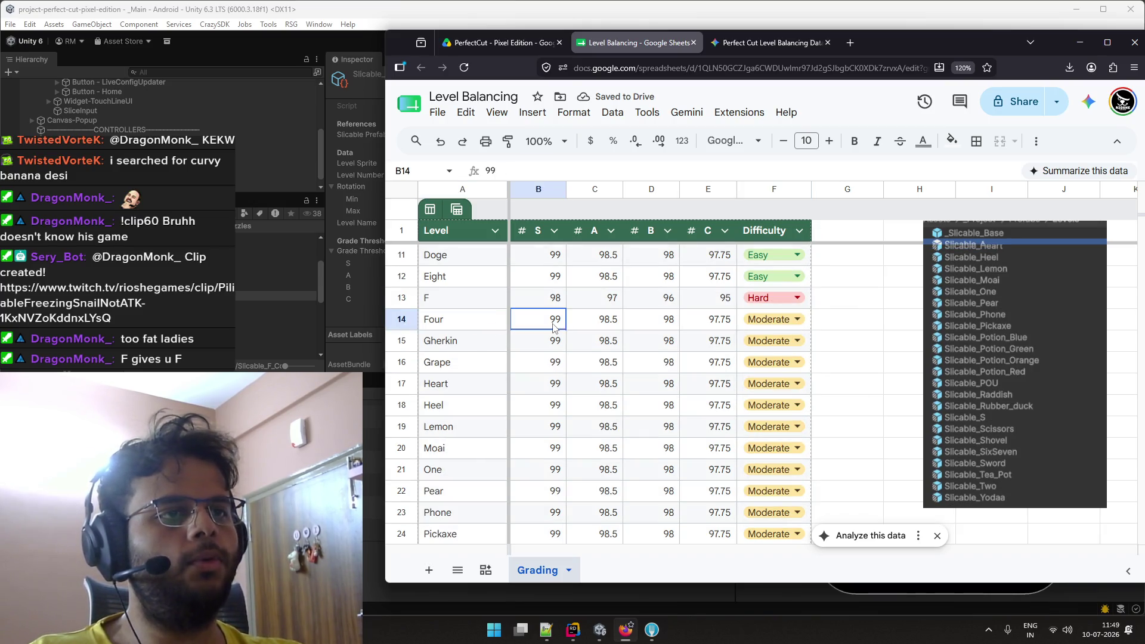
key(alt+Tab)
Slice Level 17's 4 diagonally several times, each attempt scoring F.
mouse_move(869, 256)
mouse_down()
mouse_move(1023, 358)
mouse_move(1015, 435)
mouse_move(1006, 416)
mouse_up()
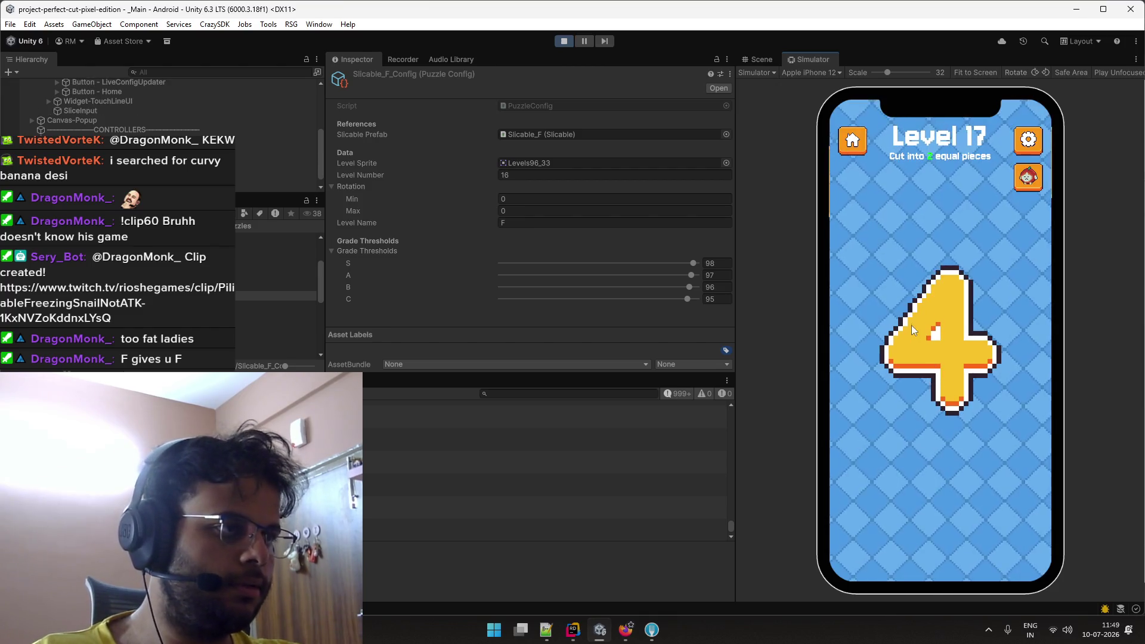
mouse_move(885, 291)
mouse_down()
mouse_move(1008, 430)
mouse_move(999, 399)
mouse_up()
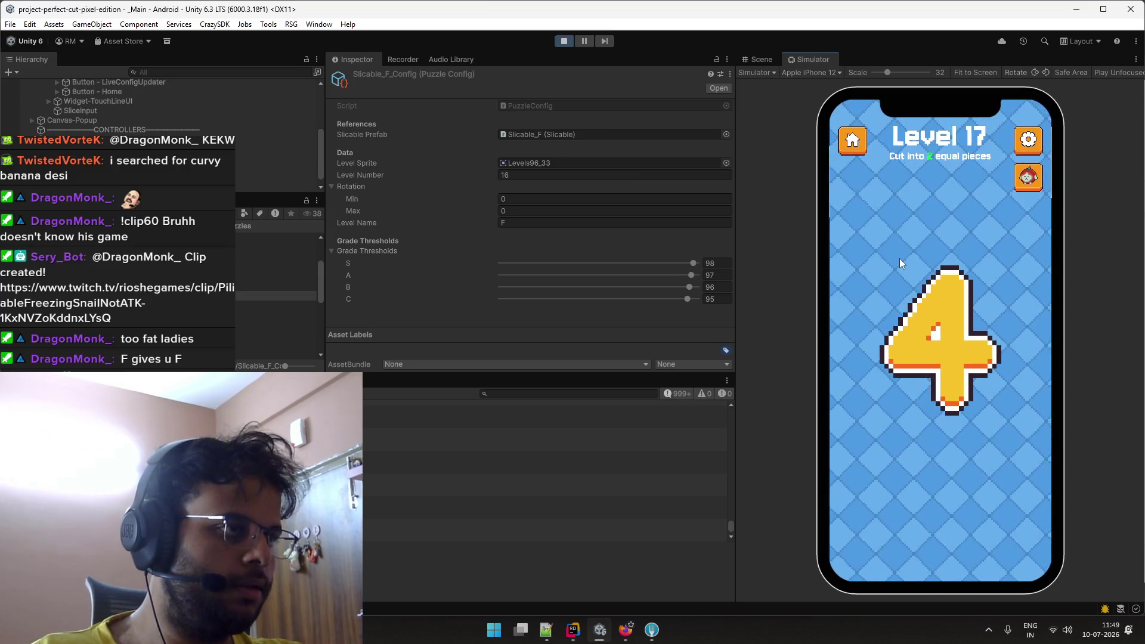
drag(899, 258, 994, 422)
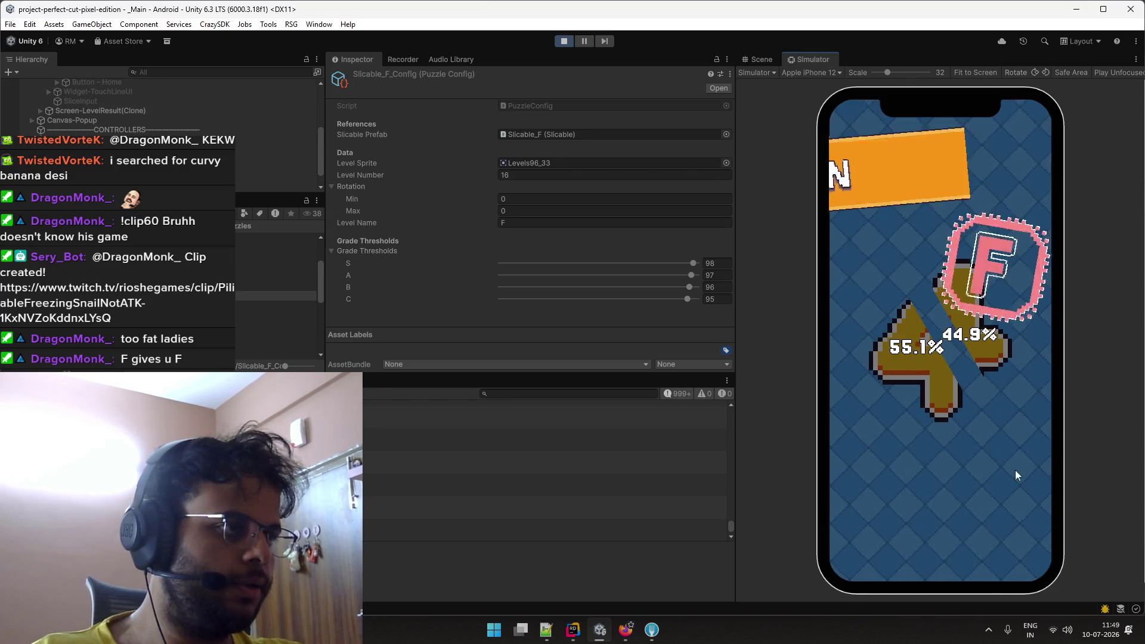
click(1013, 528)
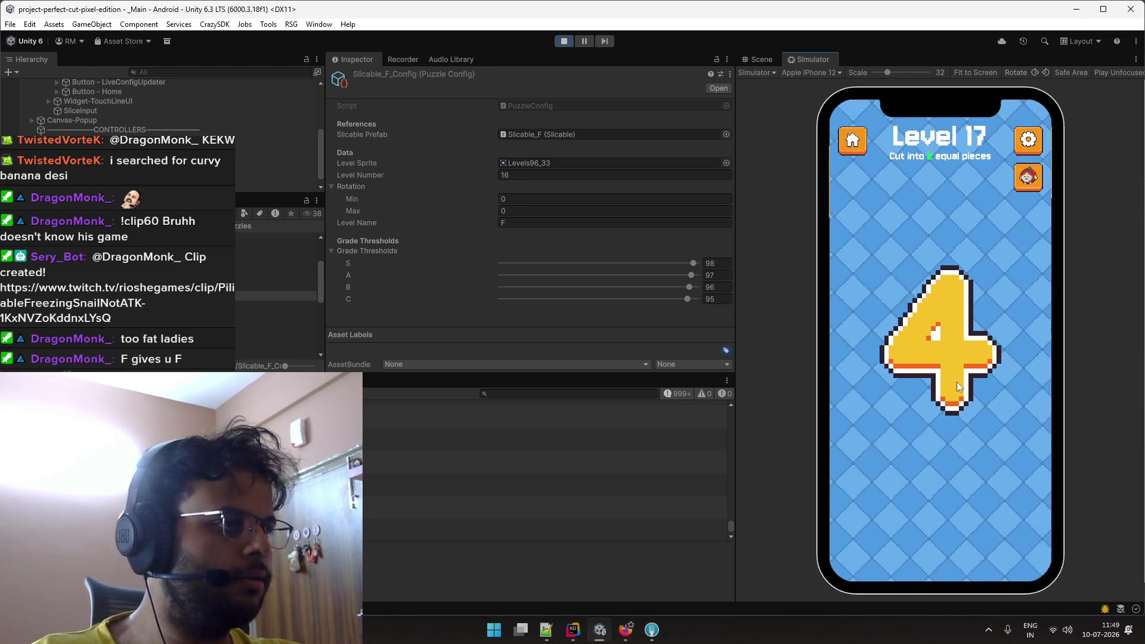
mouse_move(868, 300)
mouse_down()
mouse_move(1016, 385)
mouse_move(1010, 399)
mouse_up()
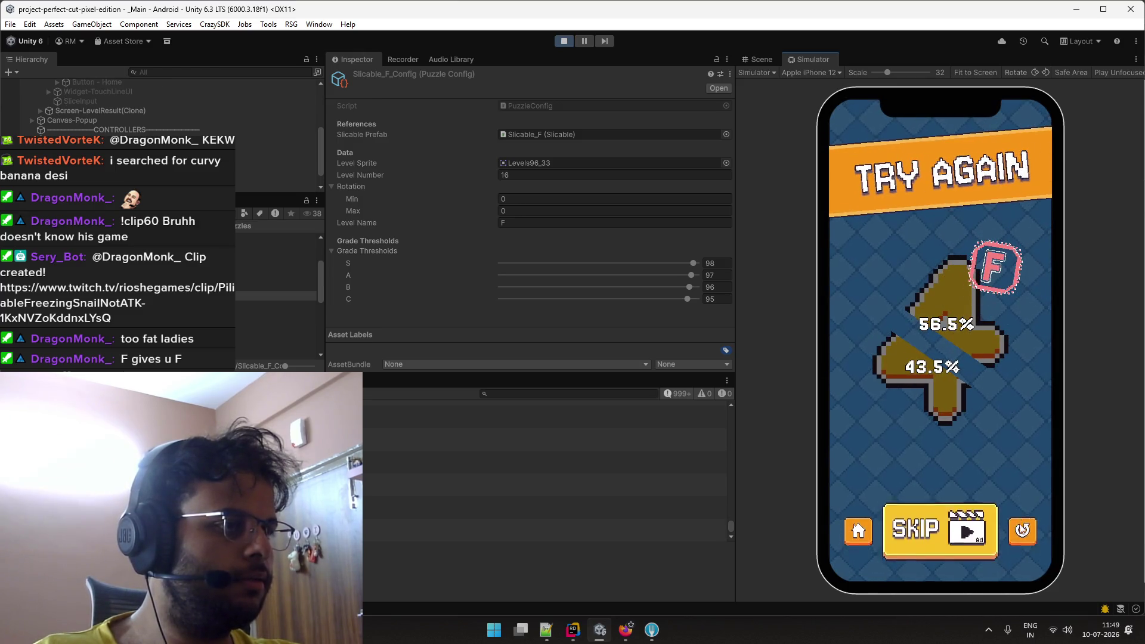
click(1020, 528)
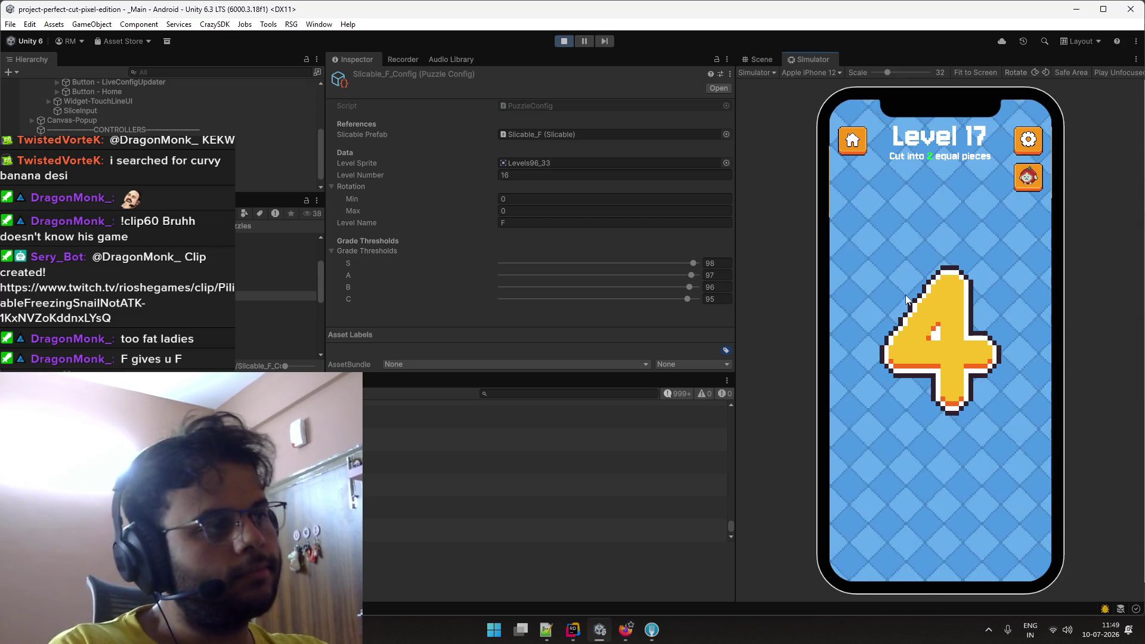
drag(891, 275, 988, 399)
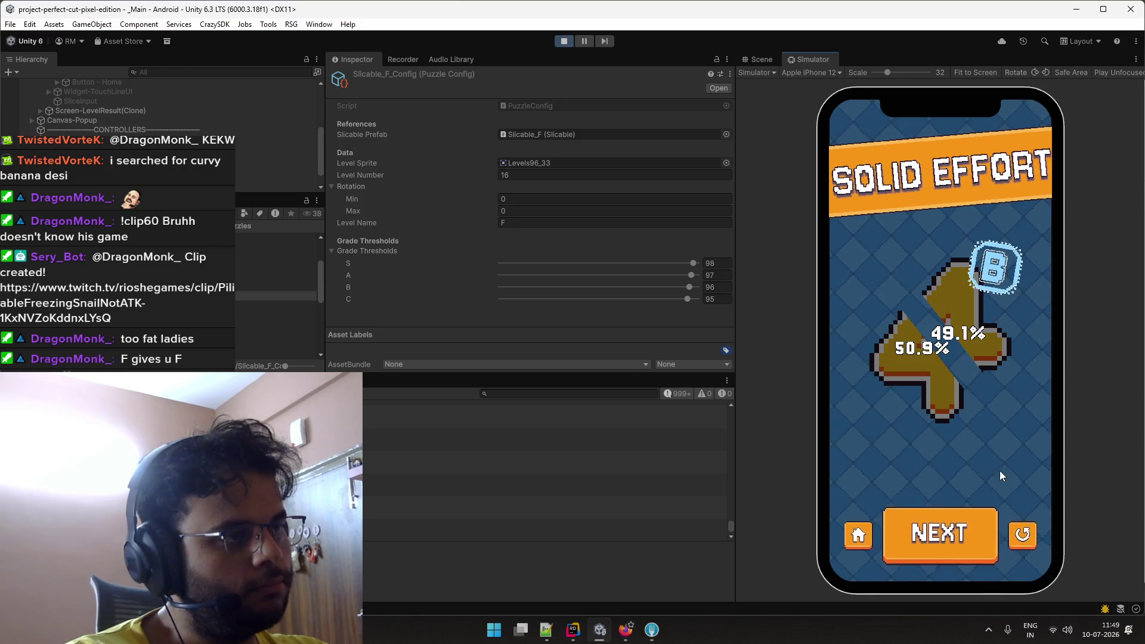
click(1022, 535)
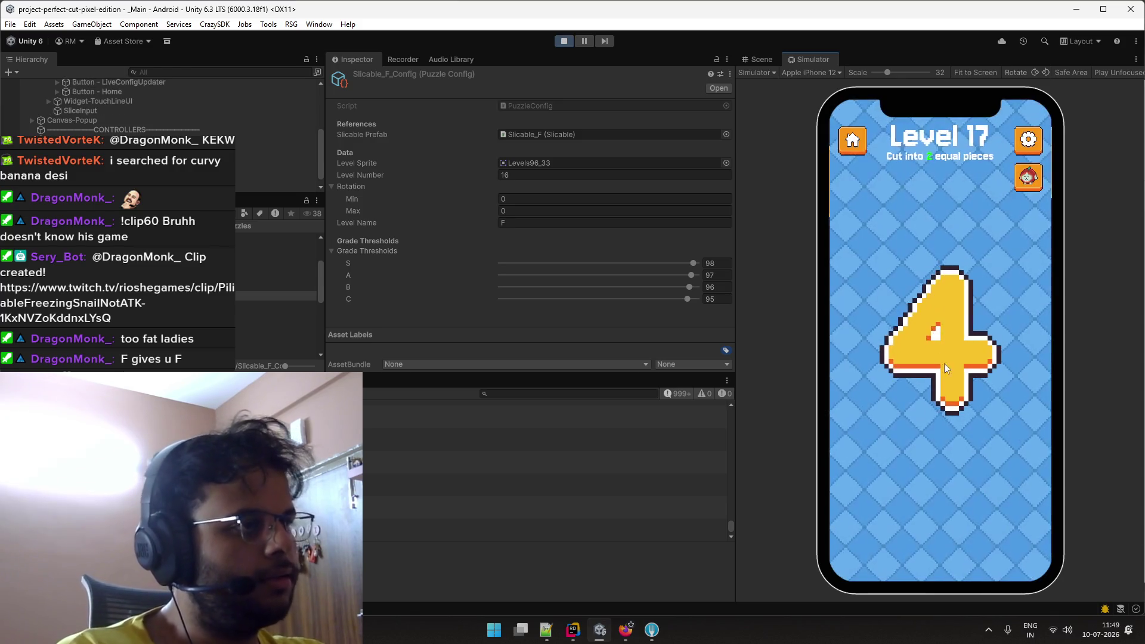
drag(893, 278, 996, 407)
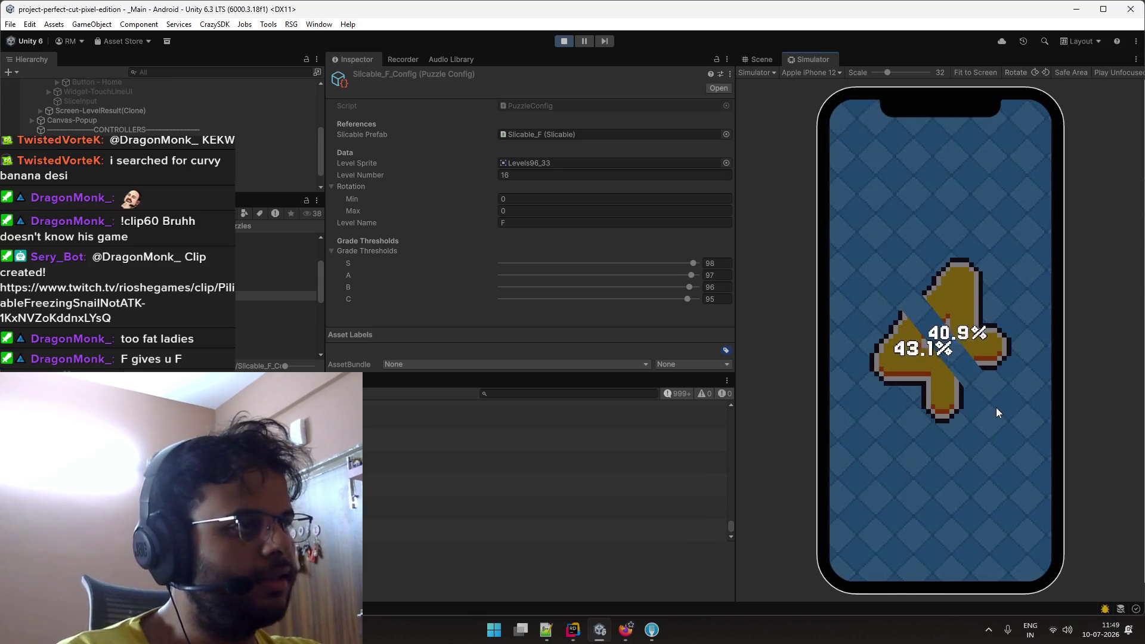
click(1022, 535)
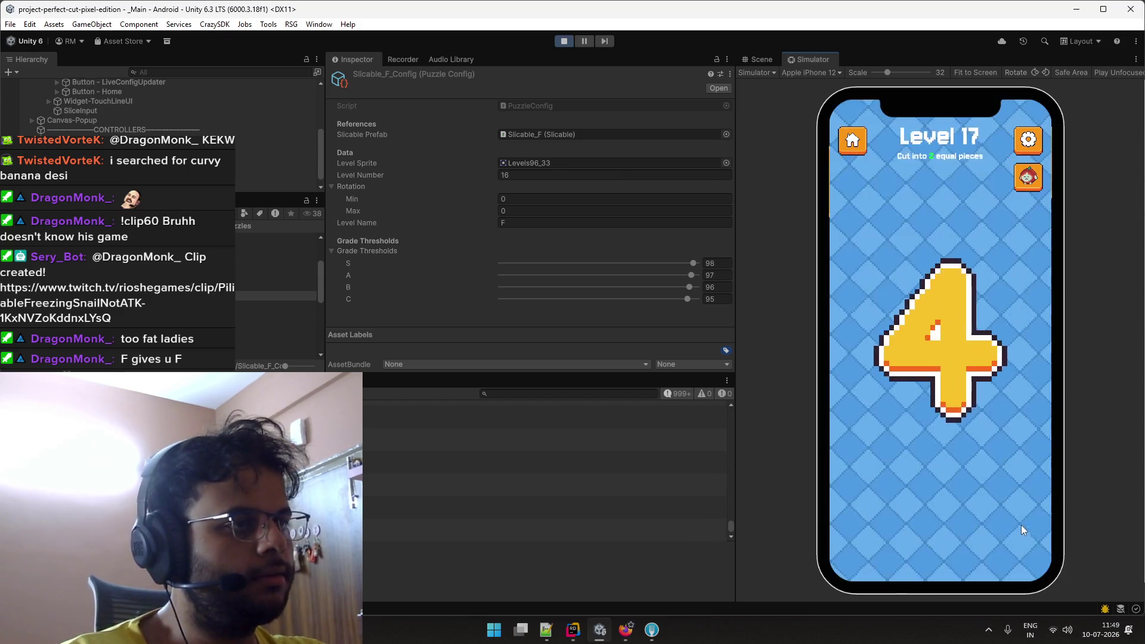
mouse_move(905, 263)
mouse_down()
mouse_move(965, 411)
mouse_move(980, 414)
mouse_up()
click(1012, 537)
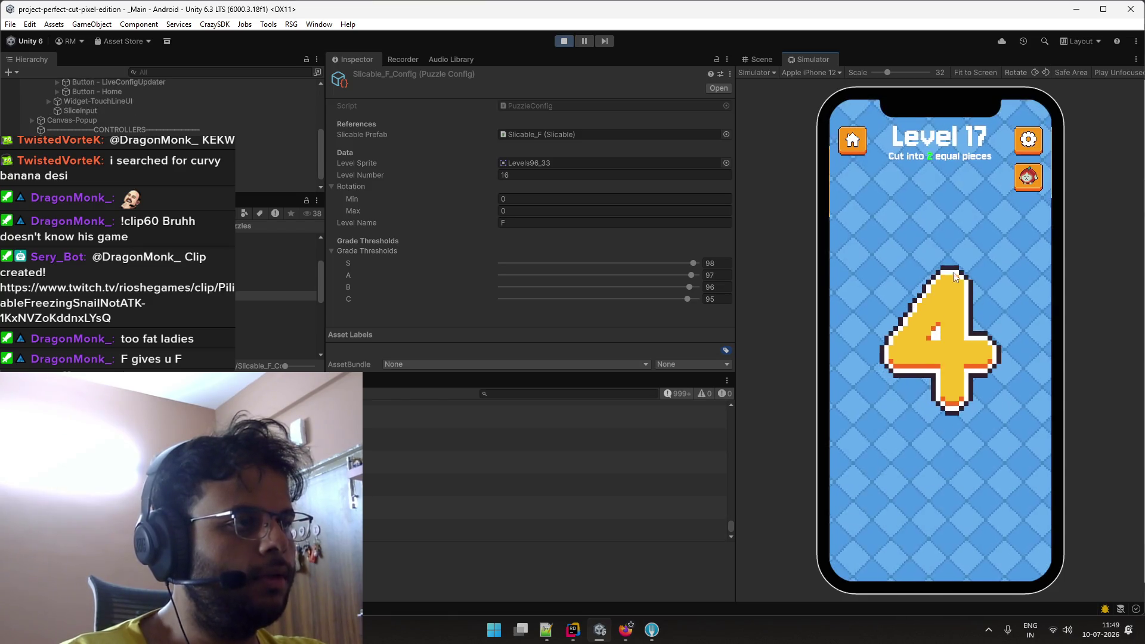
Try near-vertical cuts down the 4, then select Slicable_Four to show its 99/98.5/98/97.75 thresholds.
drag(955, 226, 952, 459)
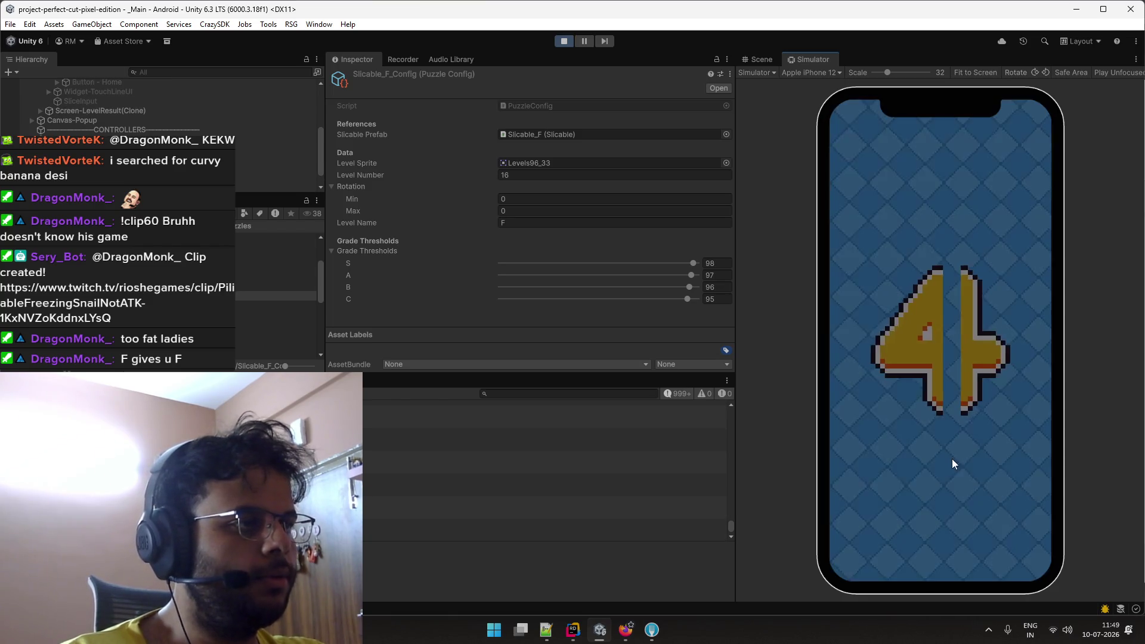
click(1012, 512)
drag(957, 244, 938, 469)
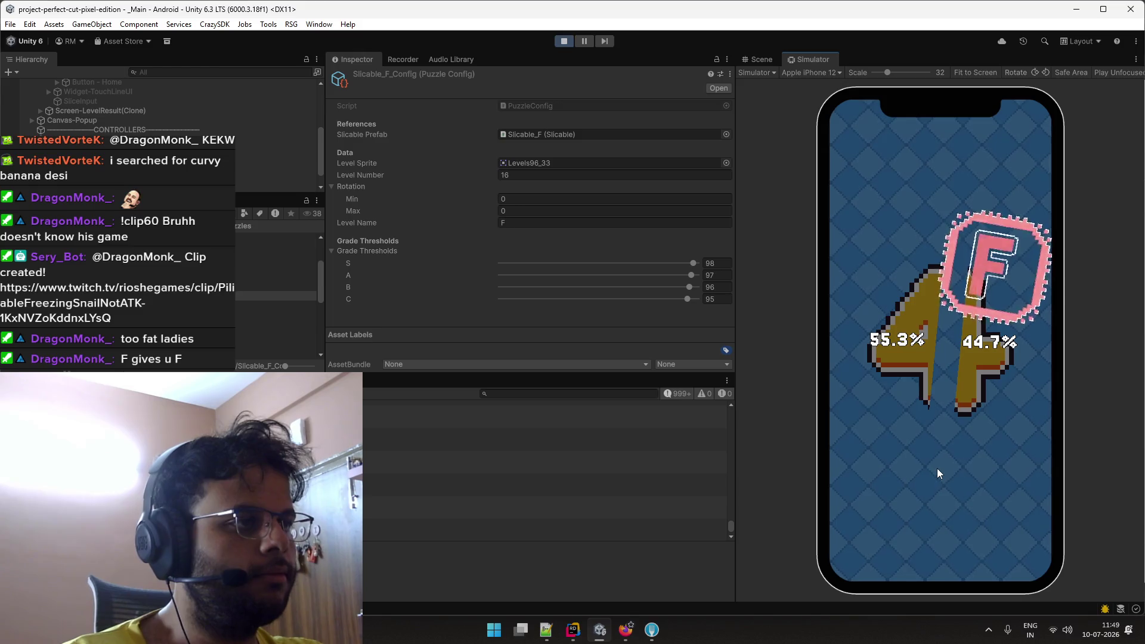
click(1025, 529)
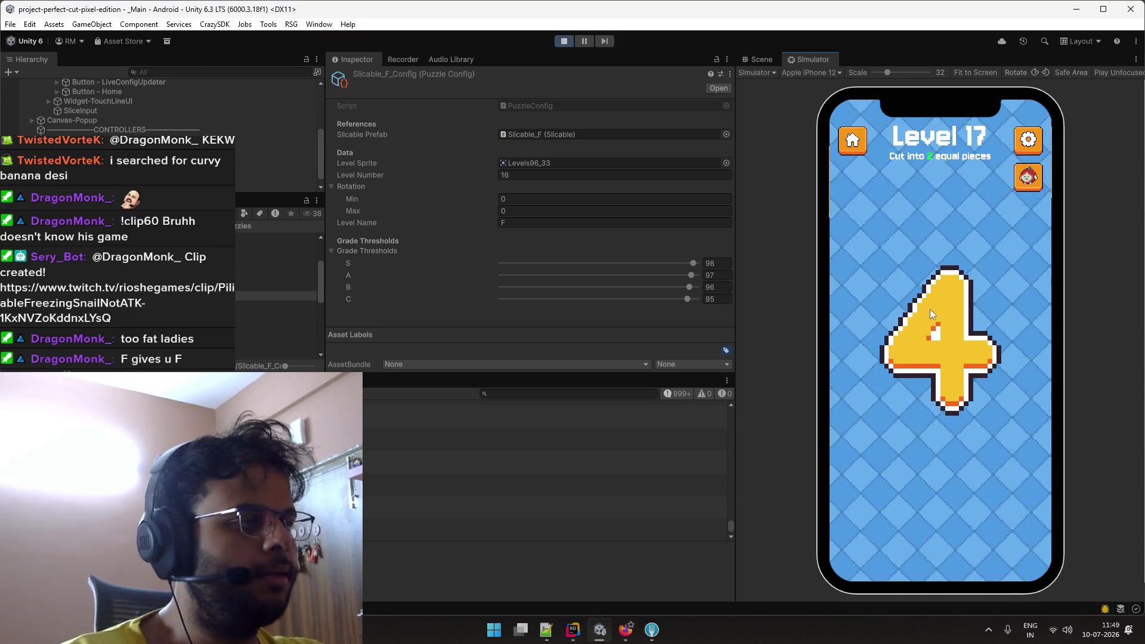
mouse_move(966, 234)
mouse_down()
mouse_move(941, 469)
mouse_move(923, 483)
mouse_up()
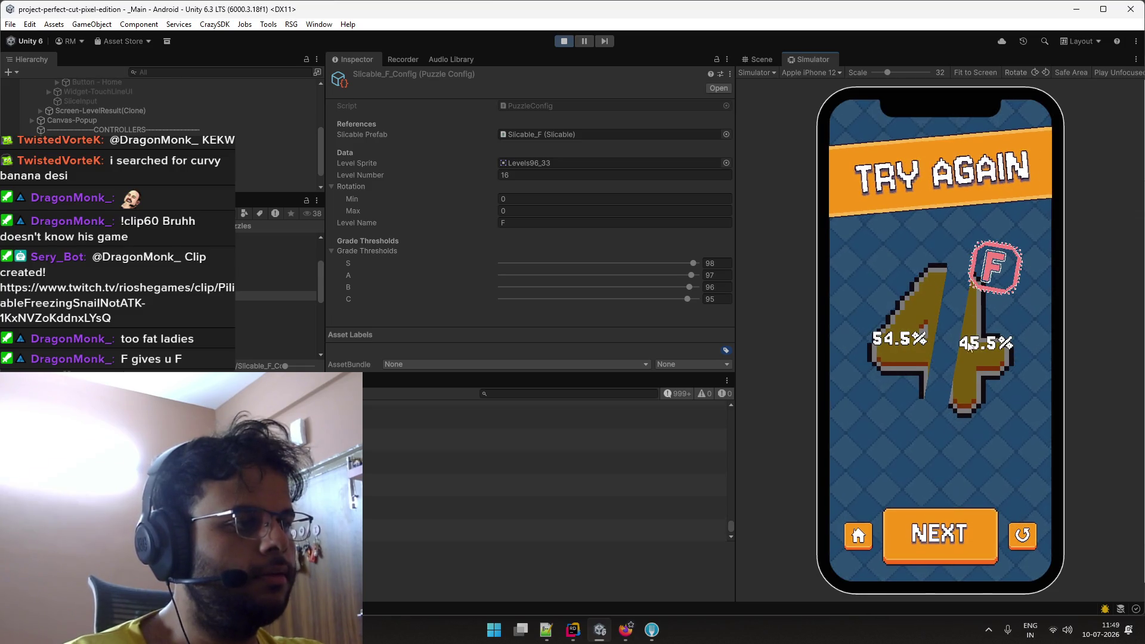
click(1014, 533)
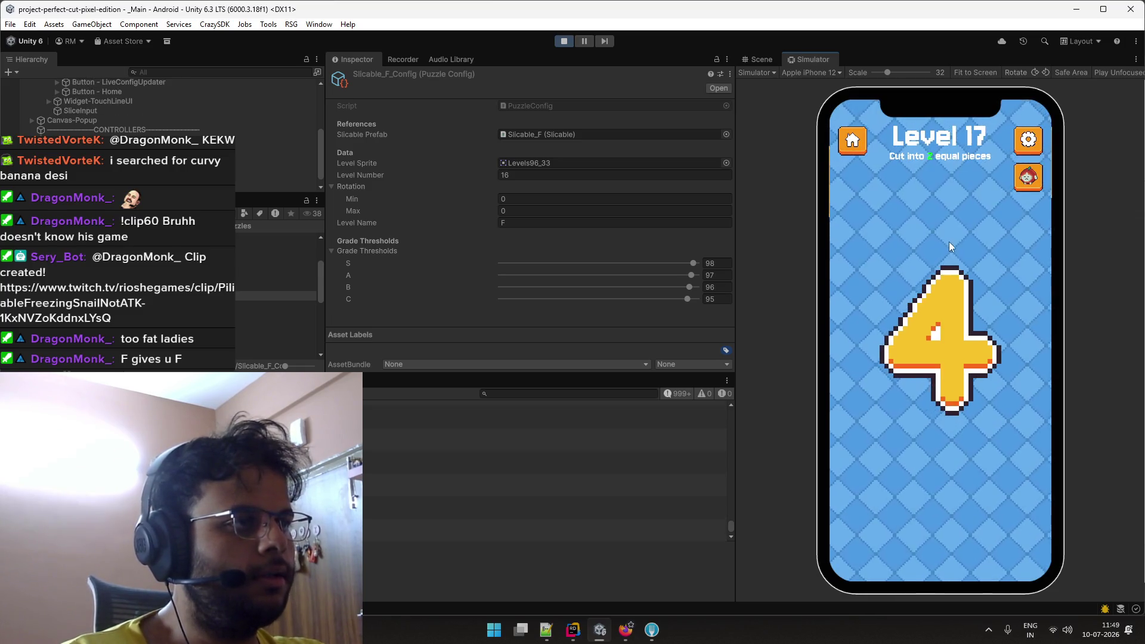
mouse_move(949, 244)
mouse_down()
mouse_move(948, 454)
mouse_move(935, 437)
mouse_up()
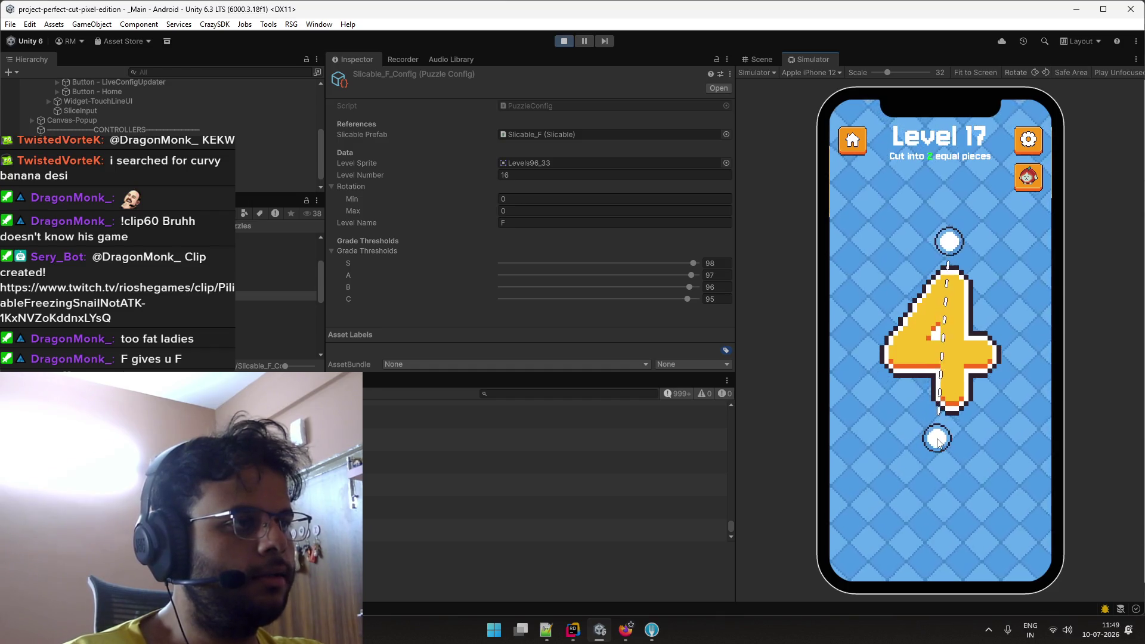
drag(937, 441, 943, 484)
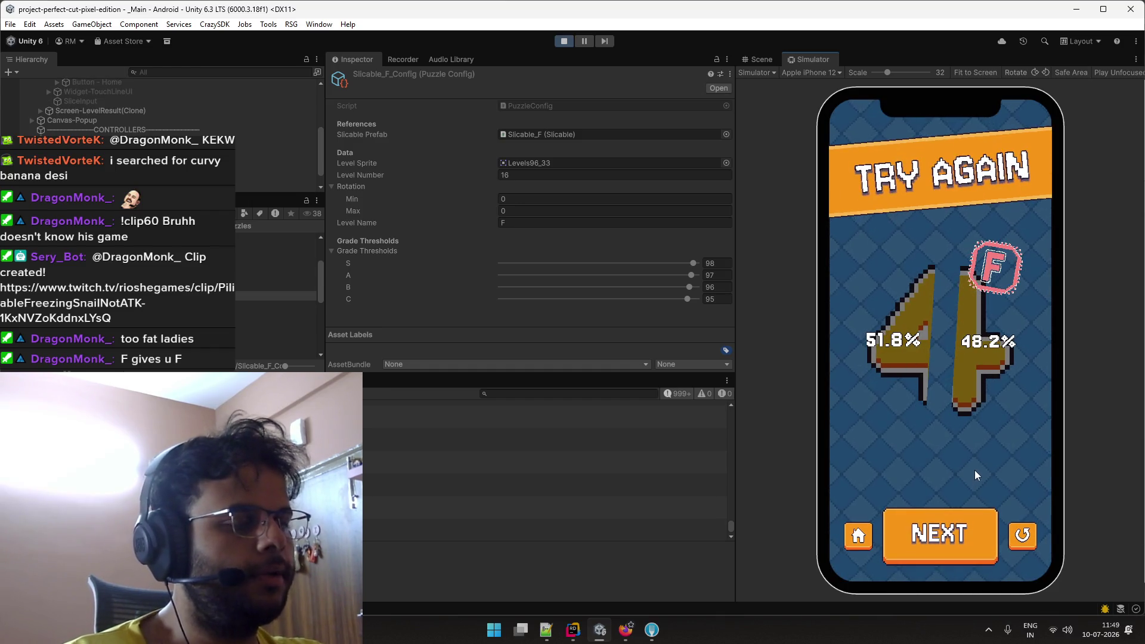
click(1023, 534)
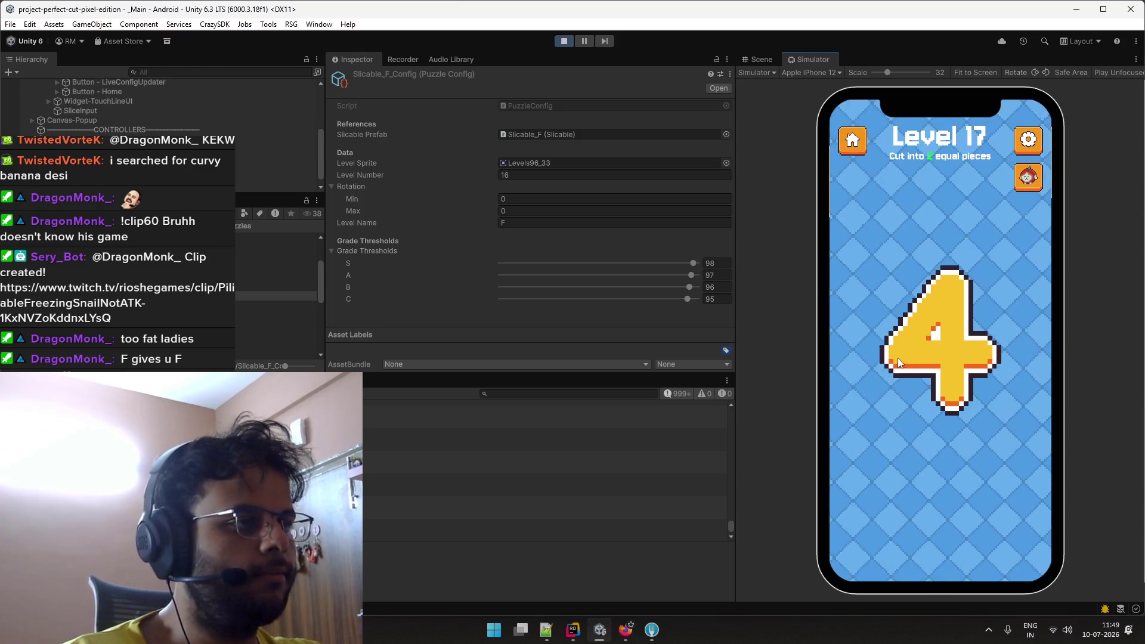
drag(882, 281, 1015, 417)
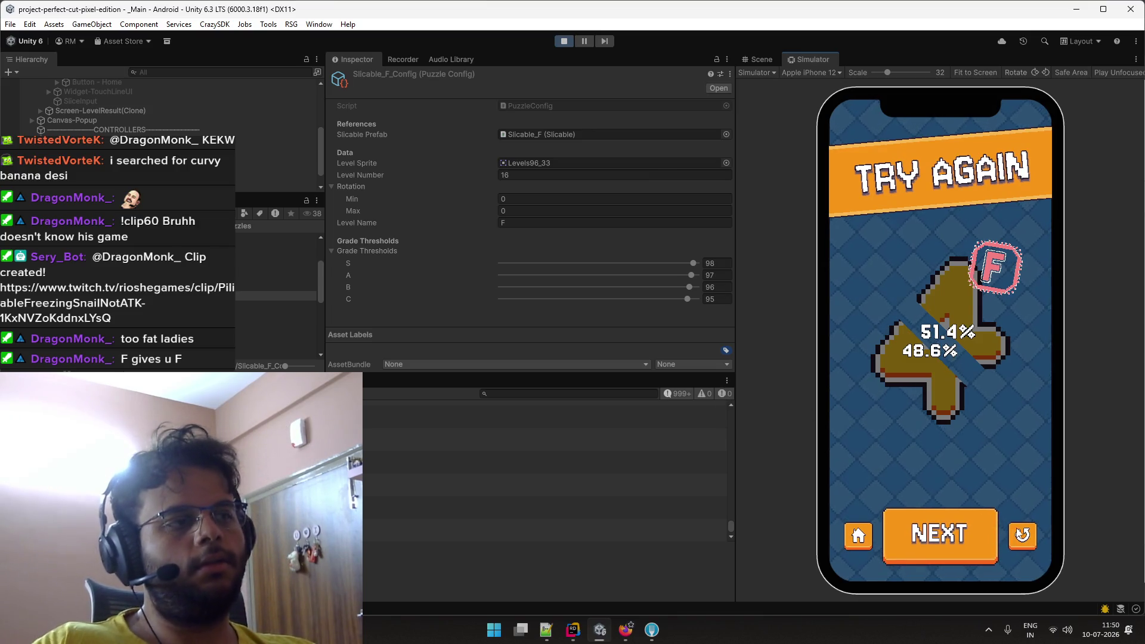
click(1022, 535)
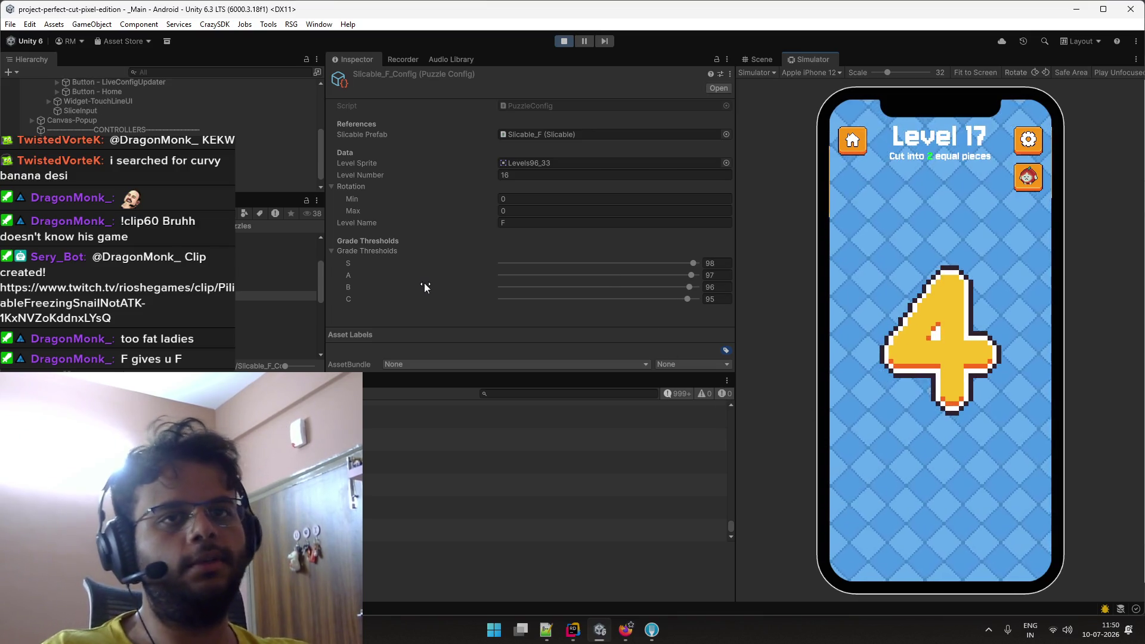
click(274, 332)
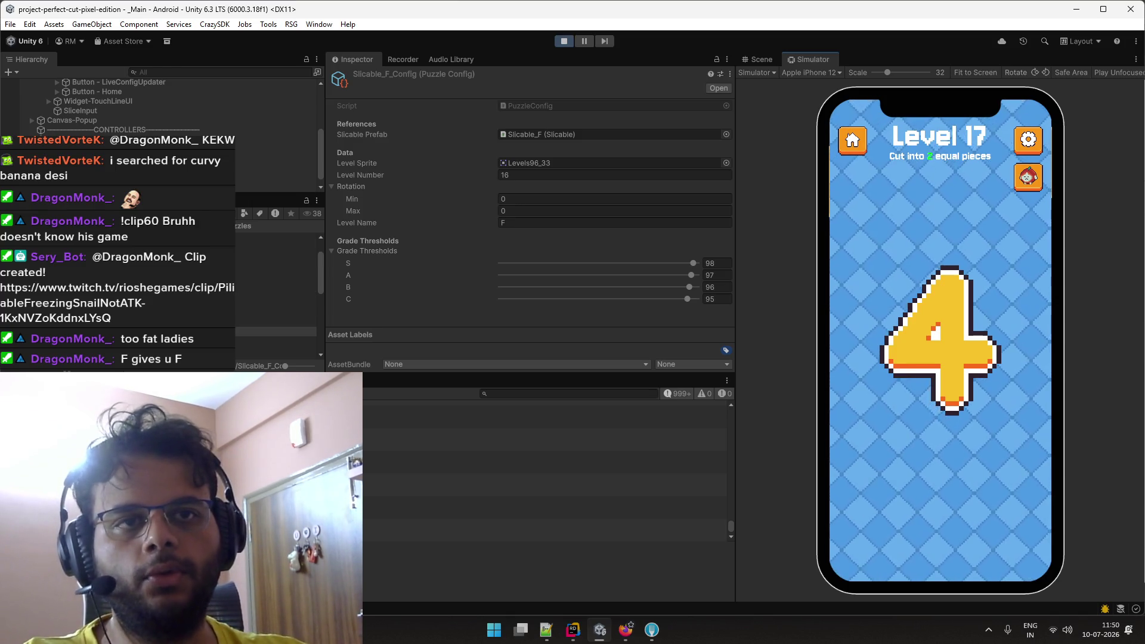
click(274, 340)
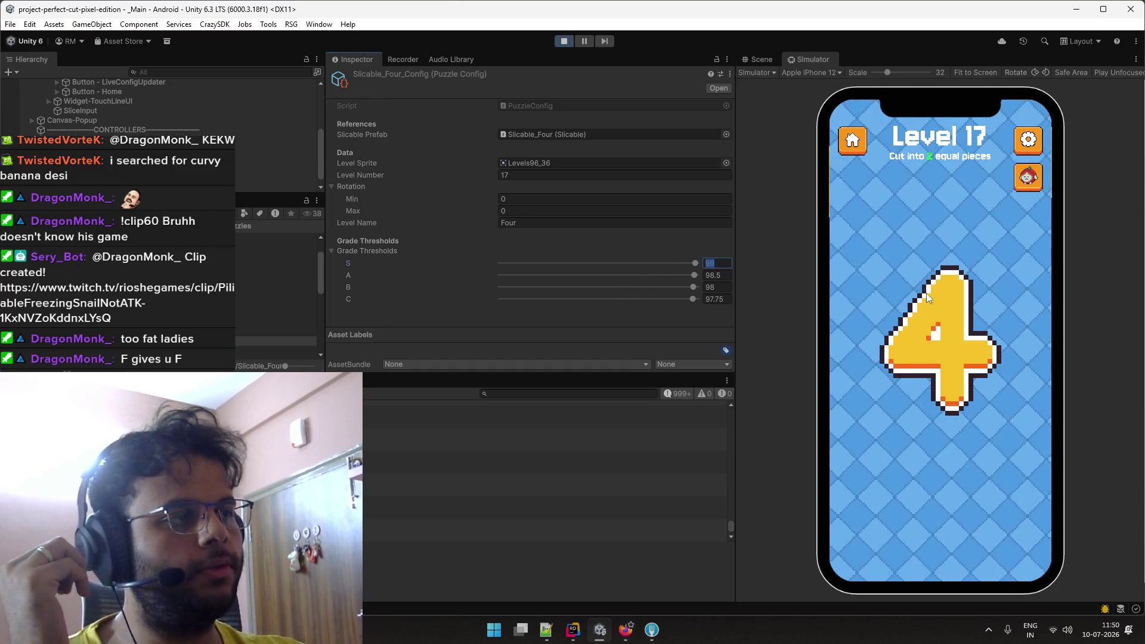
Slice the 4 into 51.4%/48.6% pieces, then lower the Four thresholds to S 98, A 97.5, B 97.
drag(894, 263, 987, 414)
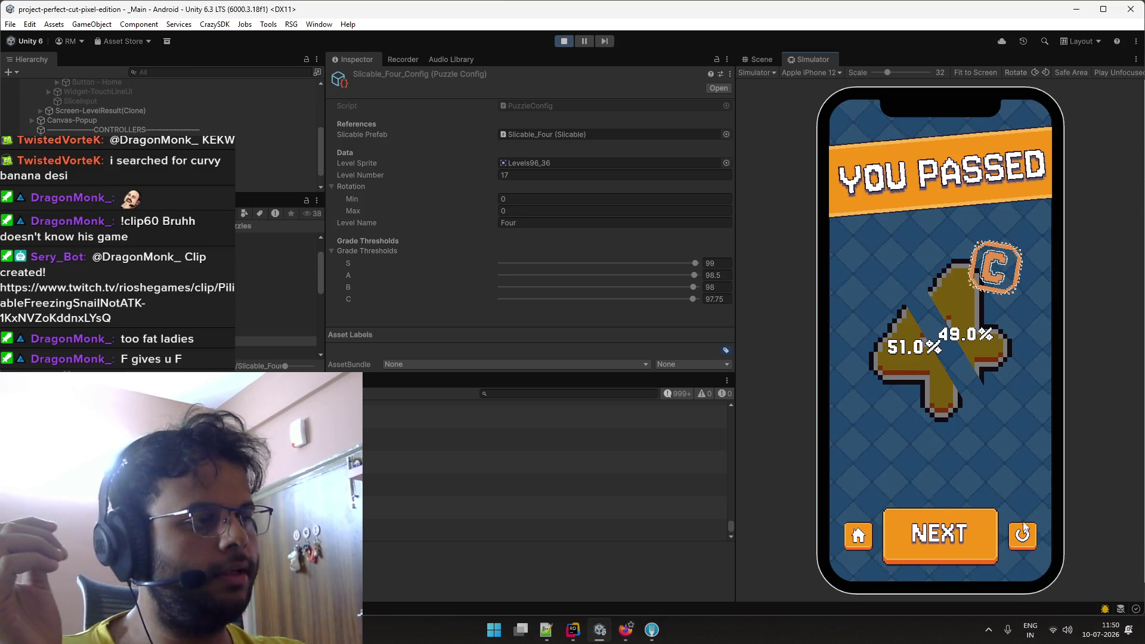
click(1024, 527)
drag(973, 396, 987, 414)
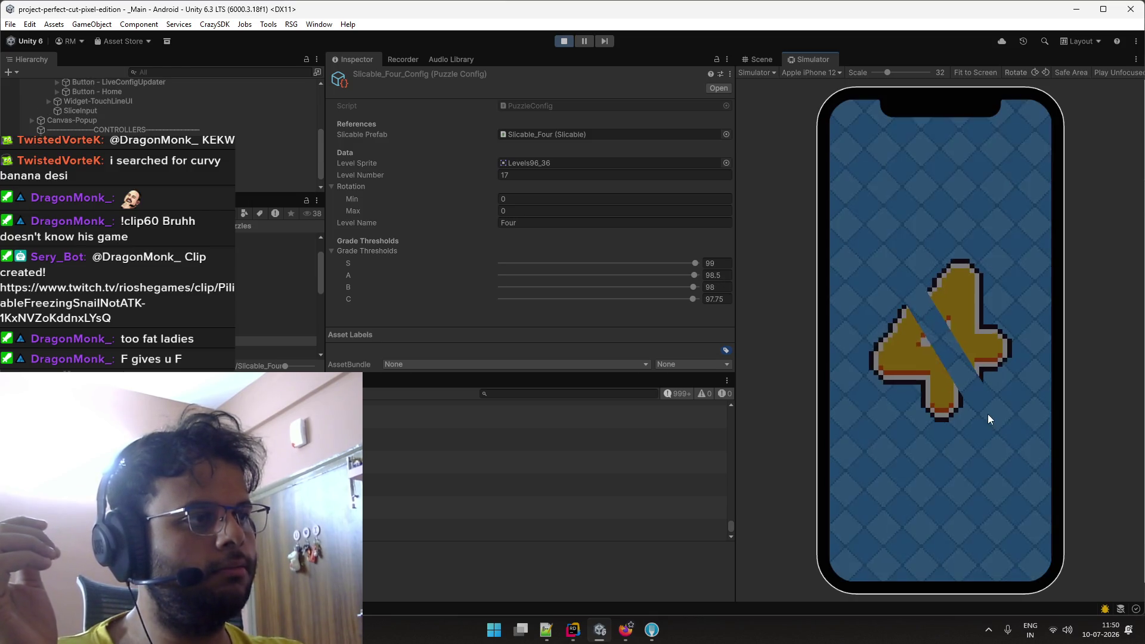
click(1021, 533)
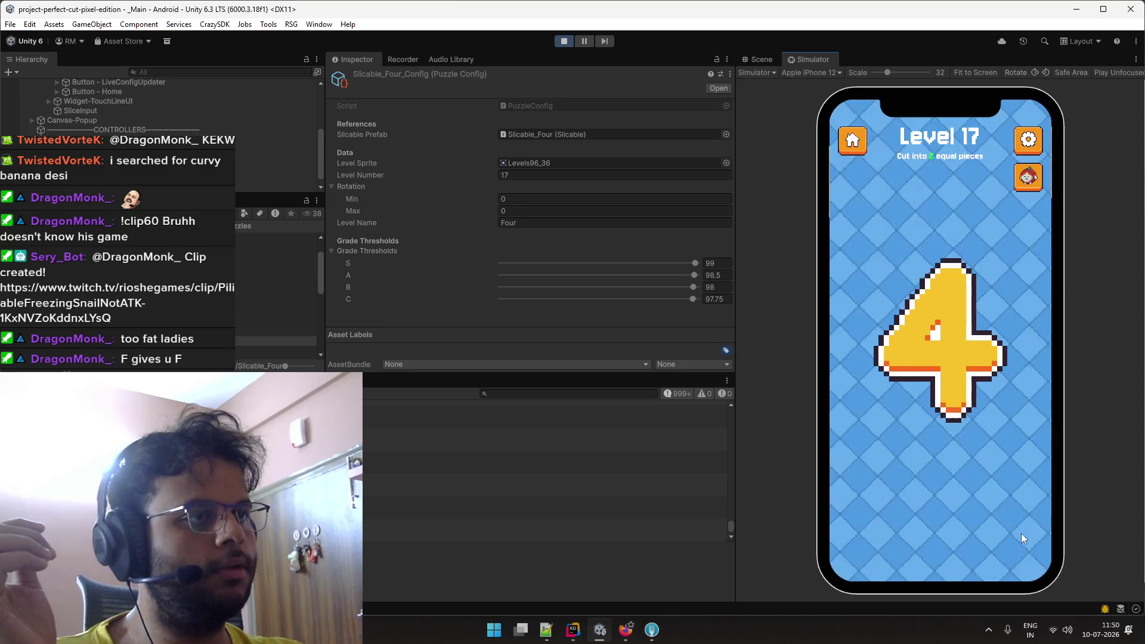
click(728, 267)
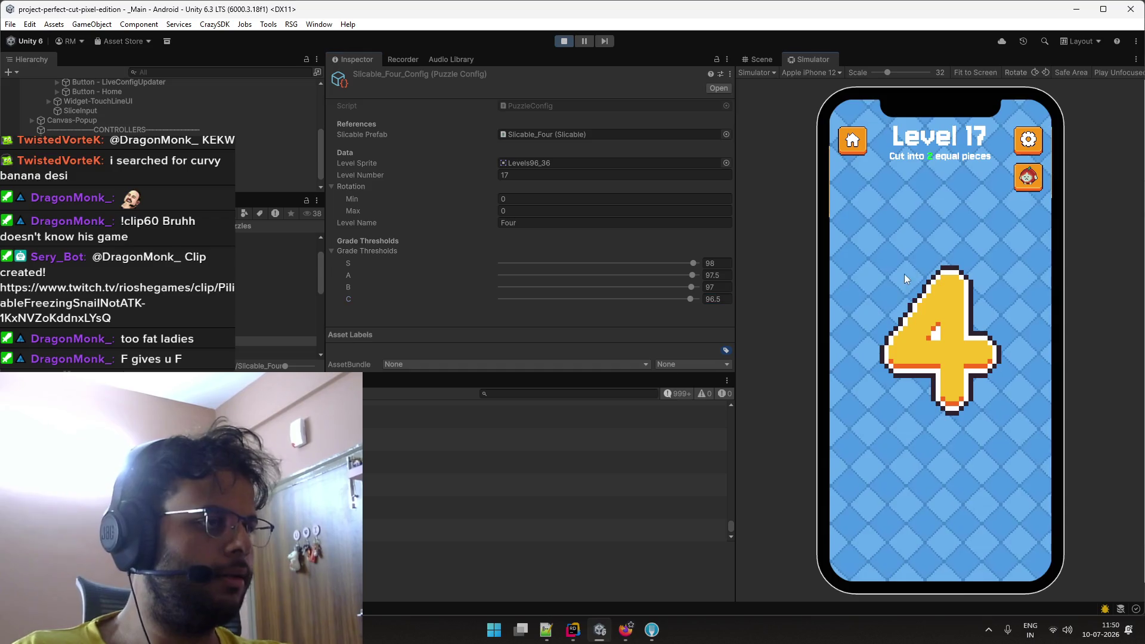
Slice Level 17's 4 in the Simulator, retrying the level after the B and F grades.
drag(904, 274, 1000, 412)
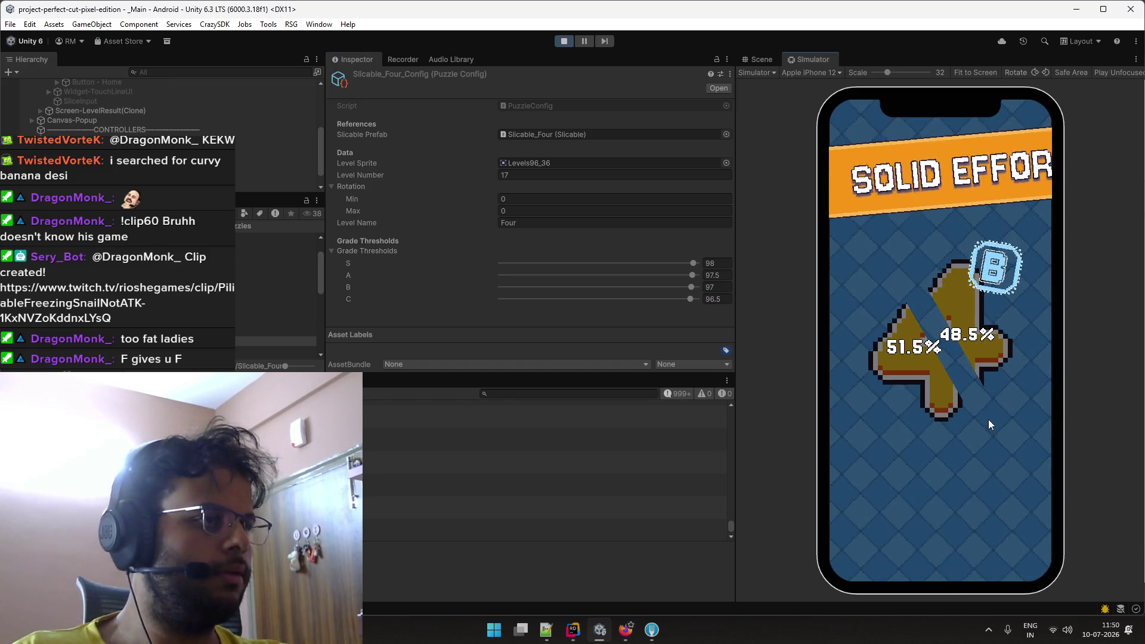
click(1021, 532)
drag(937, 334, 996, 402)
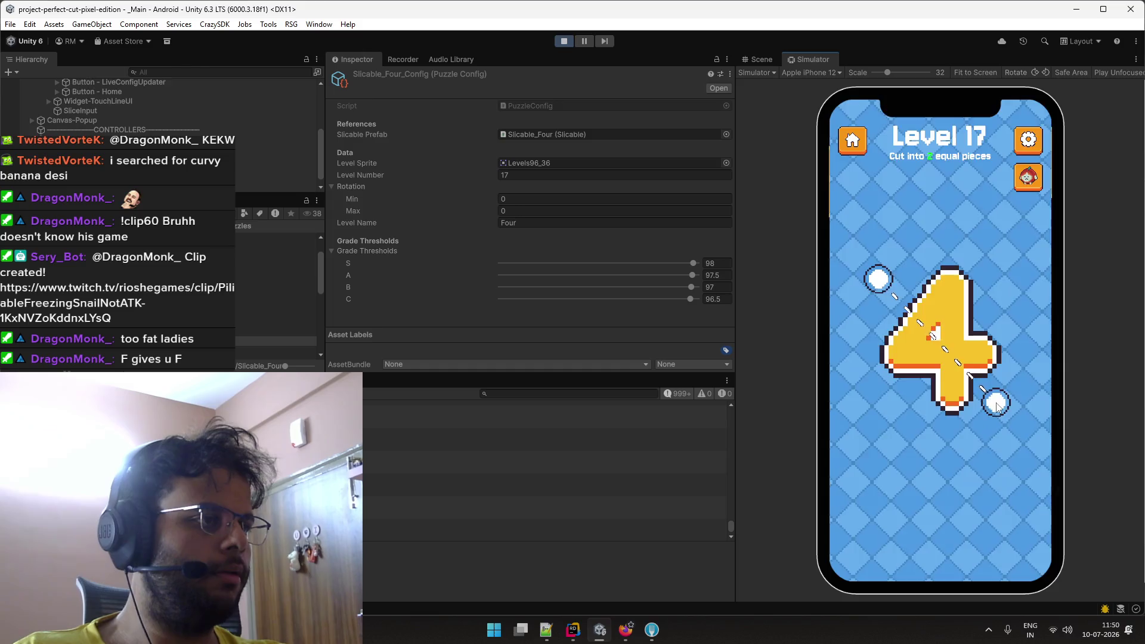
click(1022, 532)
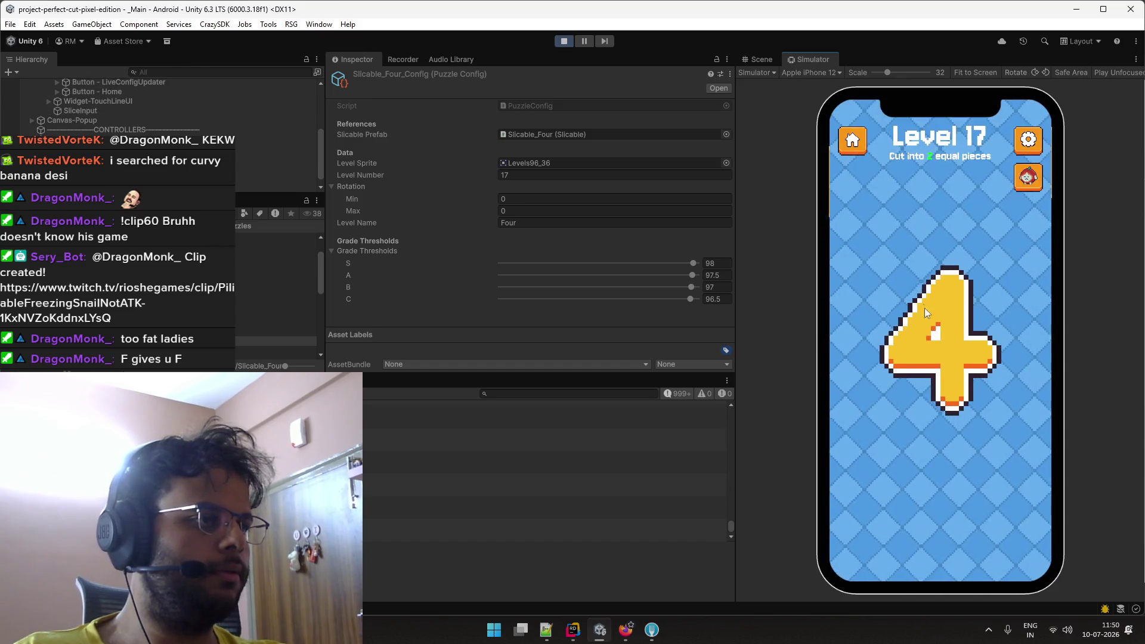
drag(923, 298, 987, 414)
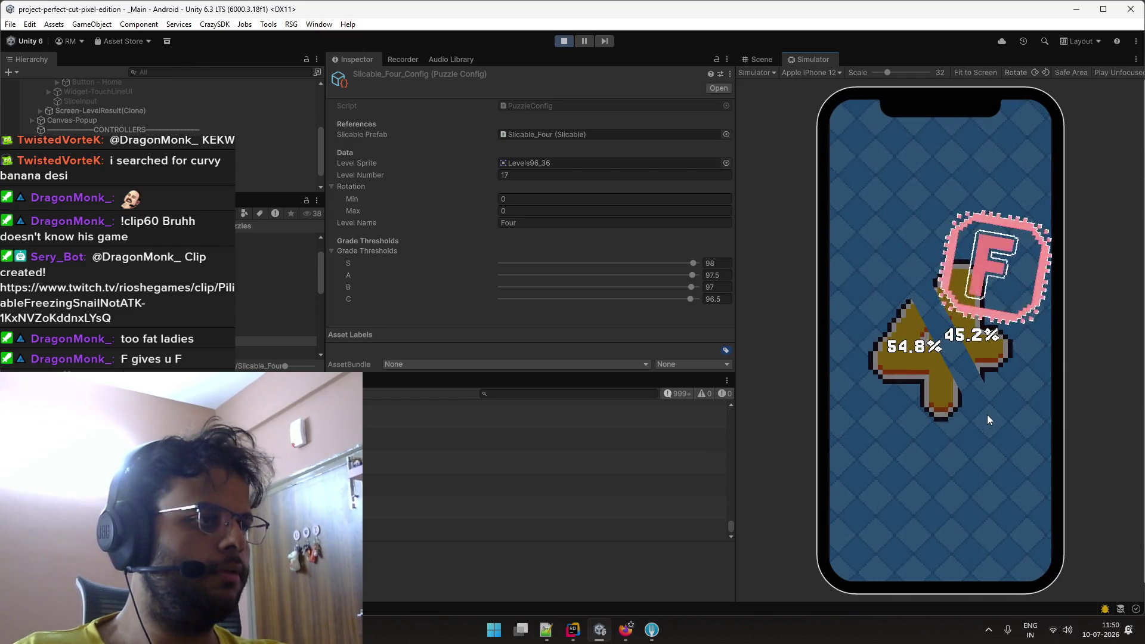
click(1030, 529)
Keep cutting the 4 diagonally until a 49.1%/50.9% Perfect Cut S grade appears.
drag(875, 271, 1003, 418)
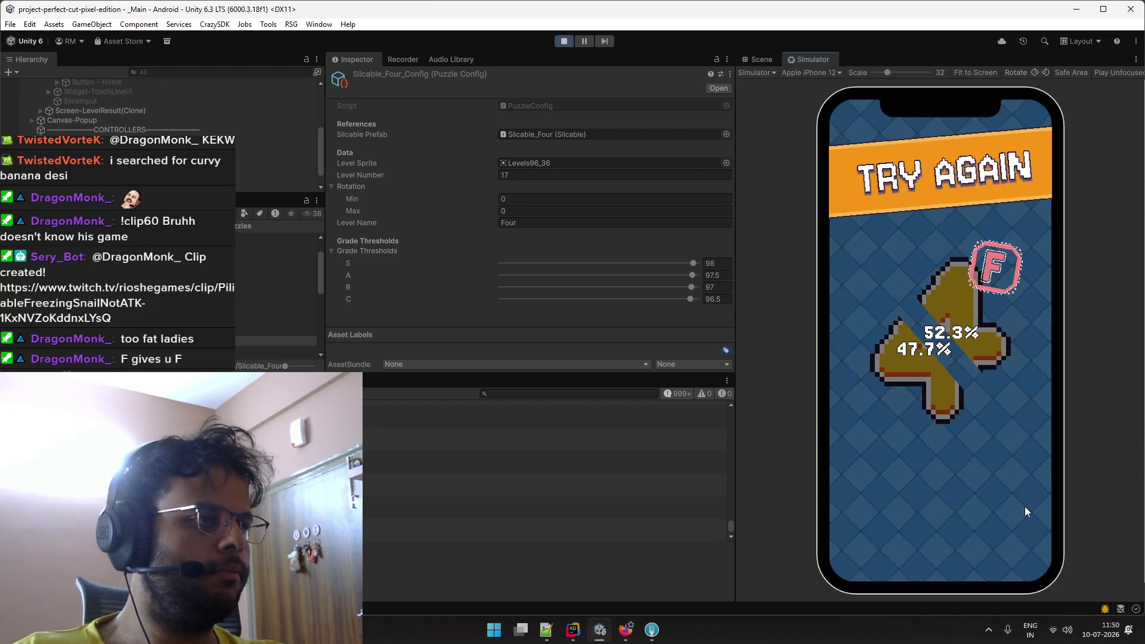
click(1022, 534)
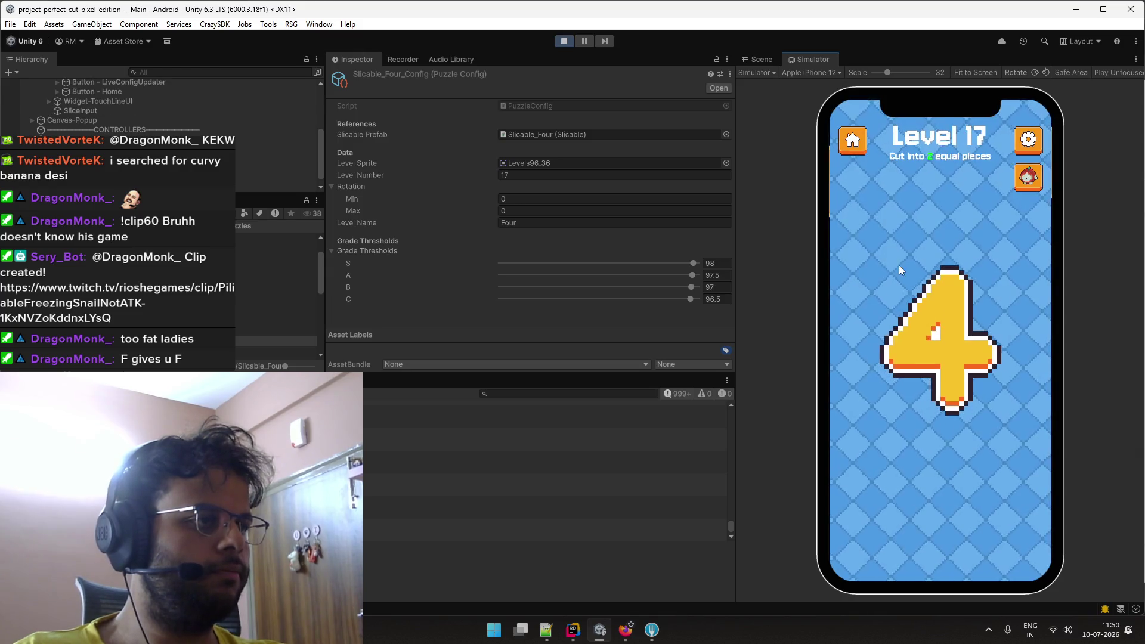
mouse_move(899, 265)
mouse_down()
mouse_move(1008, 382)
mouse_move(1002, 421)
mouse_up()
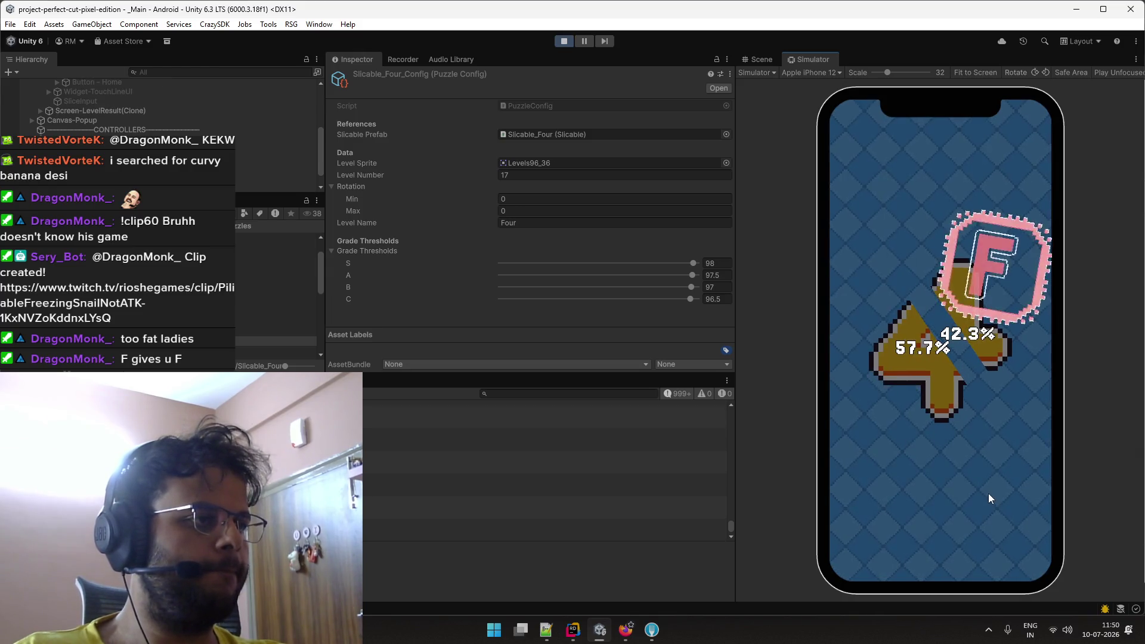
click(1024, 535)
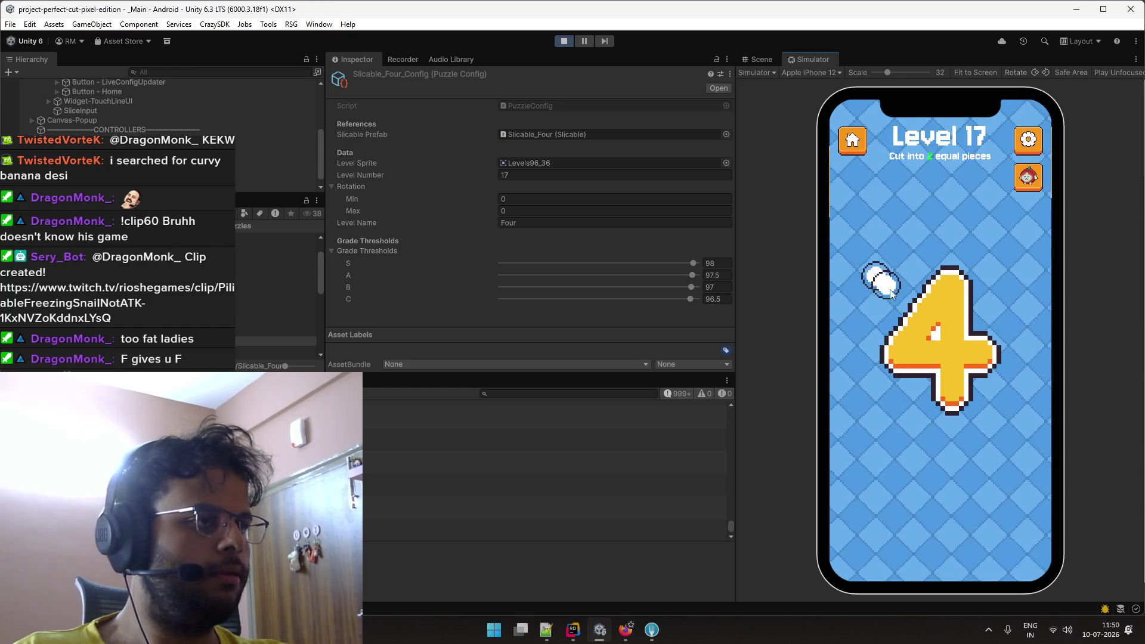
drag(891, 293, 1010, 410)
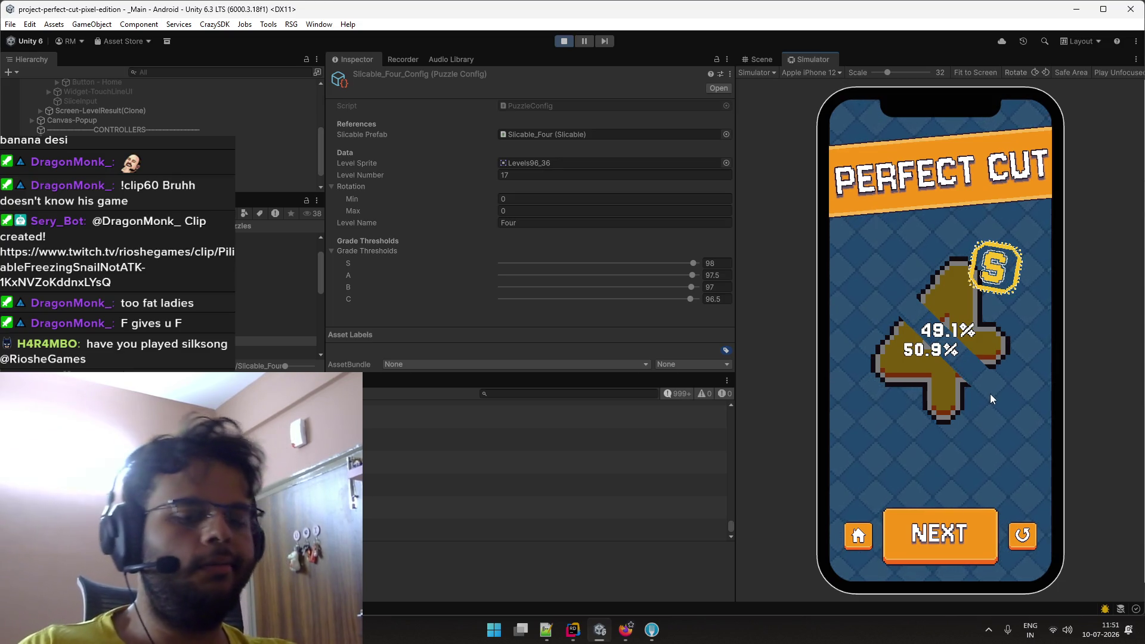
key(super)
Launch Steam from Windows search, then restart Level 17 and slice the 4 again.
text(steam)
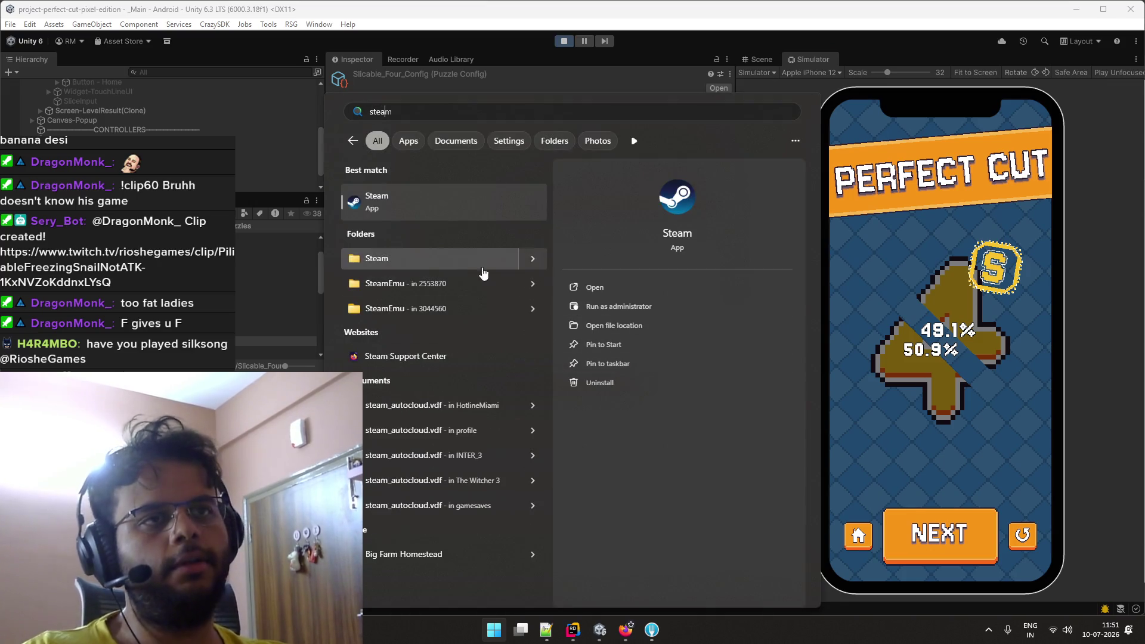
key(Return)
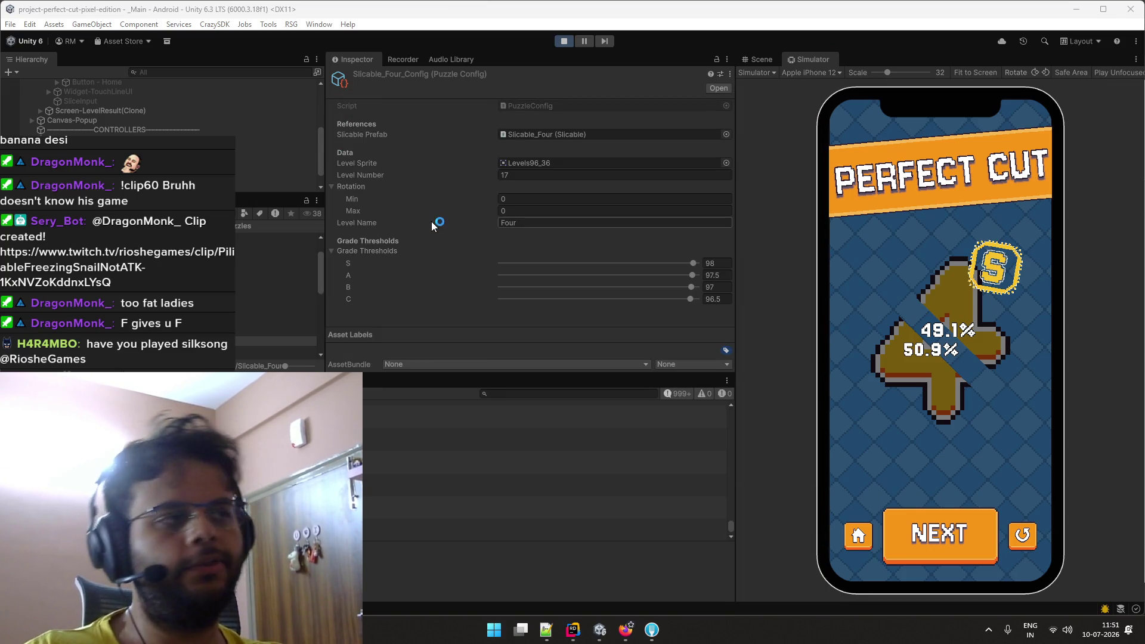
click(1022, 535)
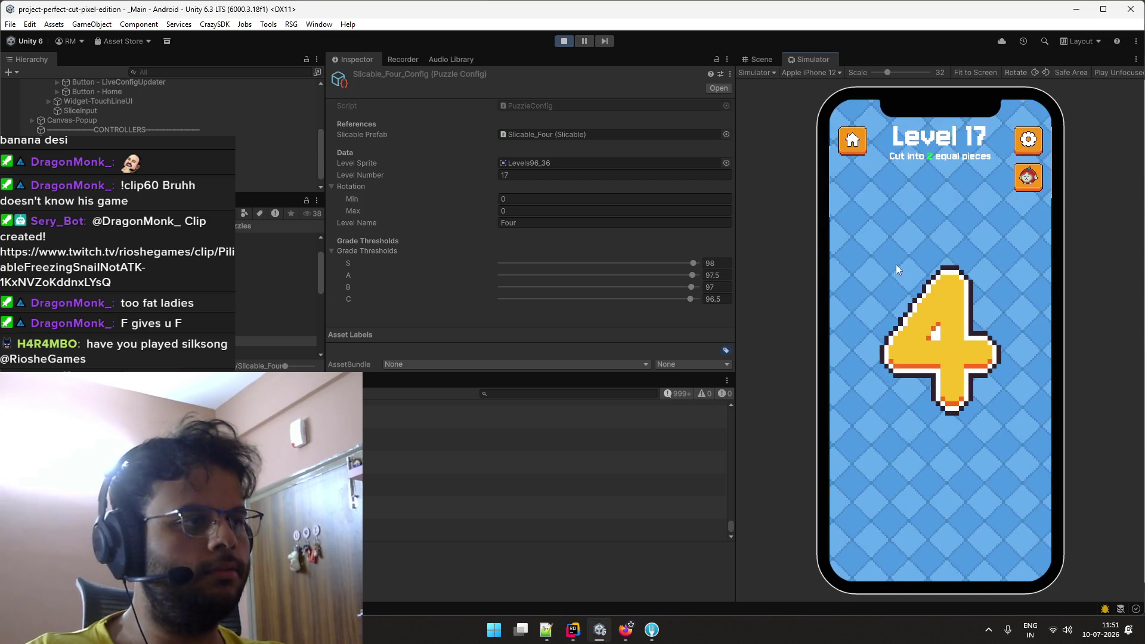
mouse_move(896, 263)
mouse_down()
mouse_move(1014, 325)
mouse_move(1019, 388)
mouse_move(993, 409)
mouse_up()
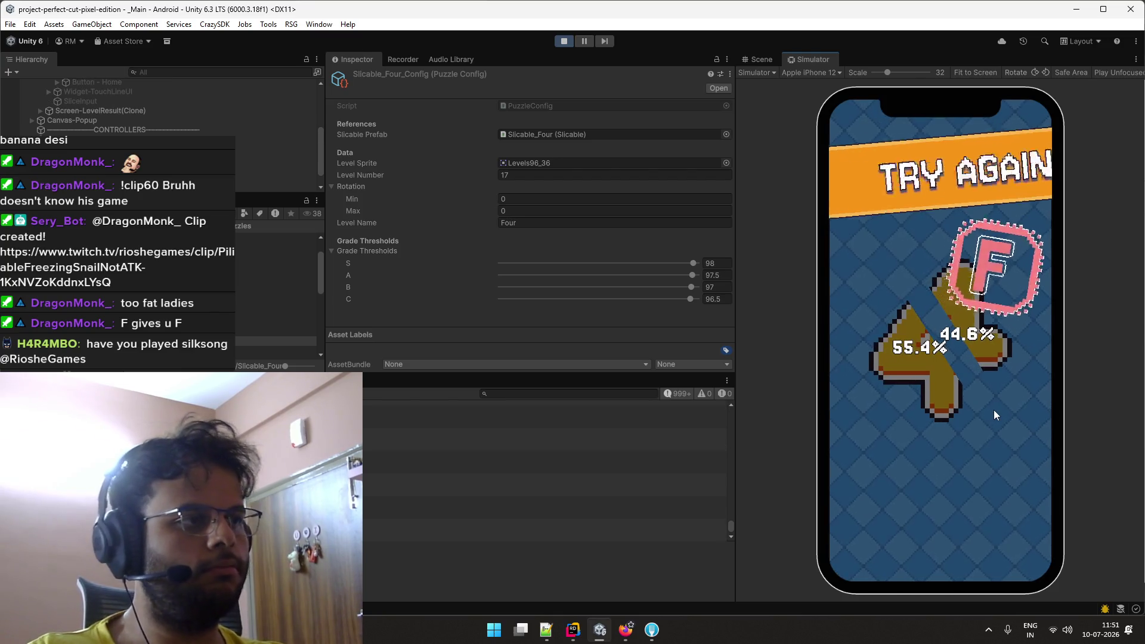
Keep slicing and retrying the 4, ending on a 45.4%/54.6% F and a reset level.
click(1021, 534)
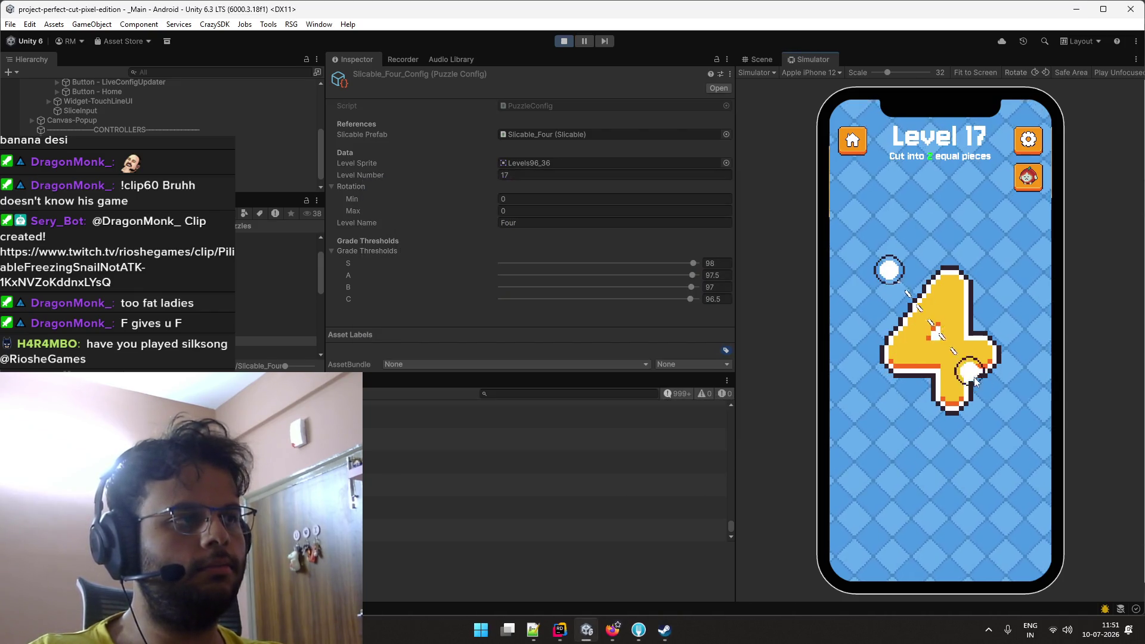
drag(974, 377, 977, 381)
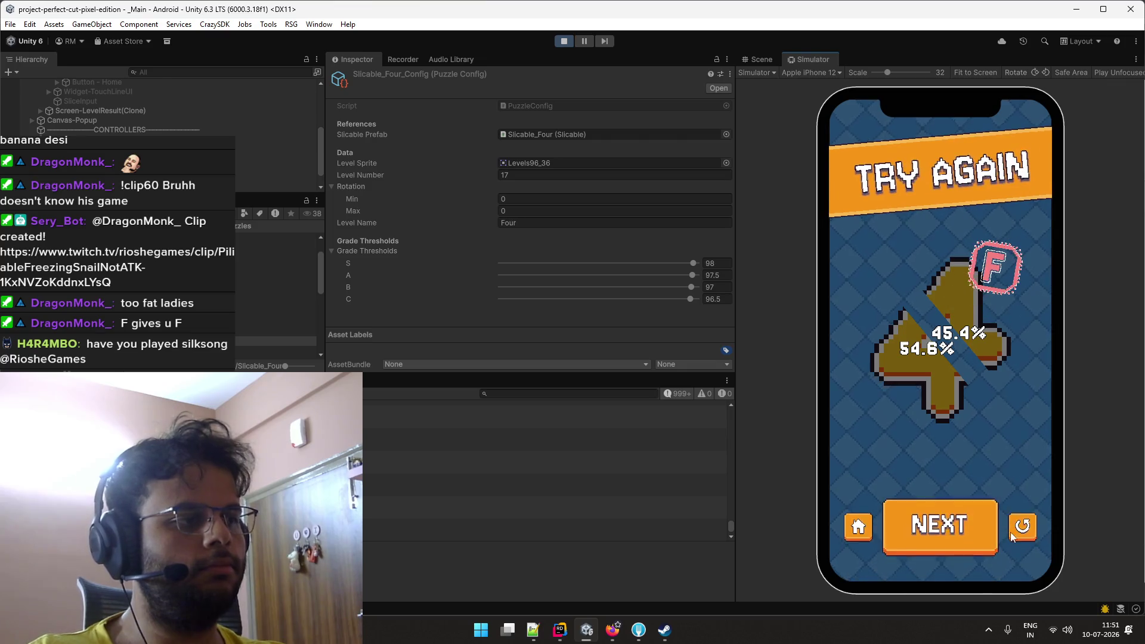
click(1012, 534)
mouse_move(915, 242)
mouse_down()
mouse_move(985, 438)
mouse_move(986, 427)
mouse_up()
click(1019, 531)
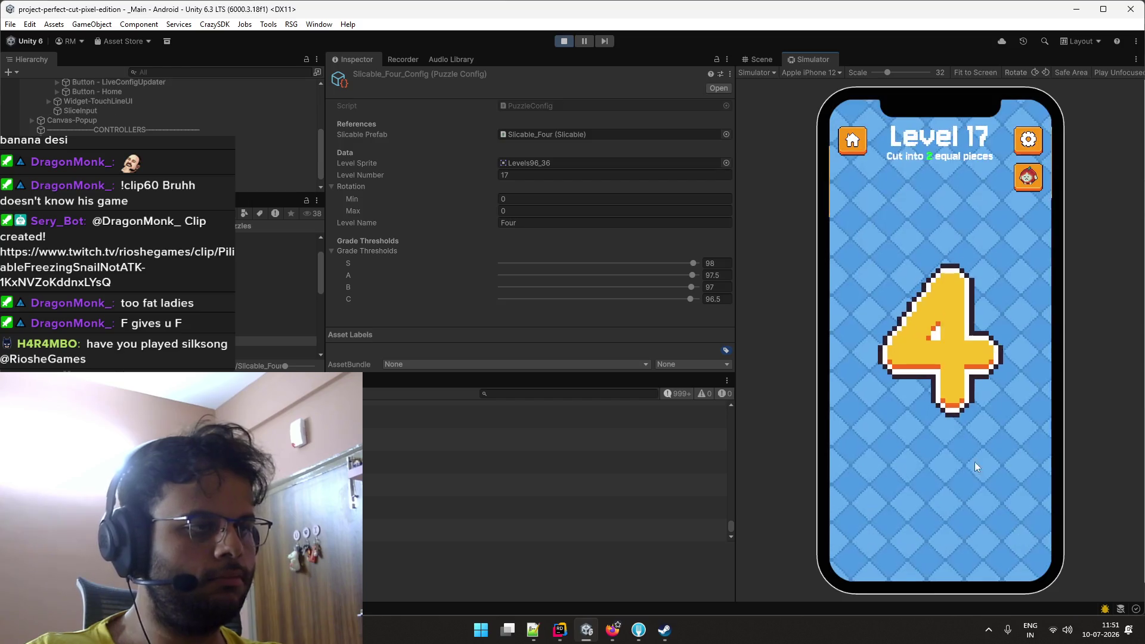
drag(897, 272, 999, 413)
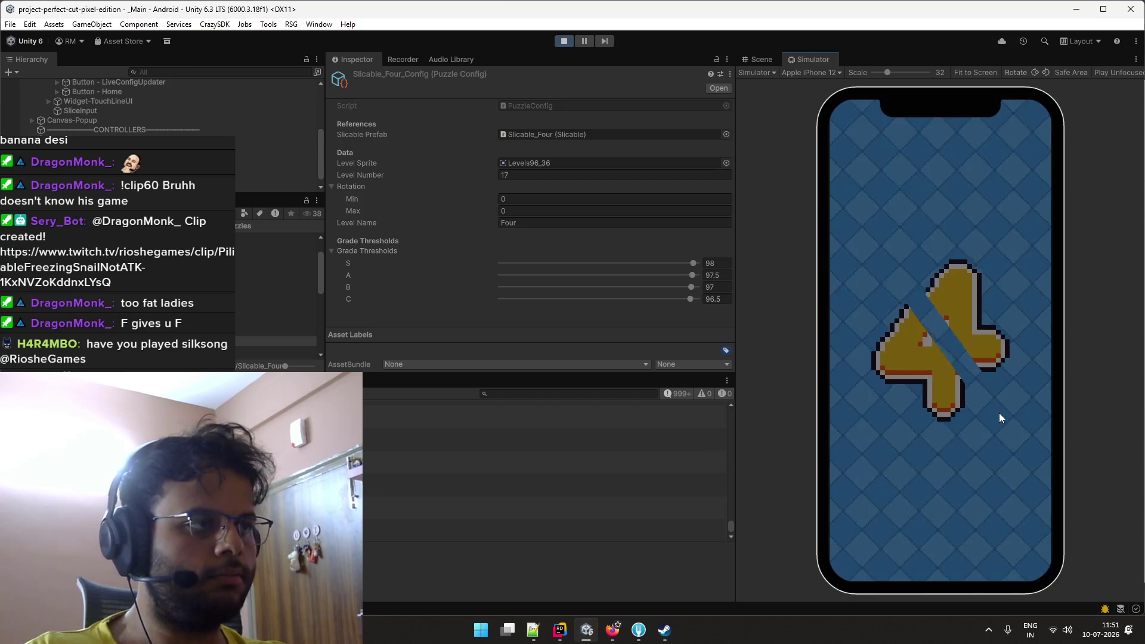
click(1006, 510)
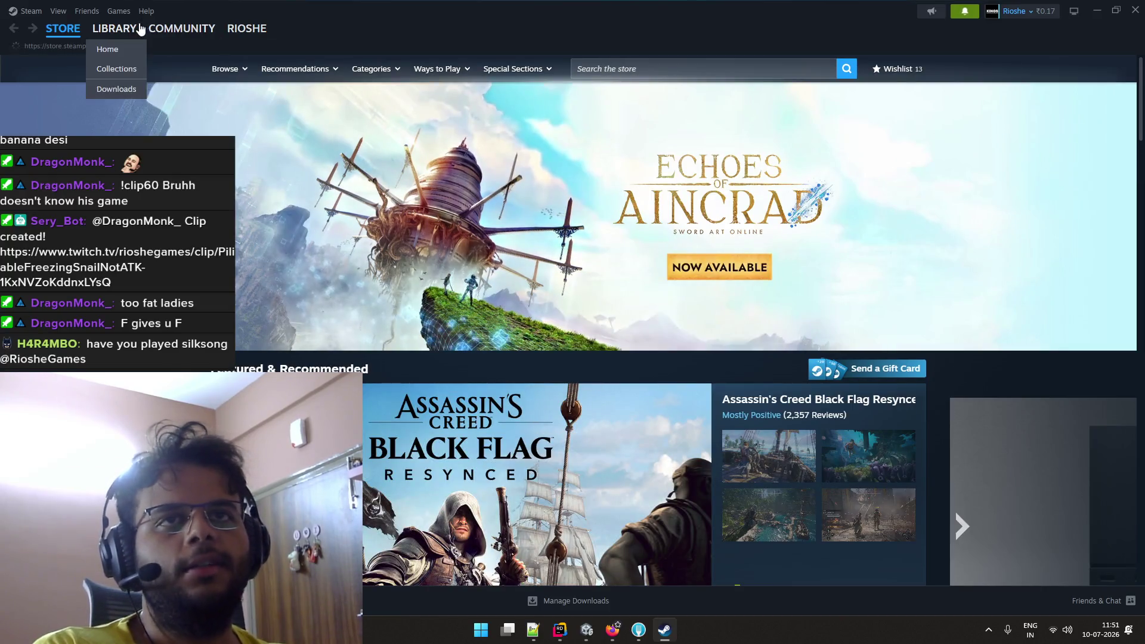
Go to the Steam library and open Hollow Knight: Silksong's full achievements list (46 of 52).
click(139, 29)
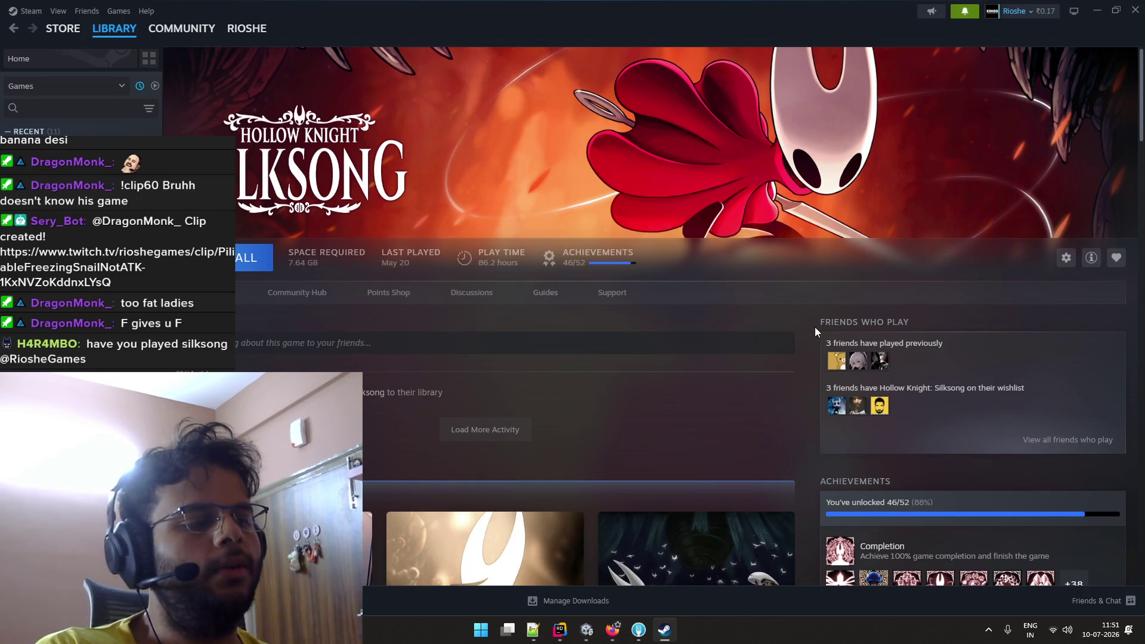
scroll(817, 324, down, 5)
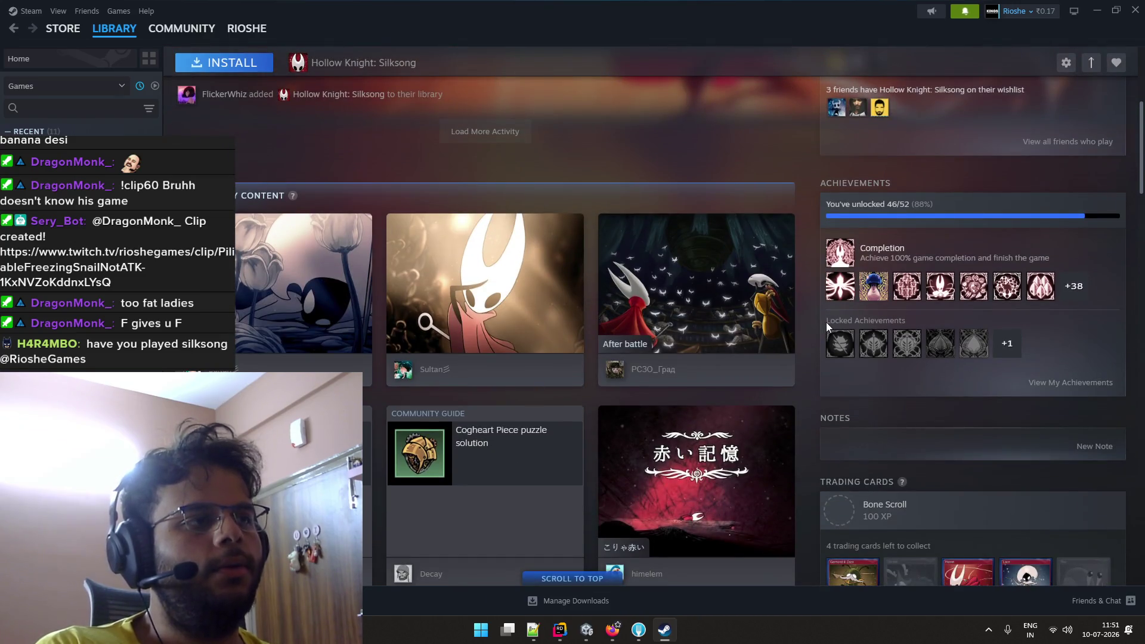
click(1065, 282)
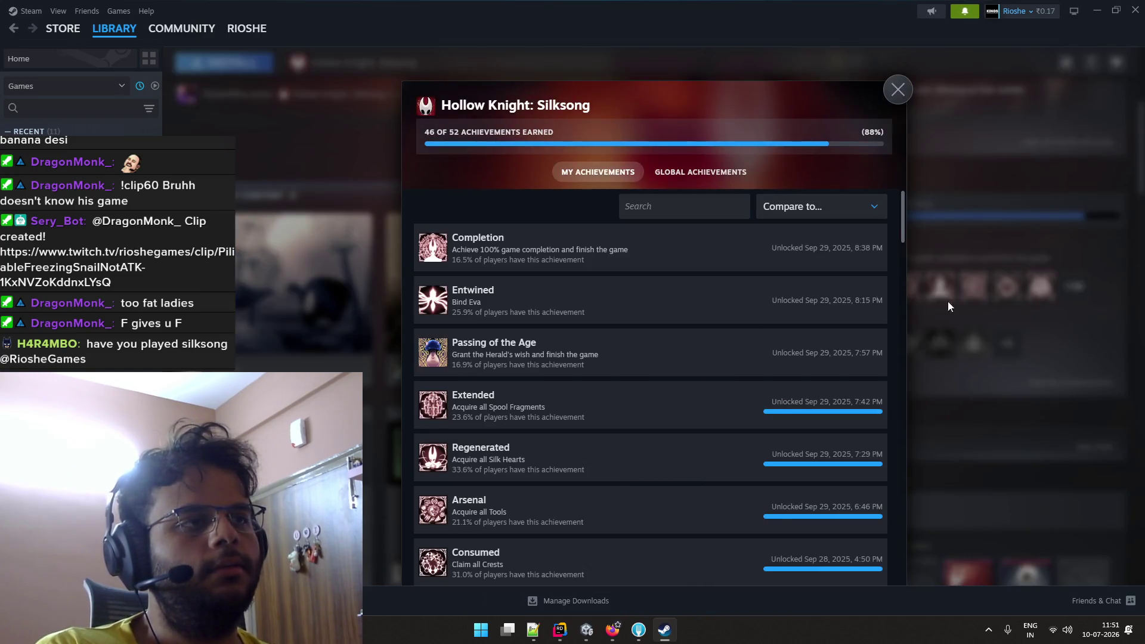
Scroll through the Silksong achievements, close the list and scroll back to the game page's top.
scroll(746, 326, down, 7)
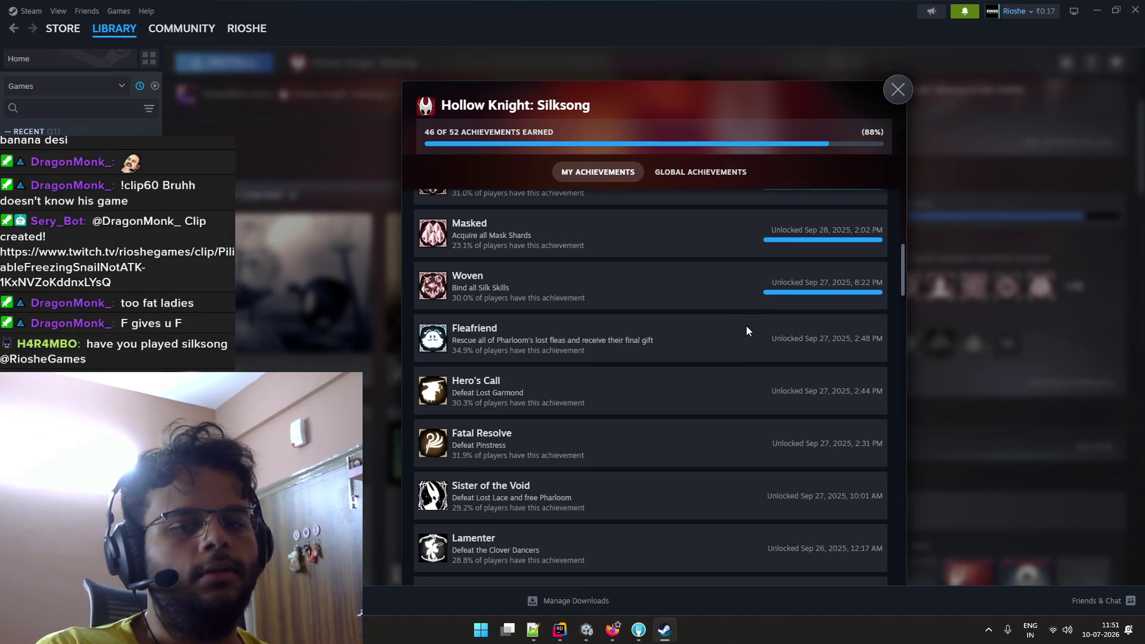
scroll(746, 325, down, 20)
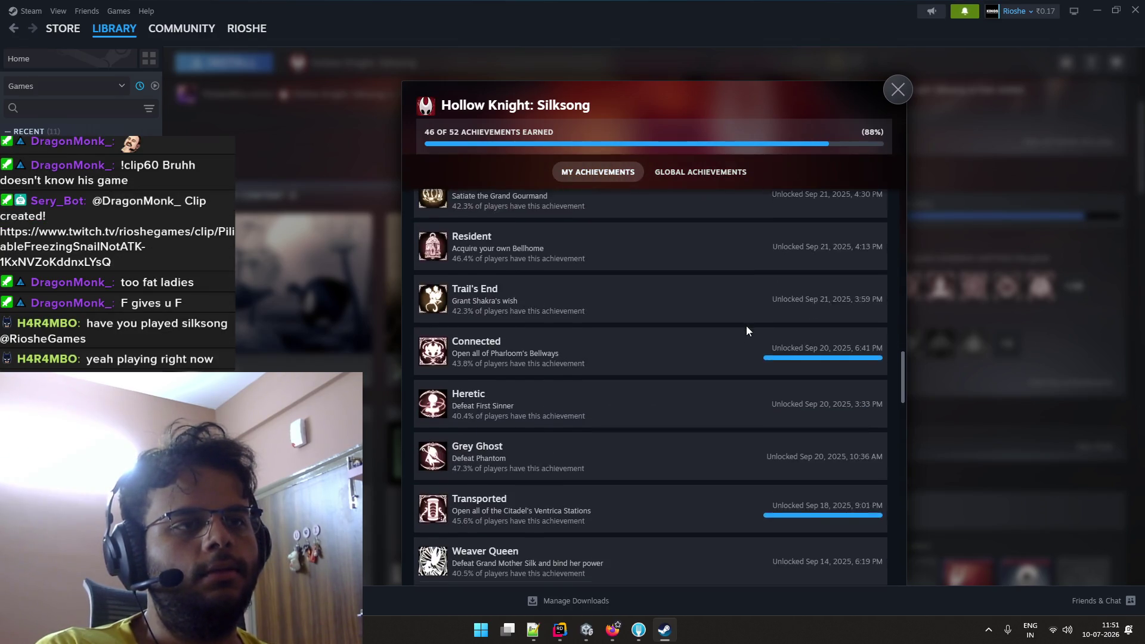
click(898, 89)
scroll(535, 221, up, 5)
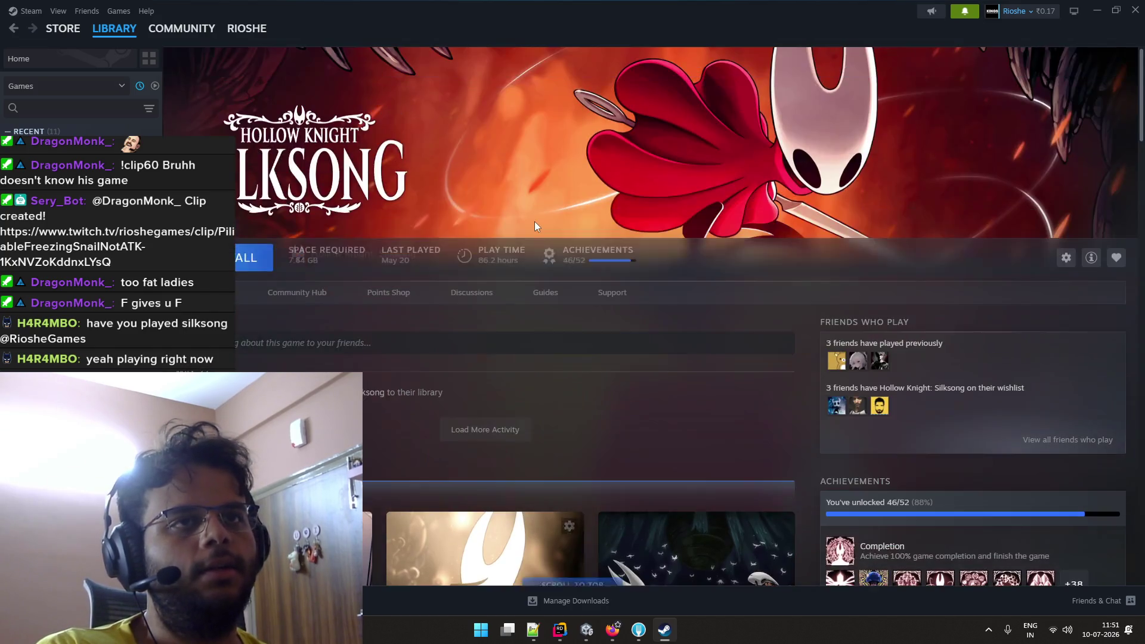
Close Steam and make two slicing attempts on Level 17's 4, retrying after an F.
click(1136, 18)
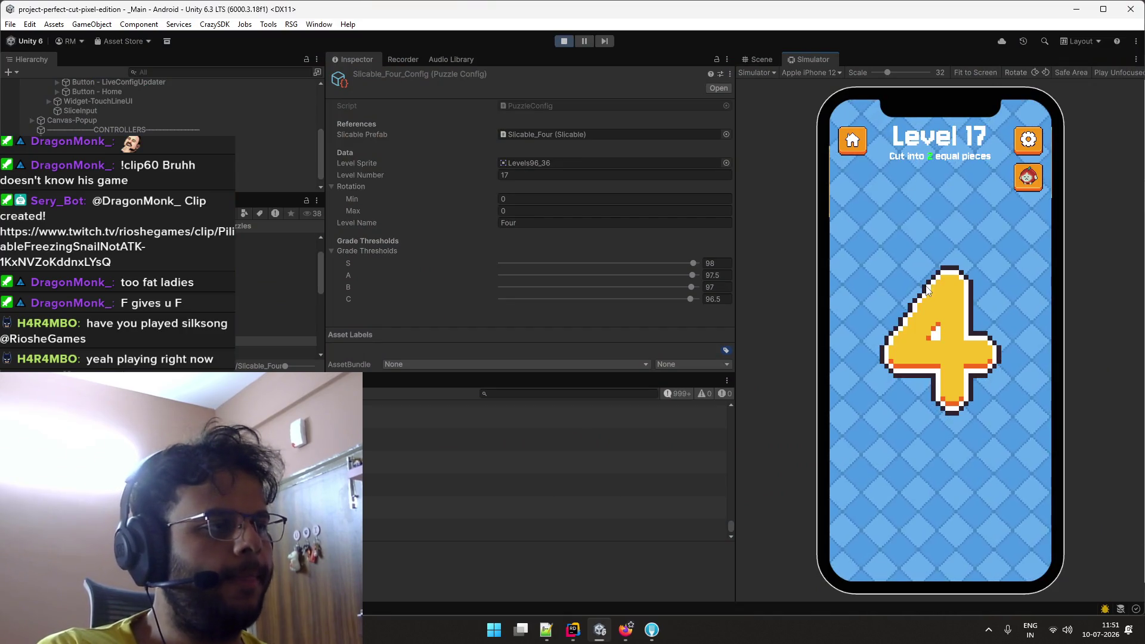
drag(904, 272, 991, 416)
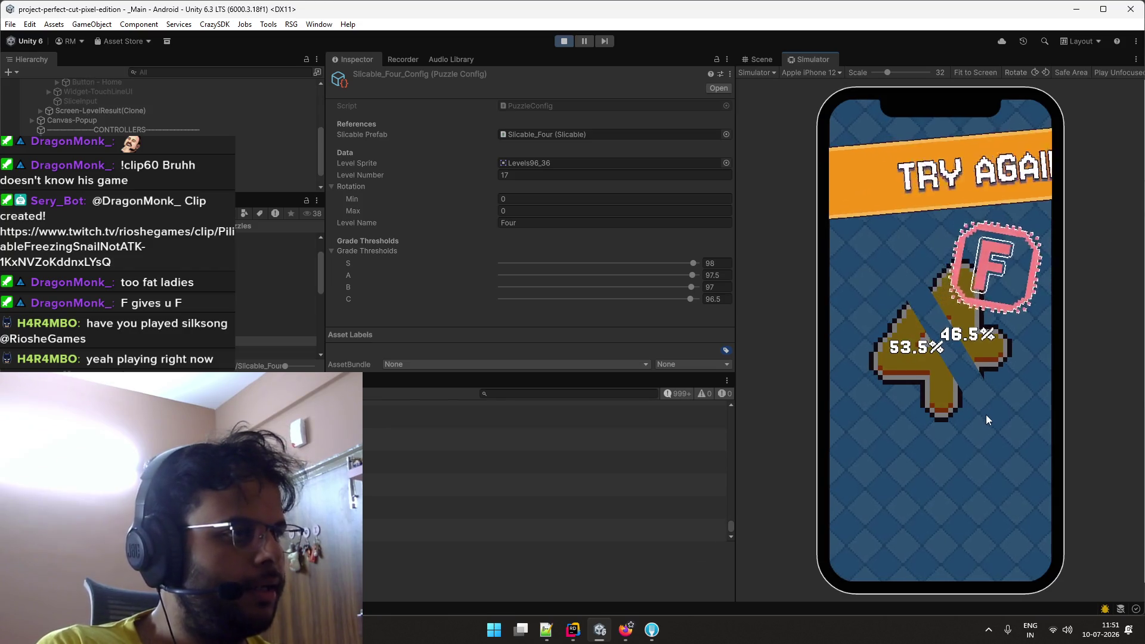
click(994, 518)
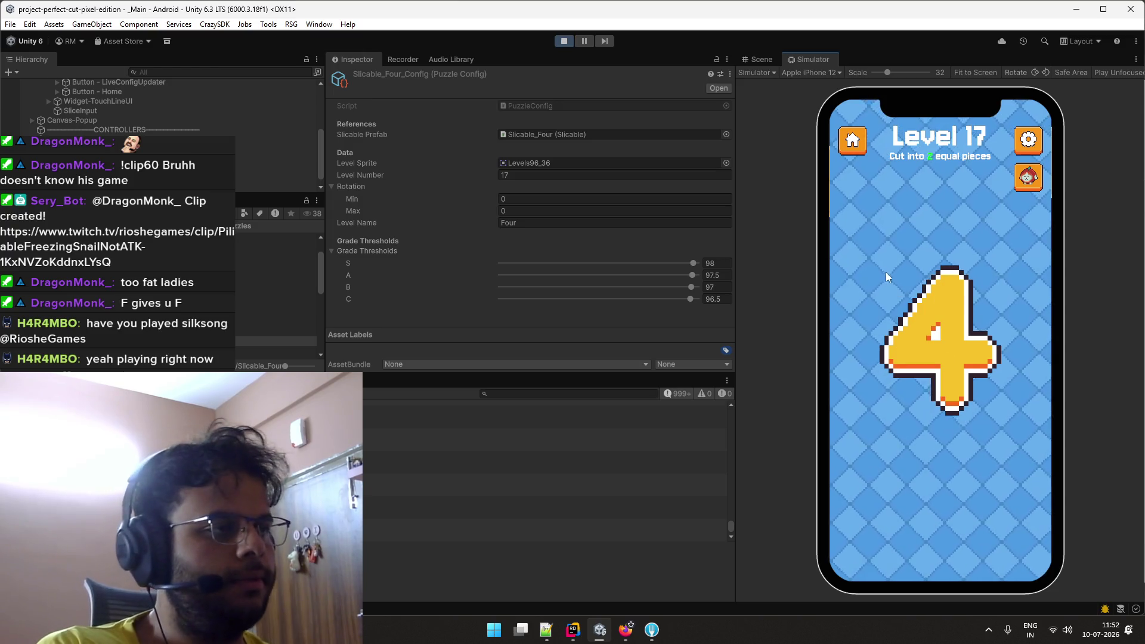
mouse_move(883, 268)
mouse_down()
mouse_move(993, 387)
mouse_move(996, 411)
mouse_up()
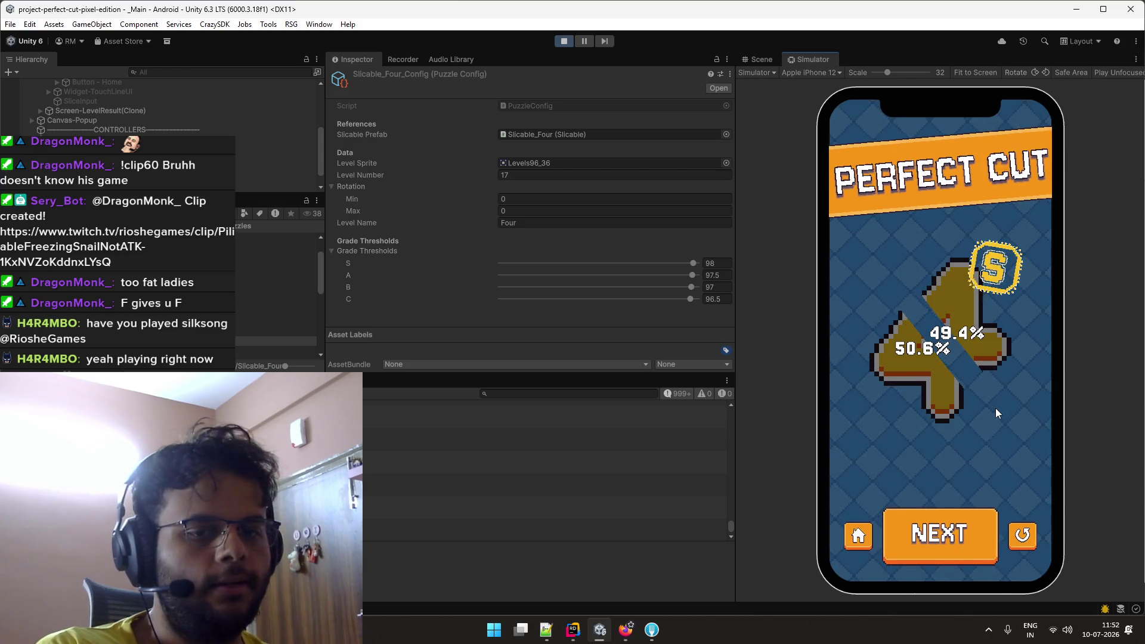
click(1024, 534)
Keep cutting the 4 and resetting the level, aiming for near-equal halves.
drag(898, 271, 985, 406)
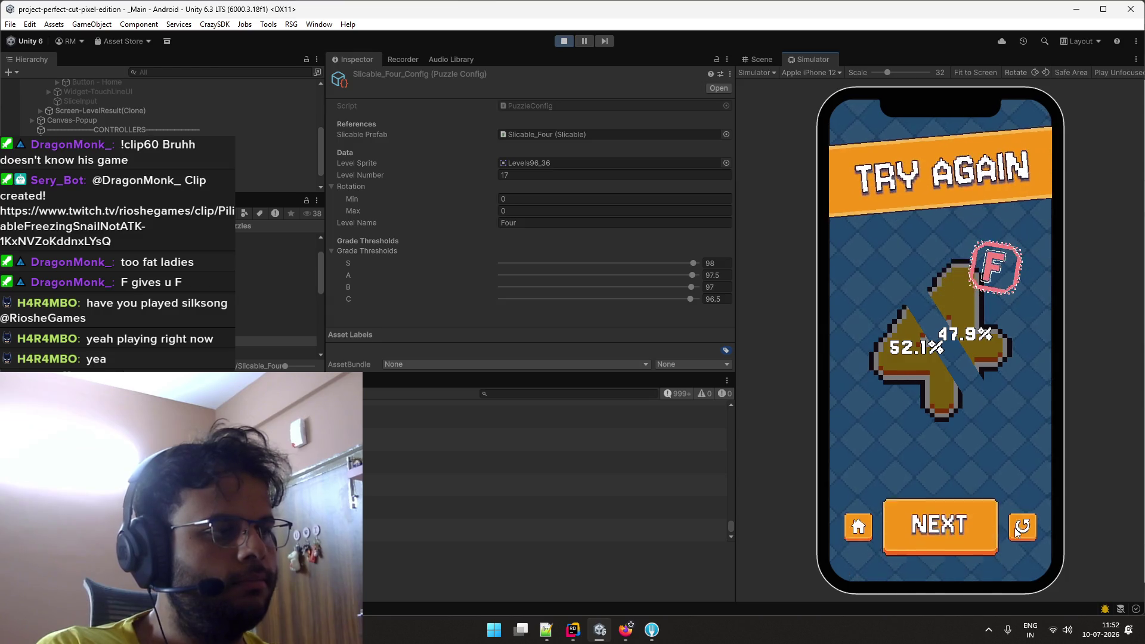
click(1017, 525)
drag(957, 341, 1001, 399)
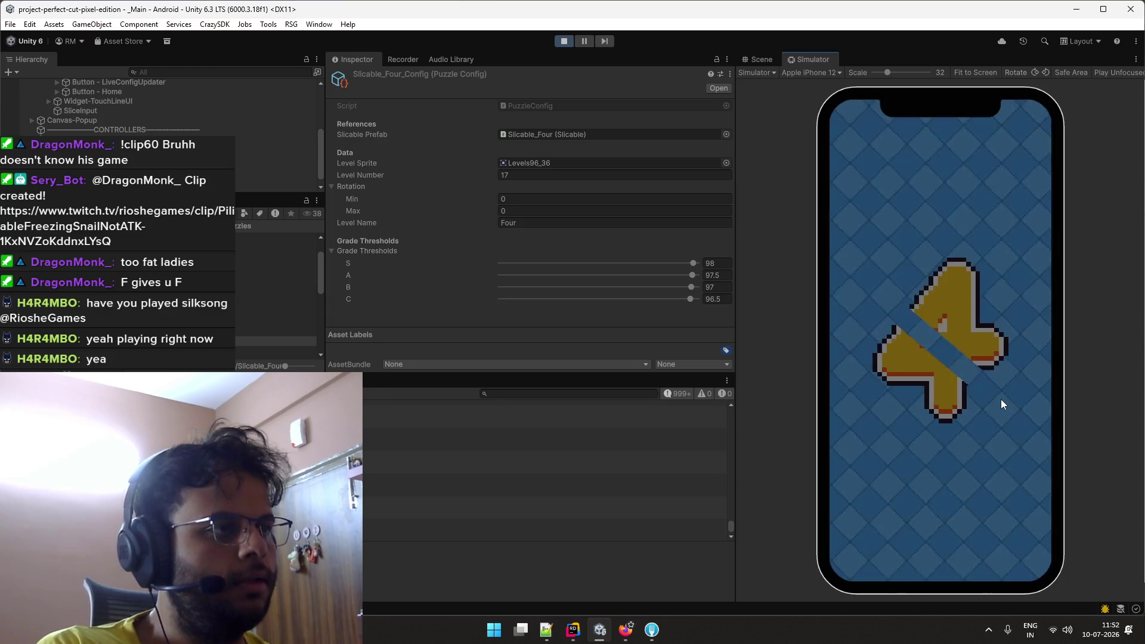
click(1006, 522)
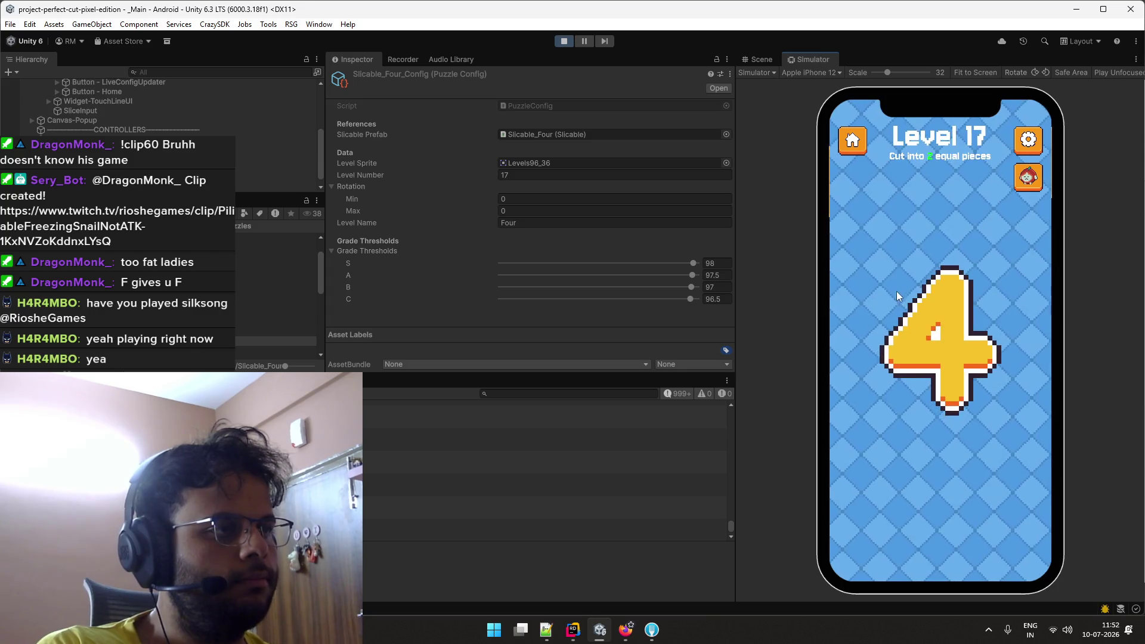
drag(970, 366, 988, 396)
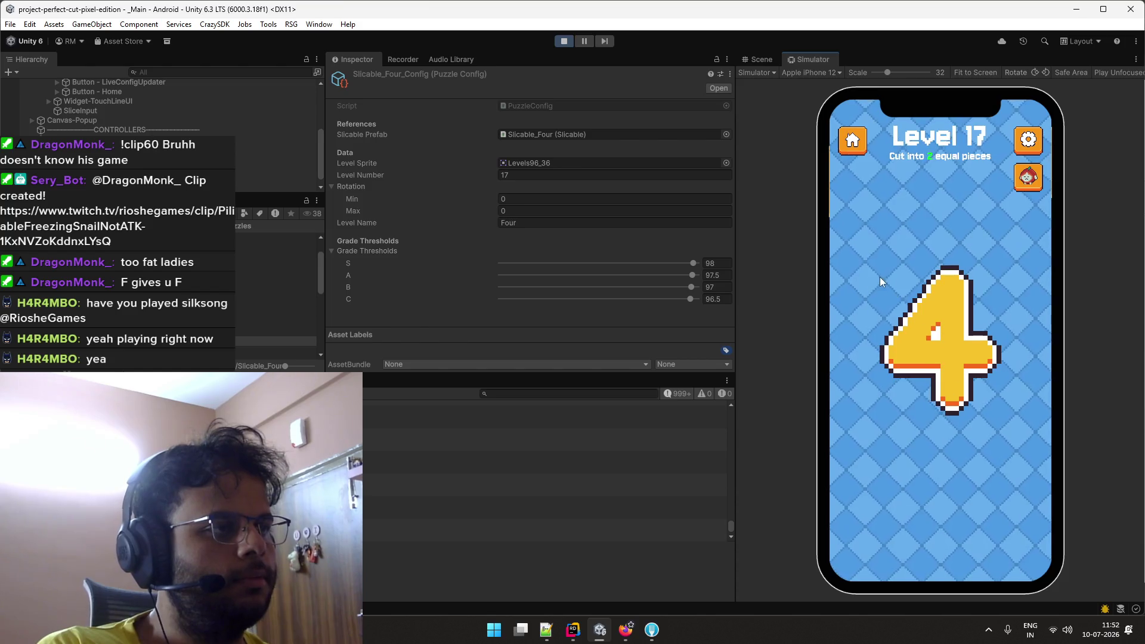
drag(880, 281, 1011, 413)
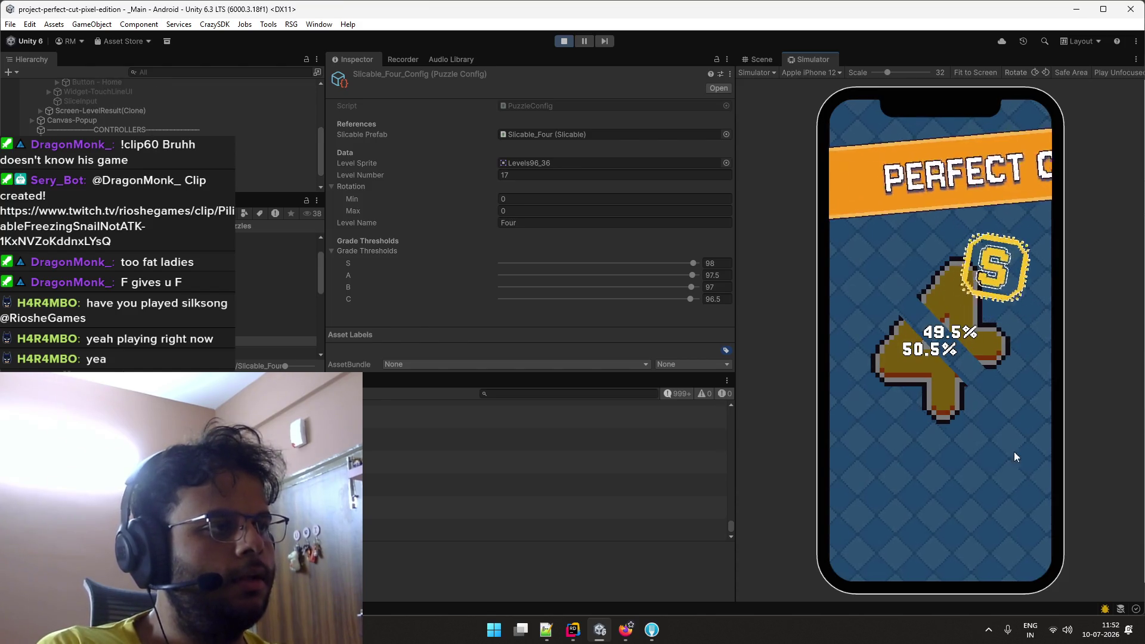
Slice the 4 several more times, ending with a 52.2%/47.8% F and a reset level.
drag(890, 280, 999, 408)
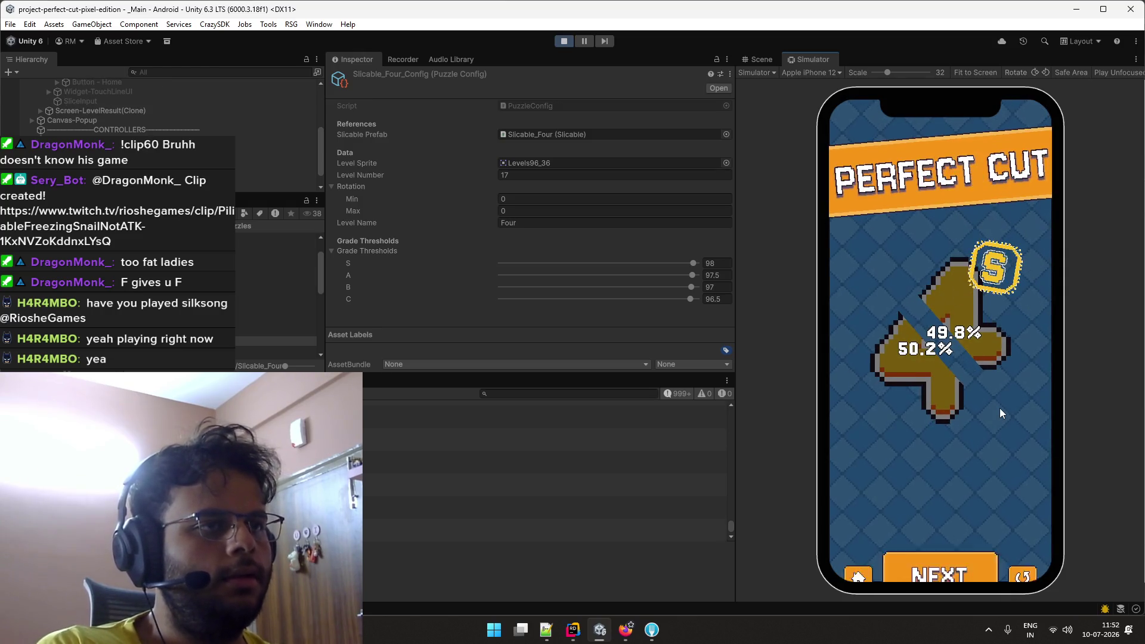
mouse_move(882, 281)
mouse_down()
mouse_move(1012, 433)
mouse_move(1021, 406)
mouse_move(1010, 416)
mouse_up()
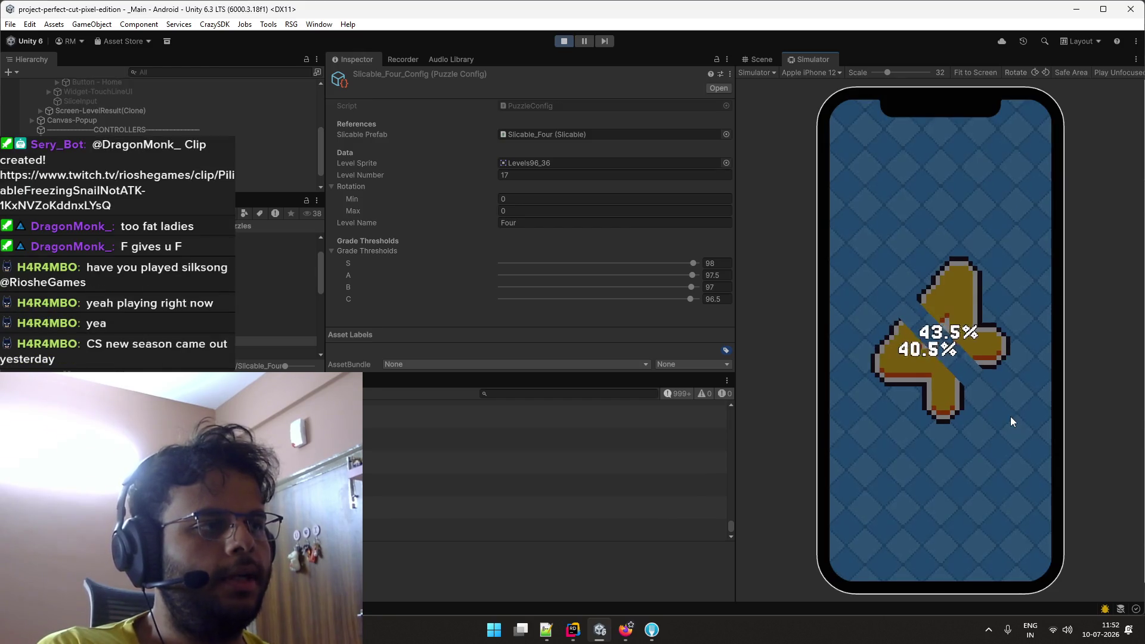
click(1012, 538)
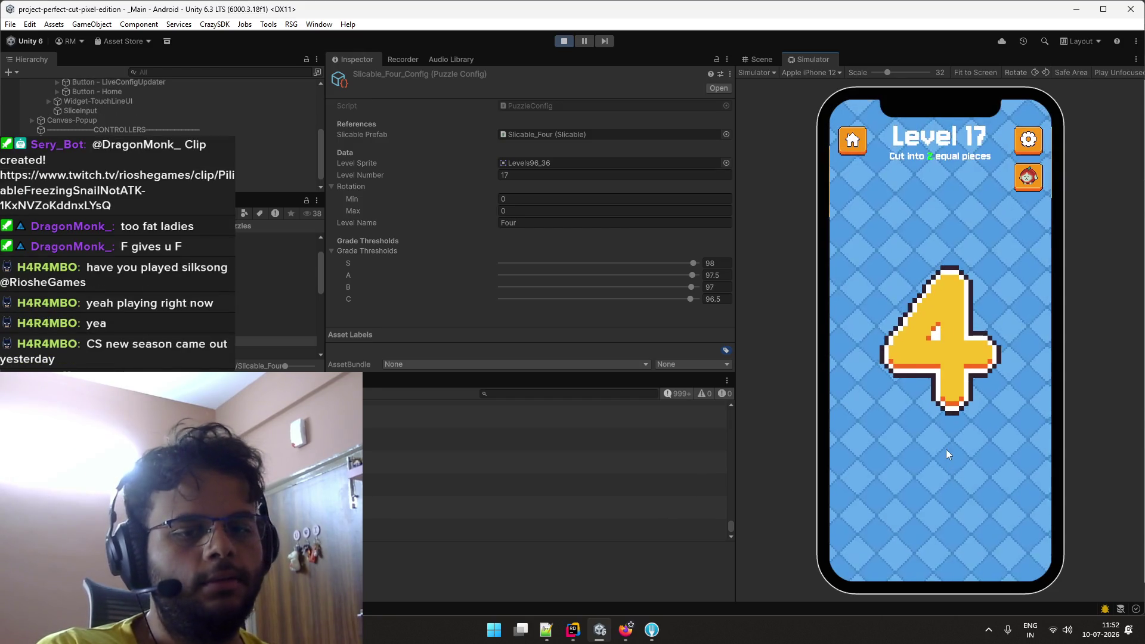
mouse_move(915, 298)
mouse_down()
mouse_move(996, 382)
mouse_move(1000, 420)
mouse_up()
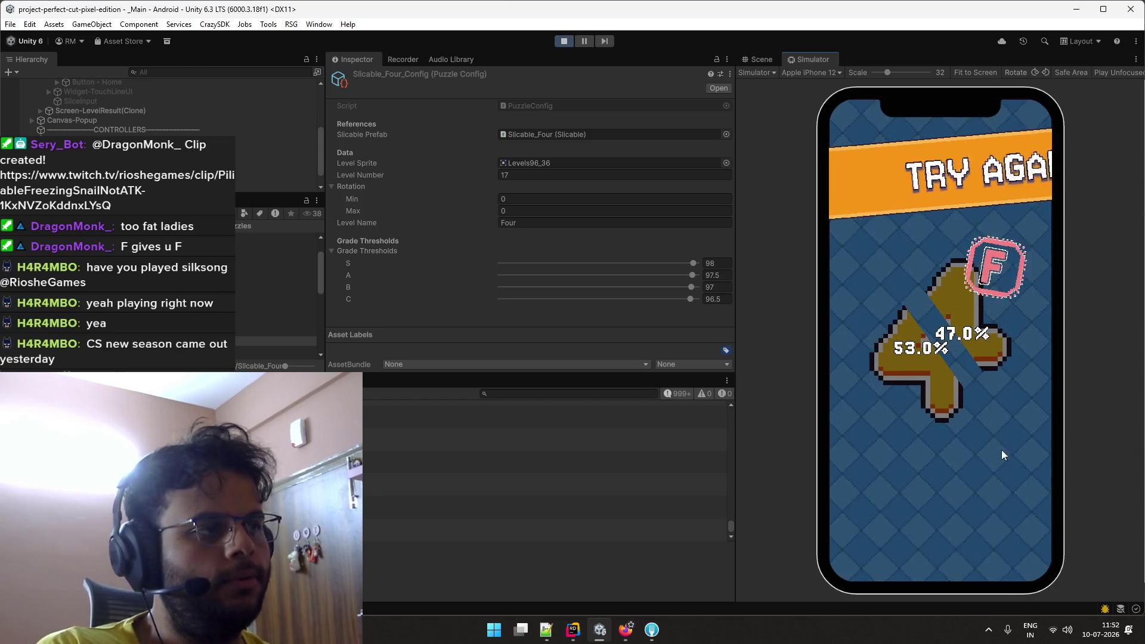
click(1021, 528)
drag(932, 351, 993, 393)
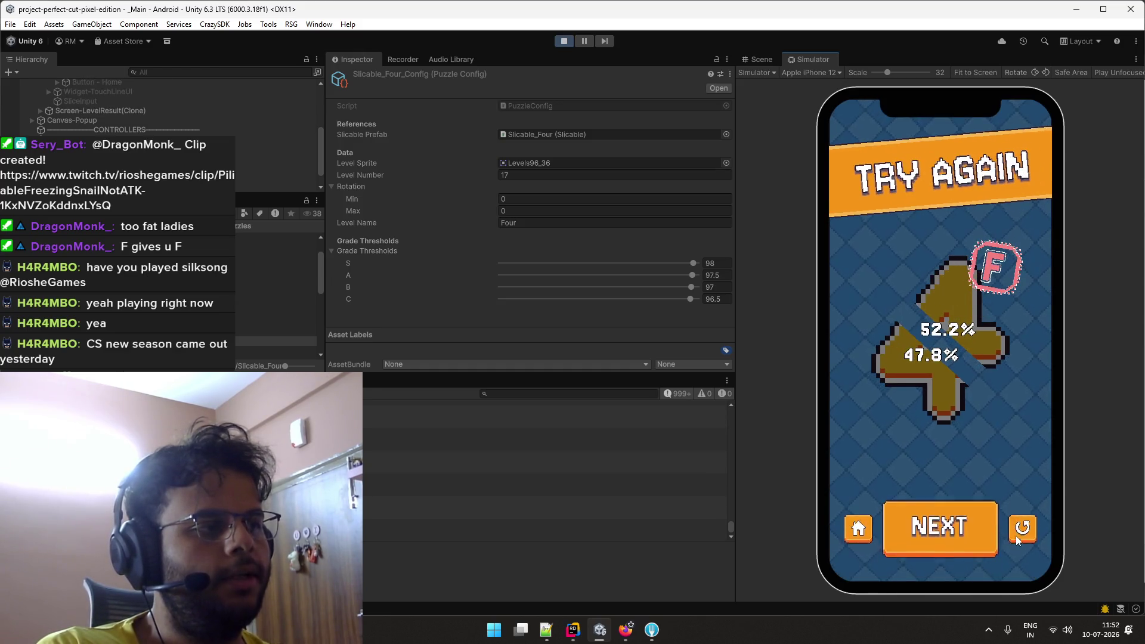
click(1021, 528)
Type 97.5, 97, 96.5 and 96 into the Four config's S, A, B and C threshold fields.
text(97.)
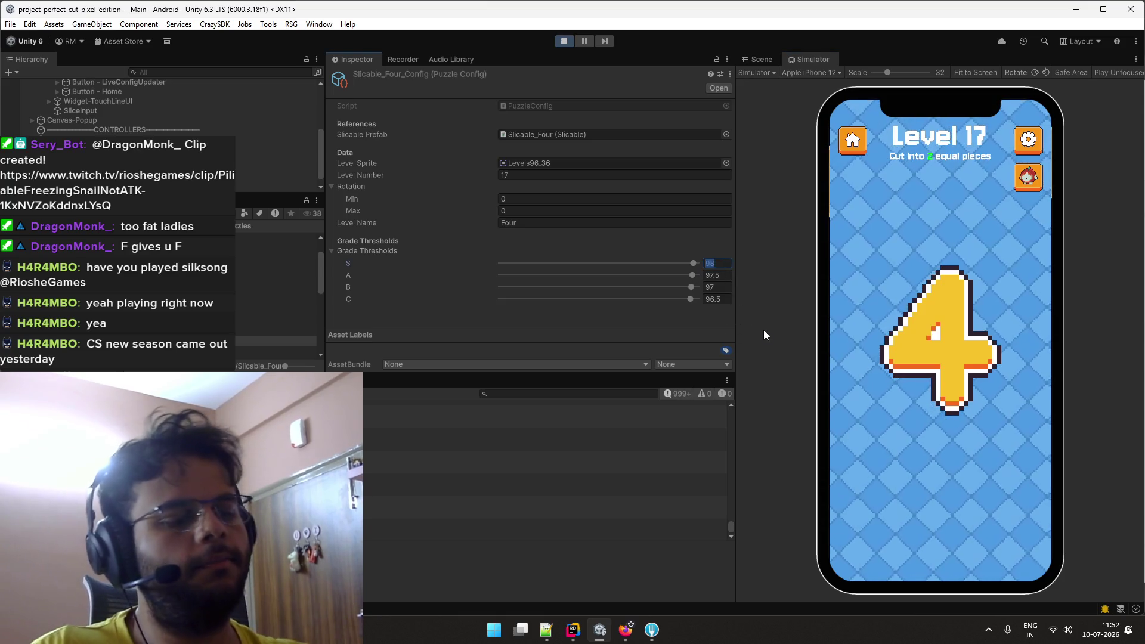
text(5)
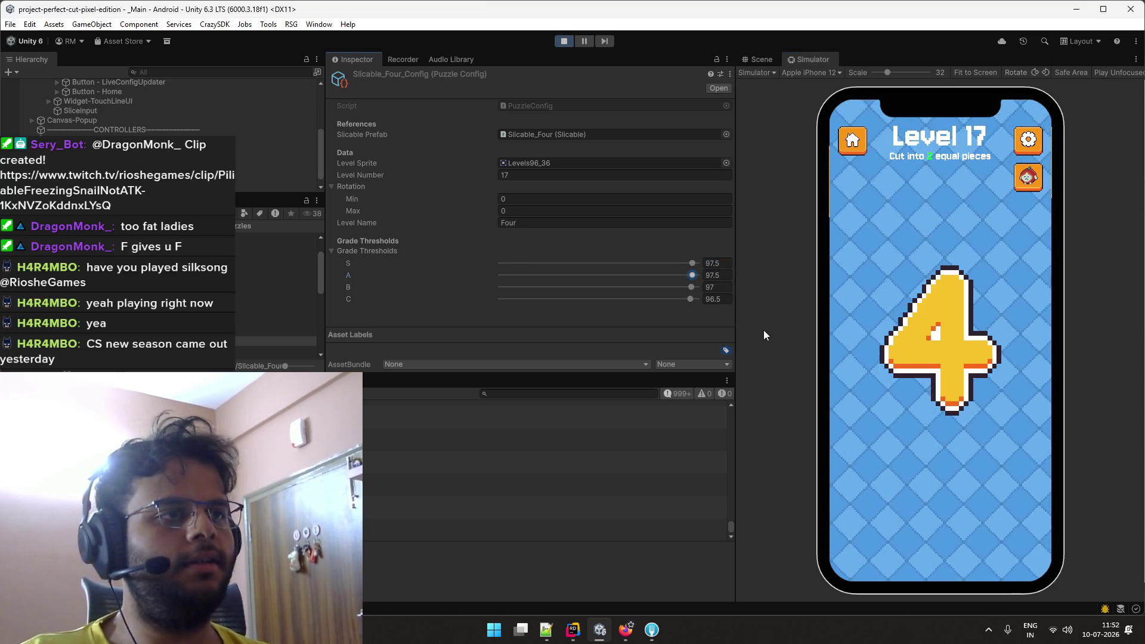
key(Tab)
text(97)
key(Tab)
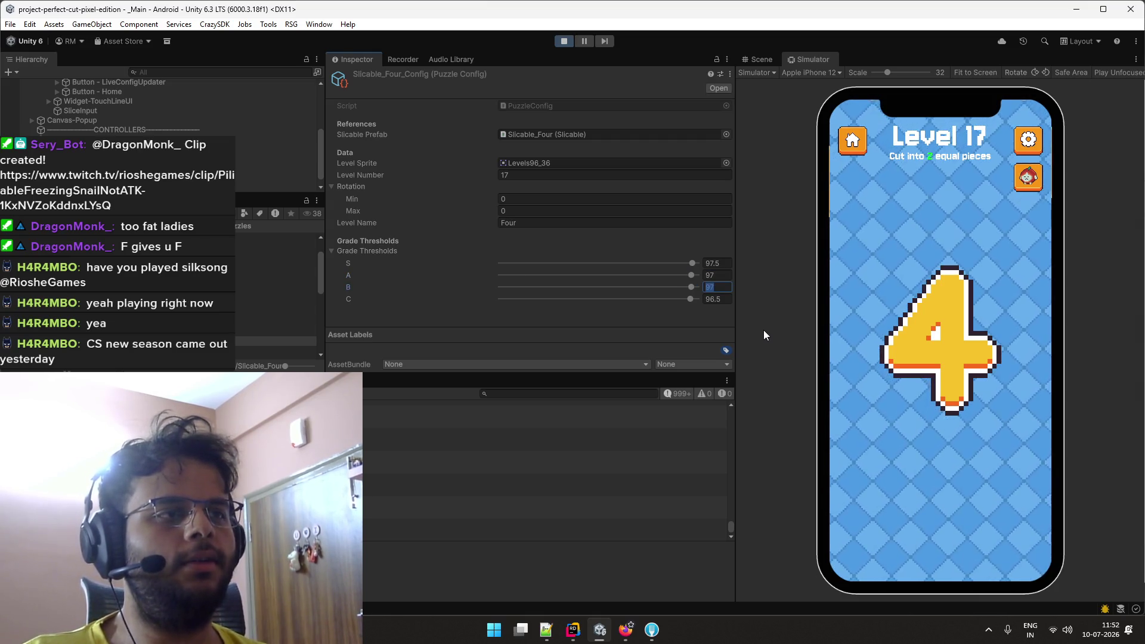
key(Tab)
text(96)
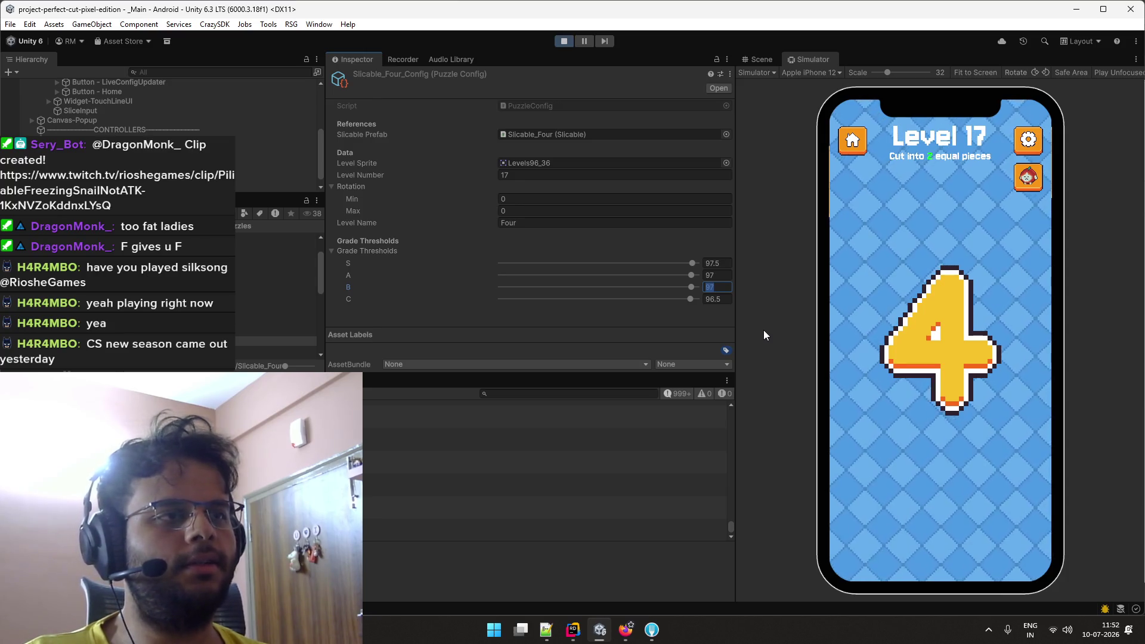
text(.5)
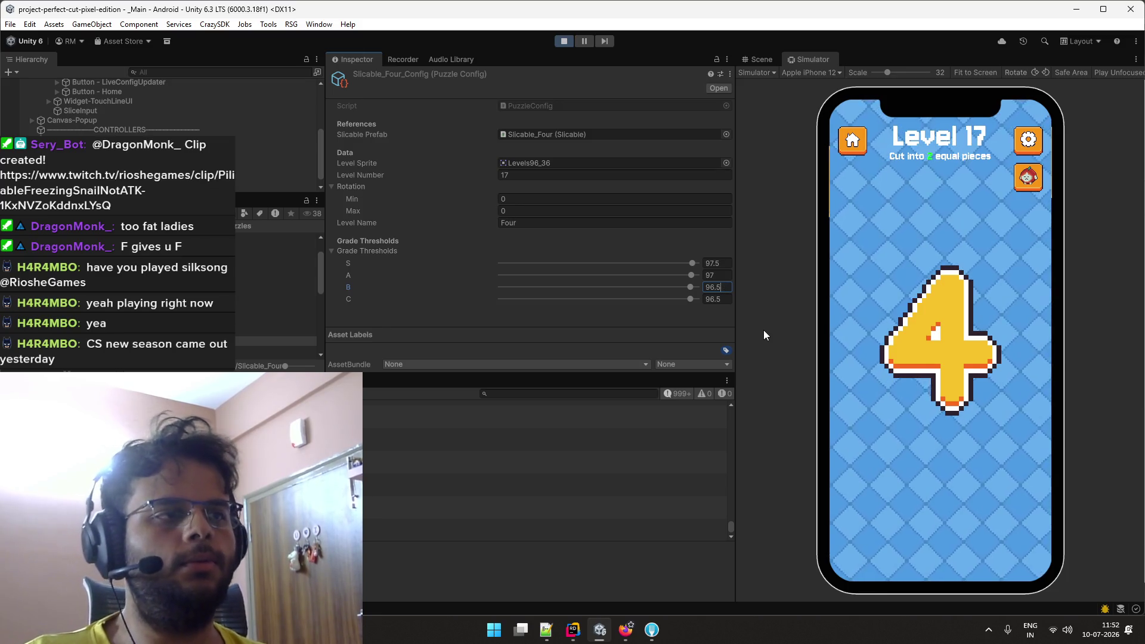
key(Tab)
key(Tab)
text(96)
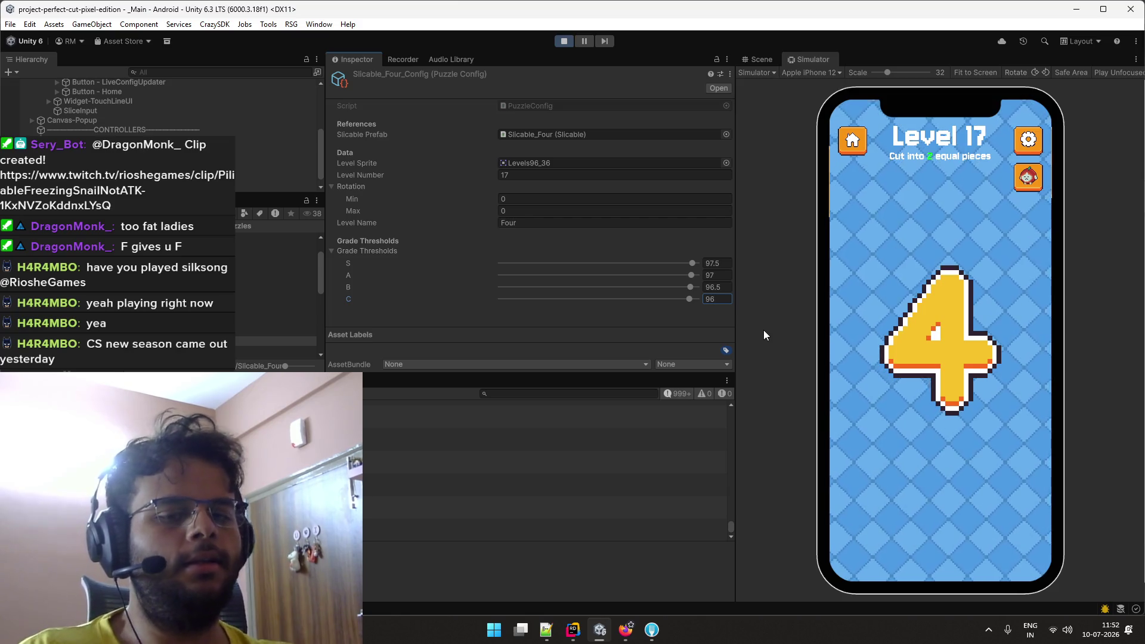
Slice Level 17's 4 under the new thresholds, earning a perfect-cut S grade.
drag(891, 282, 993, 406)
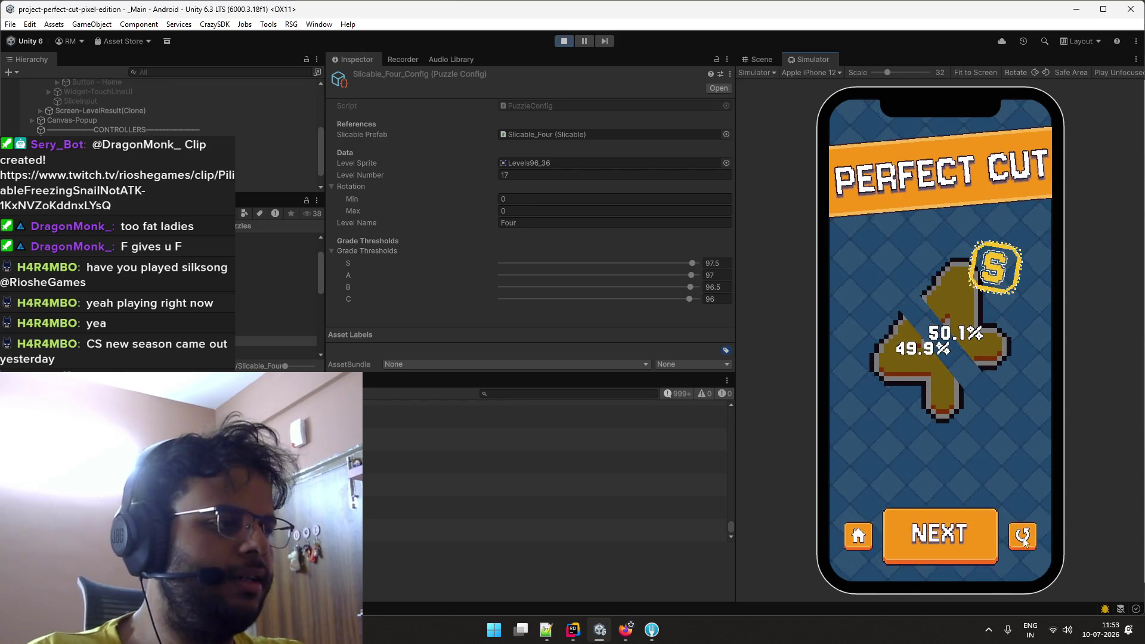
click(939, 528)
drag(885, 280, 998, 408)
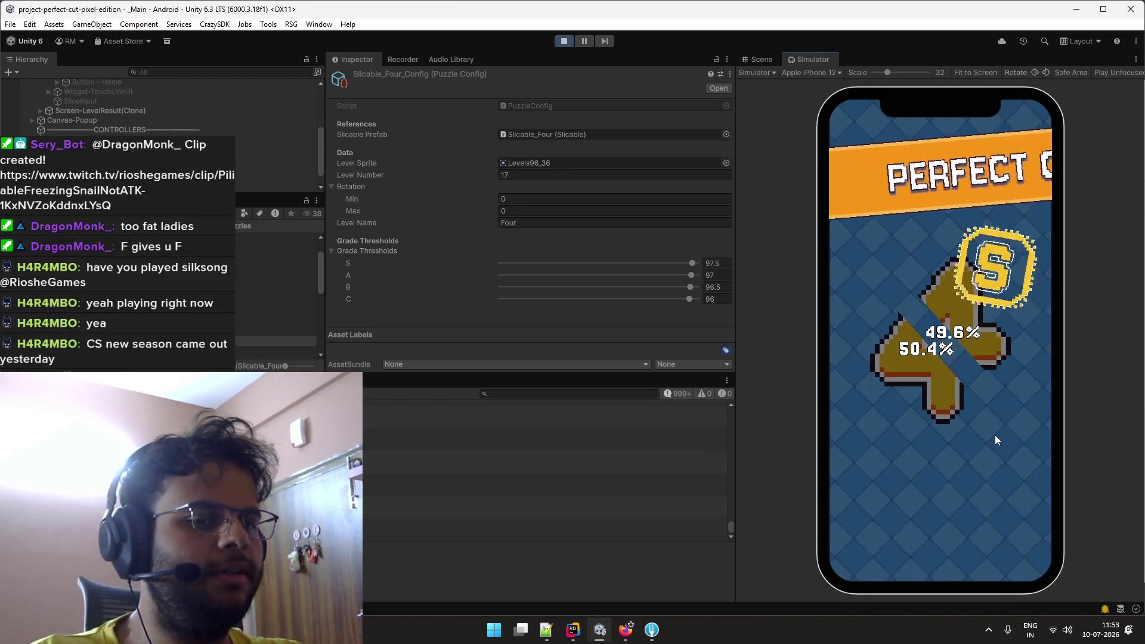
click(933, 531)
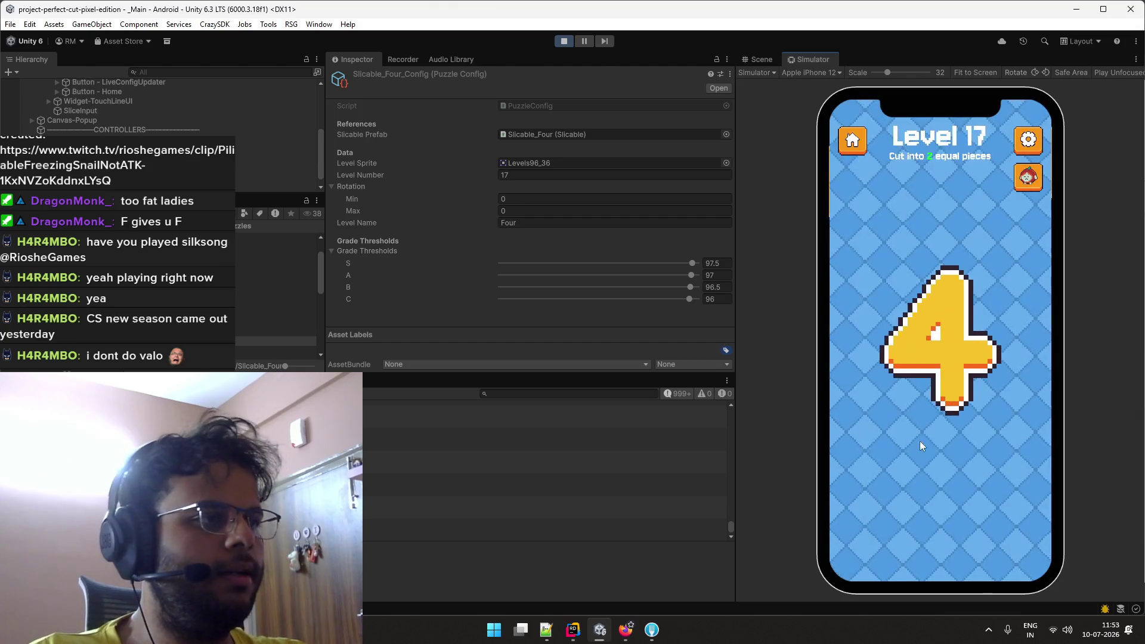
drag(887, 267, 995, 413)
drag(995, 413, 997, 410)
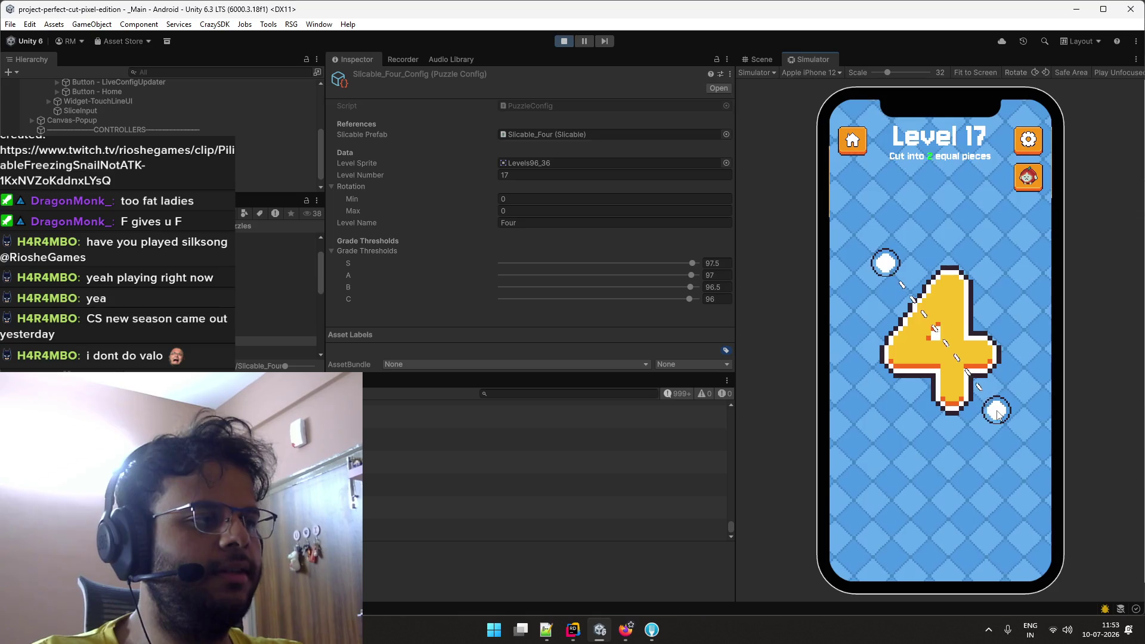
Make more slicing attempts, getting an F then another perfect cut, and switch to the Level Balancing sheet.
click(1020, 537)
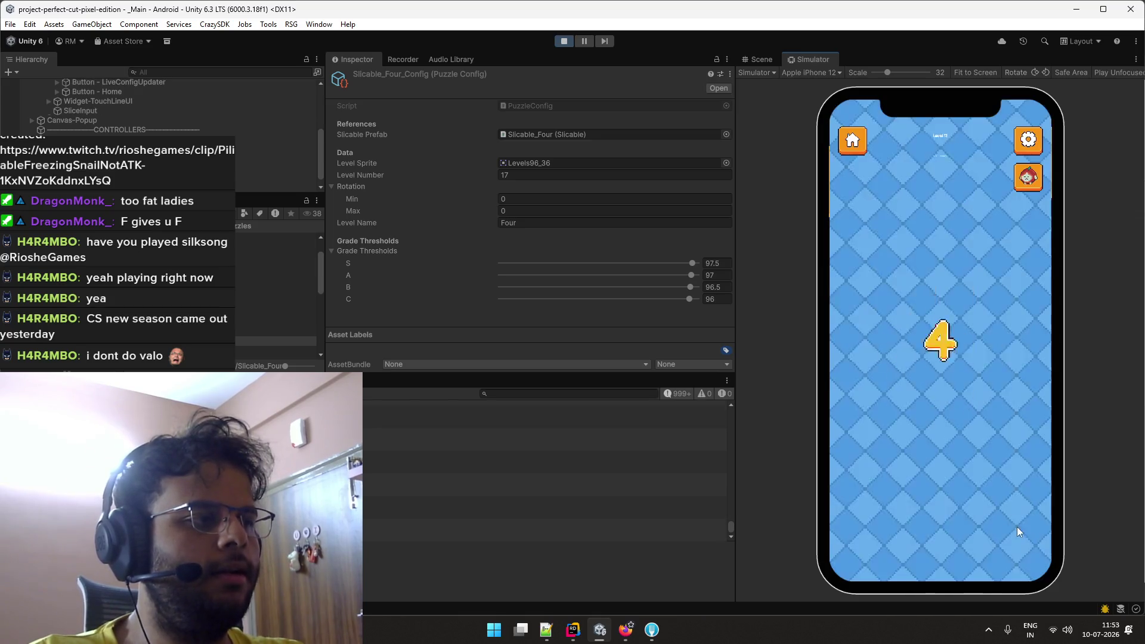
drag(853, 284, 1003, 407)
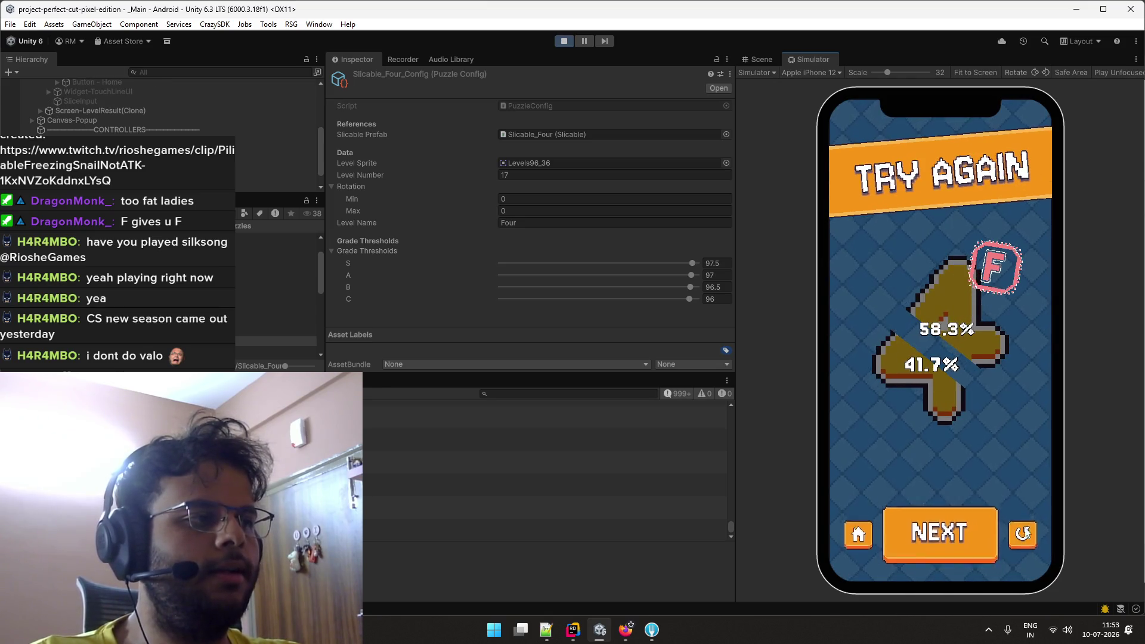
click(1021, 533)
drag(880, 267, 997, 410)
click(1021, 525)
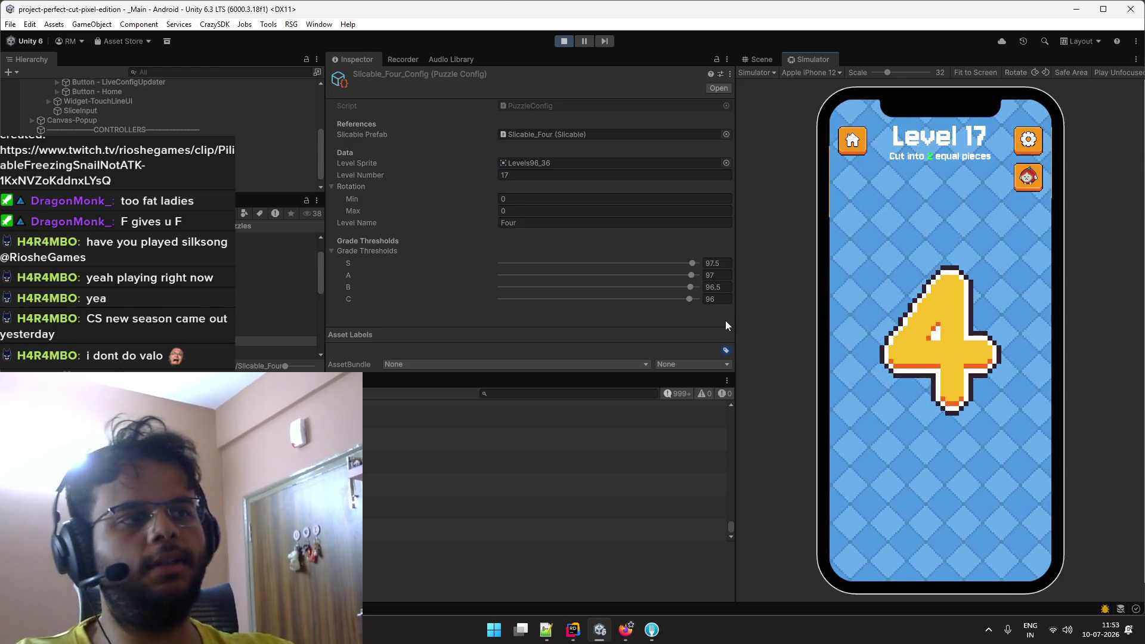
key(alt+Tab)
Keep the Four level at Moderate difficulty and start entering its S threshold in B14.
click(787, 325)
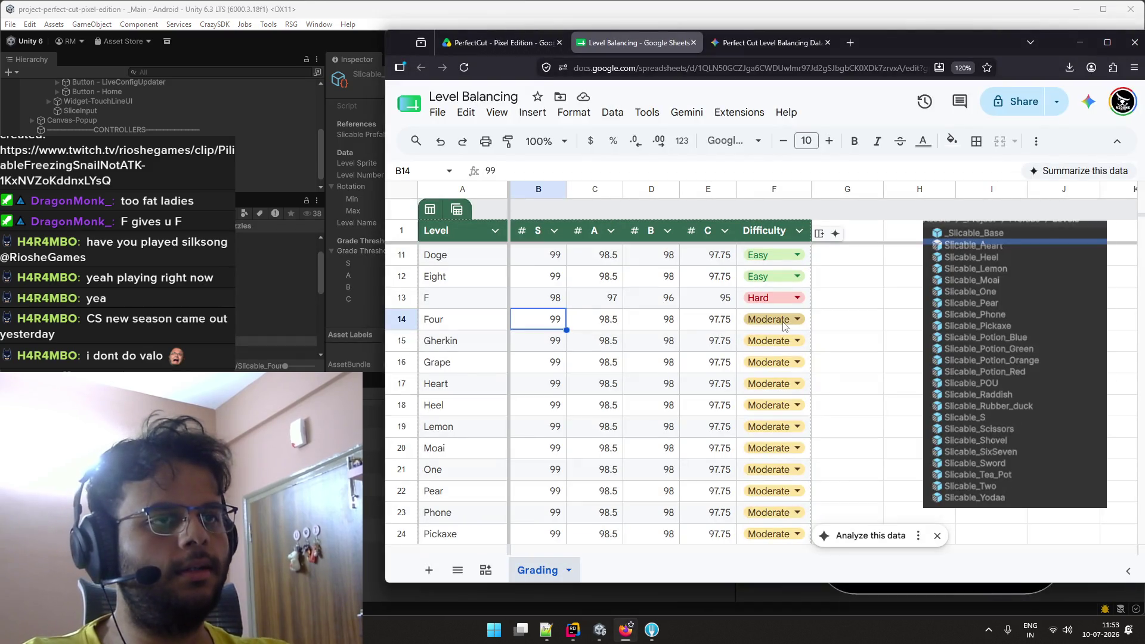
click(793, 322)
click(770, 365)
click(550, 314)
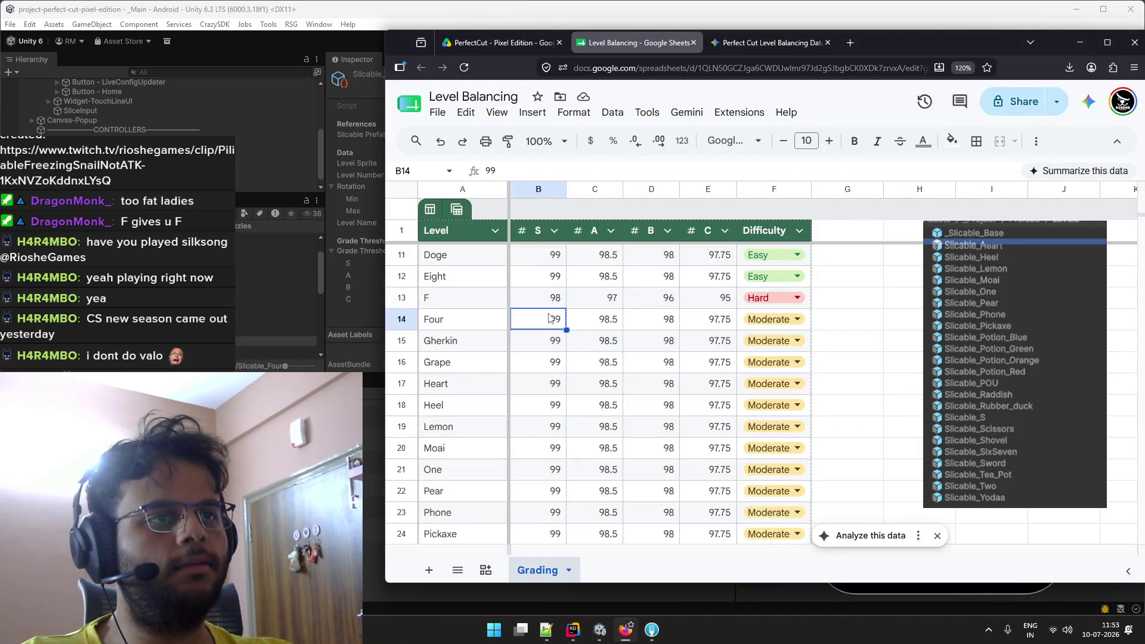
double_click(550, 314)
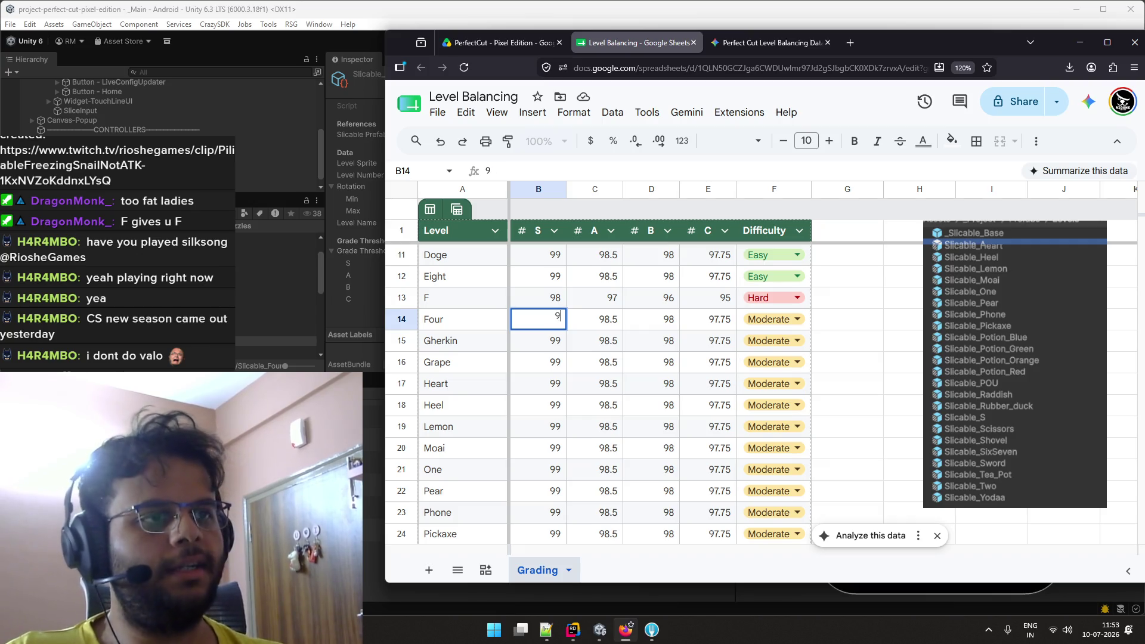
text(7)
key(Tab)
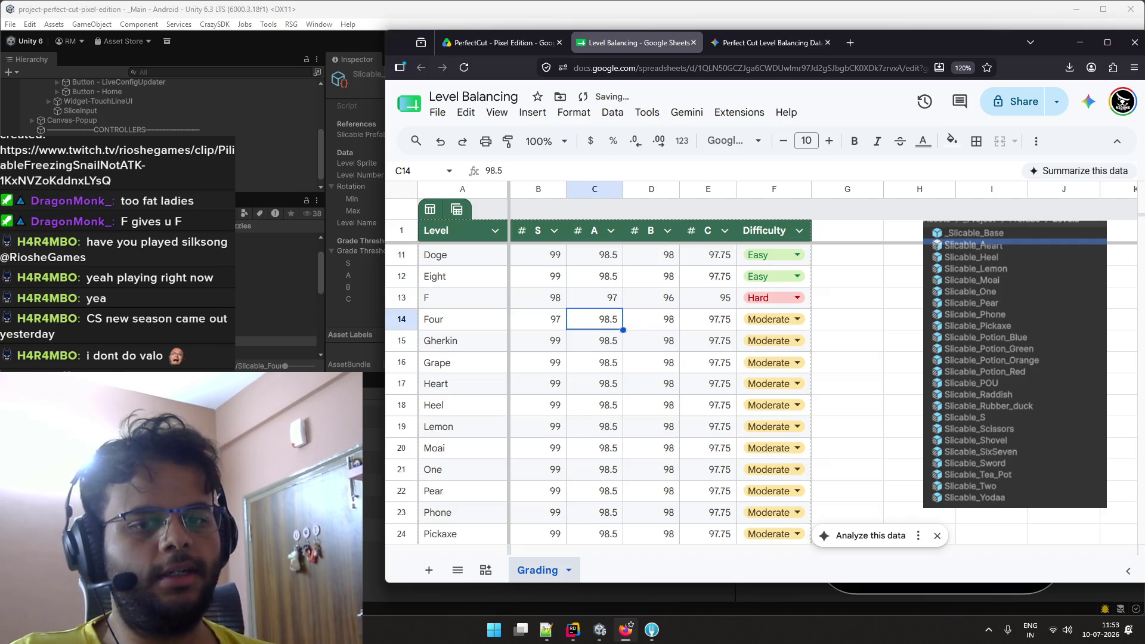
Re-enter the Four row's S threshold as 97.5 and A as 97, checking Unity's values.
key(alt+Tab)
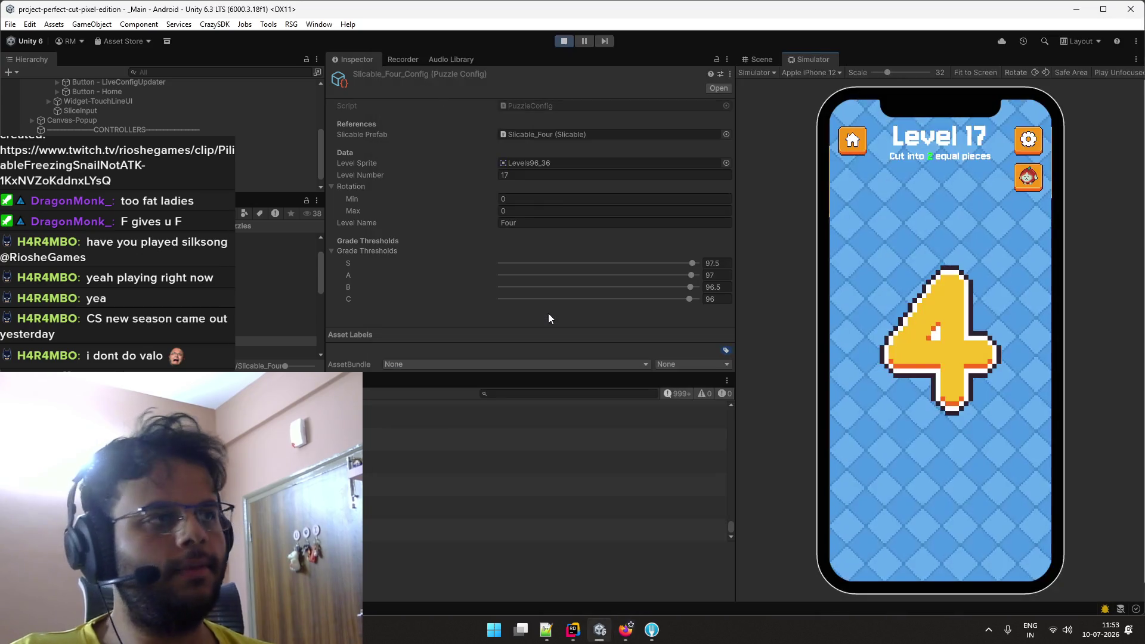
key(alt+Tab)
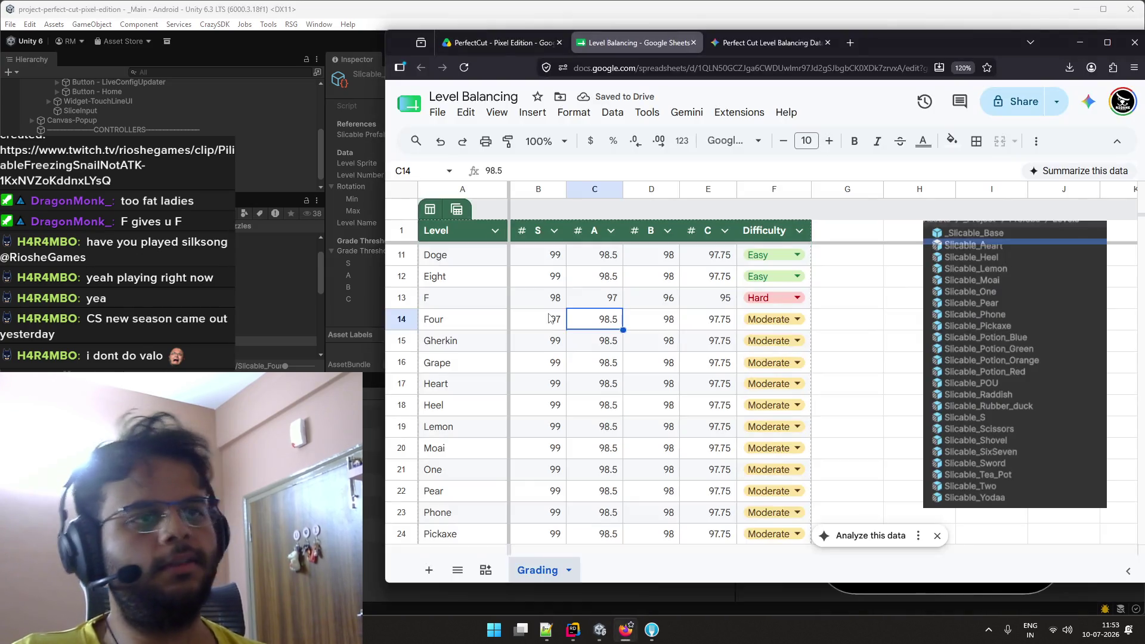
double_click(550, 318)
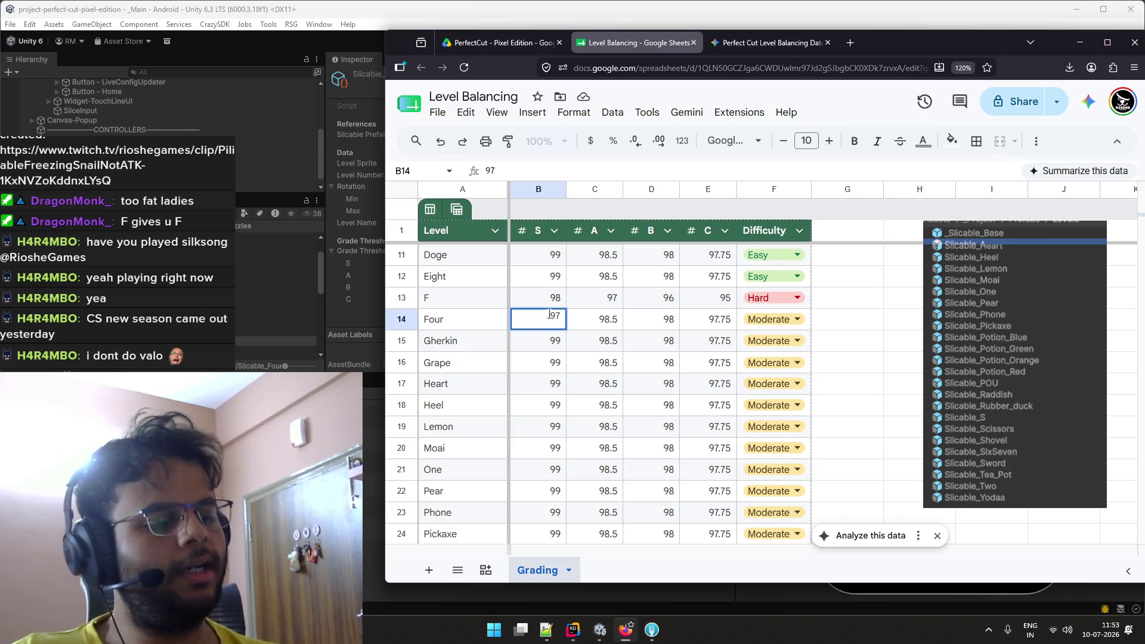
text(.5)
key(Tab)
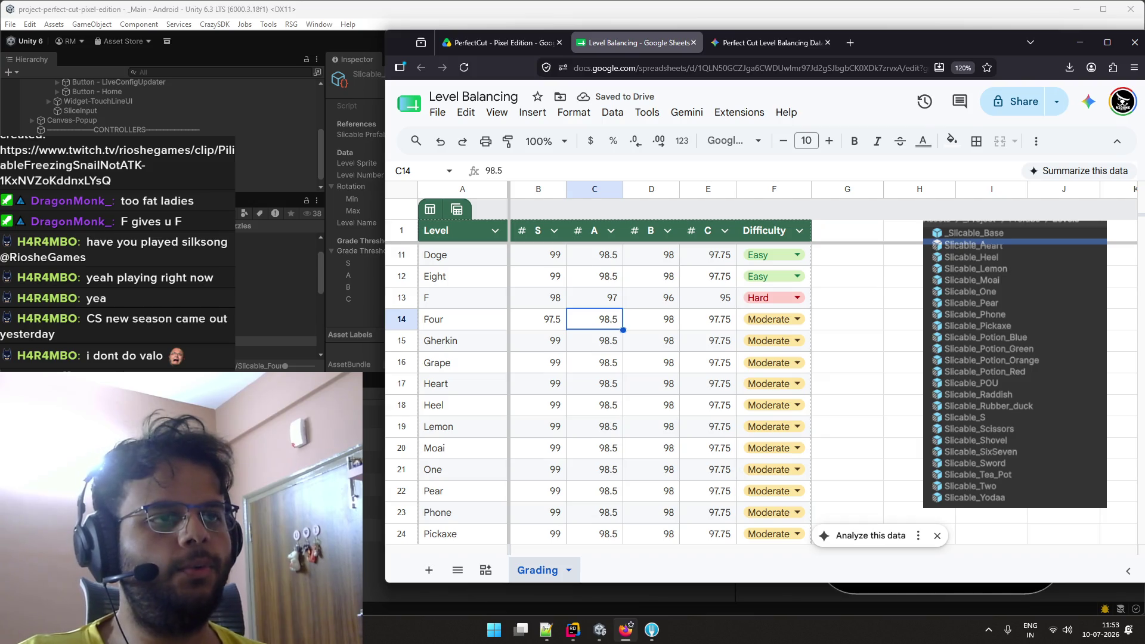
key(alt+Tab)
key(alt+Tab)
text(9)
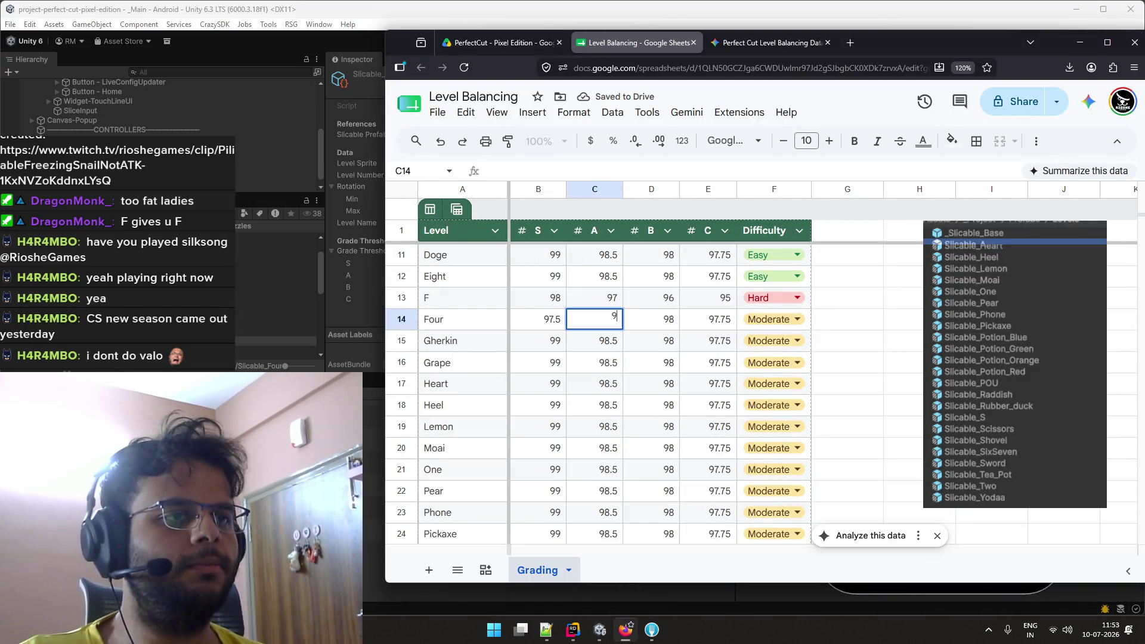
key(alt+Tab)
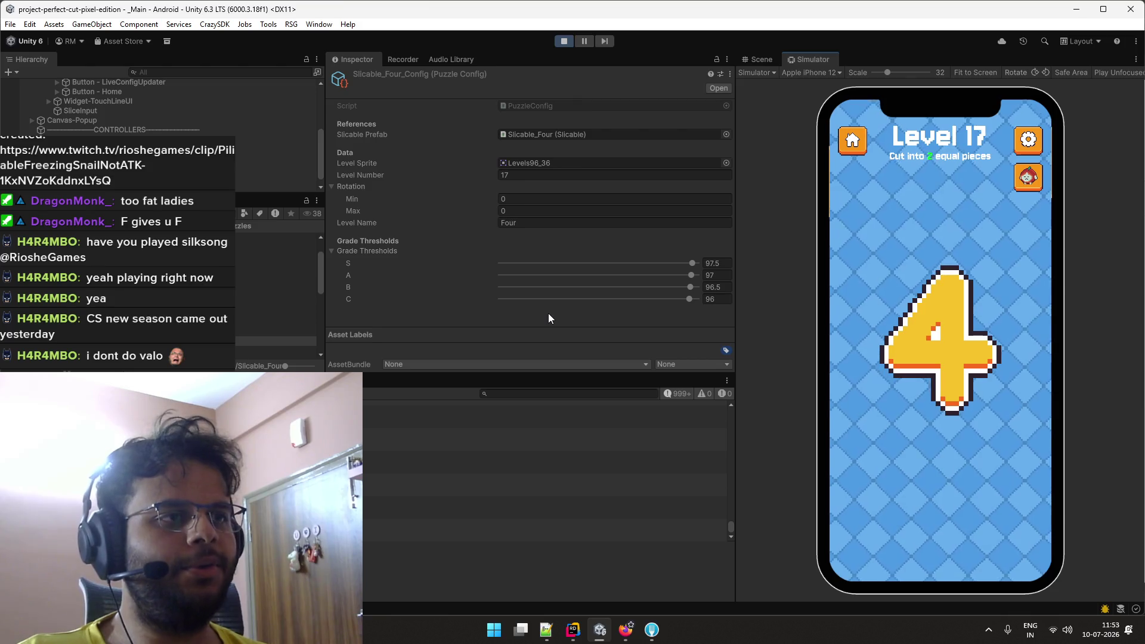
Log B as 96.5 and C as 96 in the Four row, then return to Unity.
key(alt+Tab)
key(Tab)
key(alt+Tab)
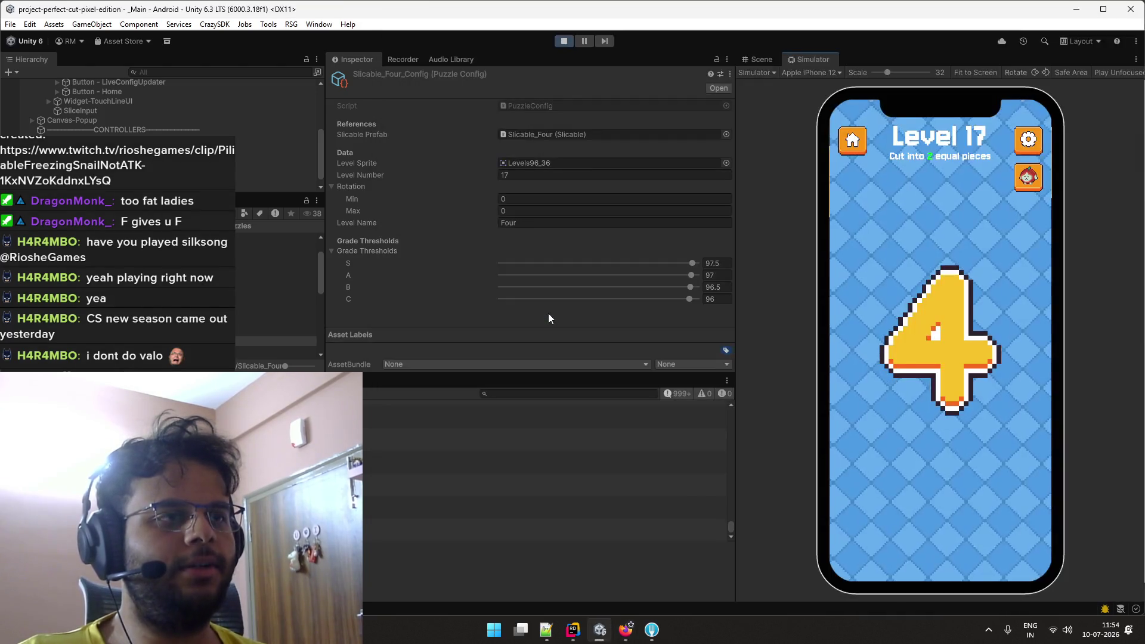
key(alt+Tab)
text(96)
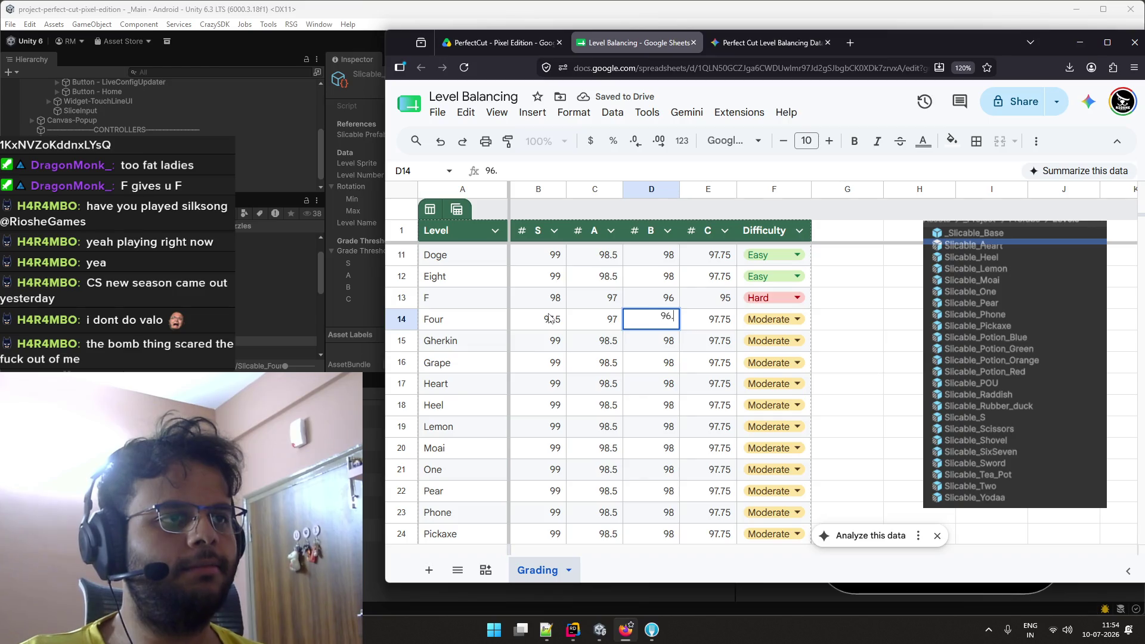
key(Tab)
key(alt+Tab)
key(alt+Tab)
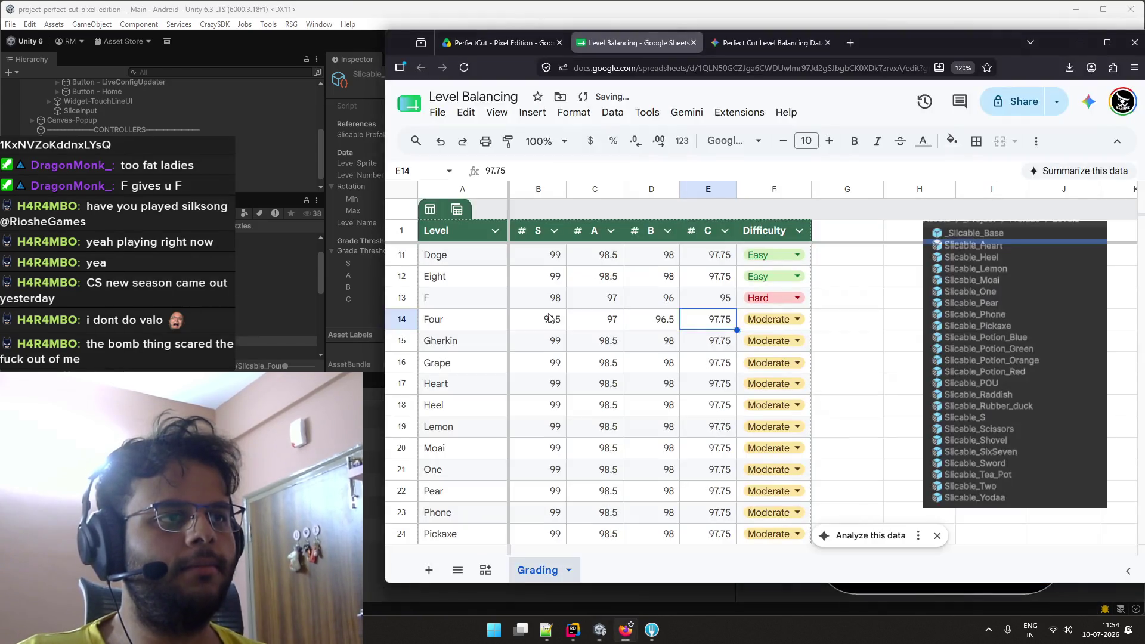
text(96)
key(Return)
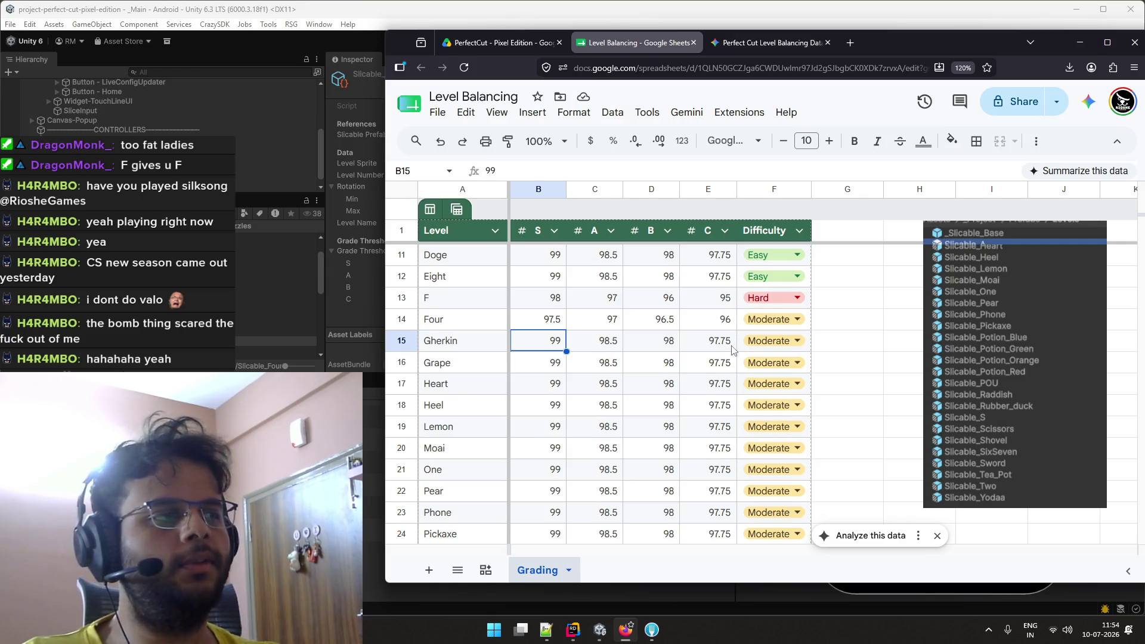
key(alt+Tab)
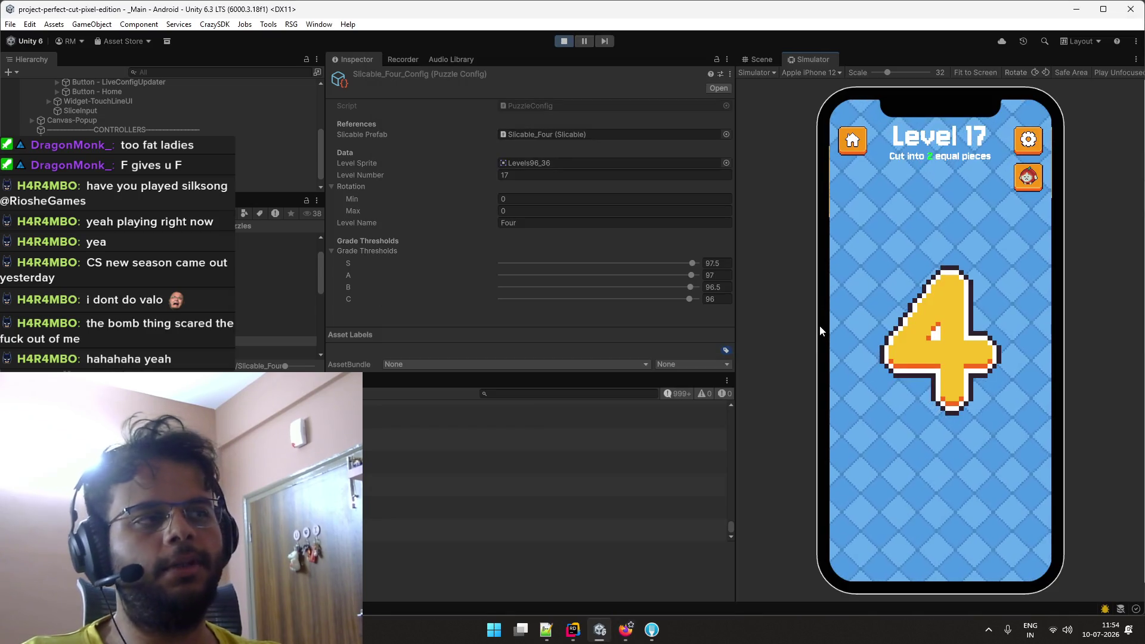
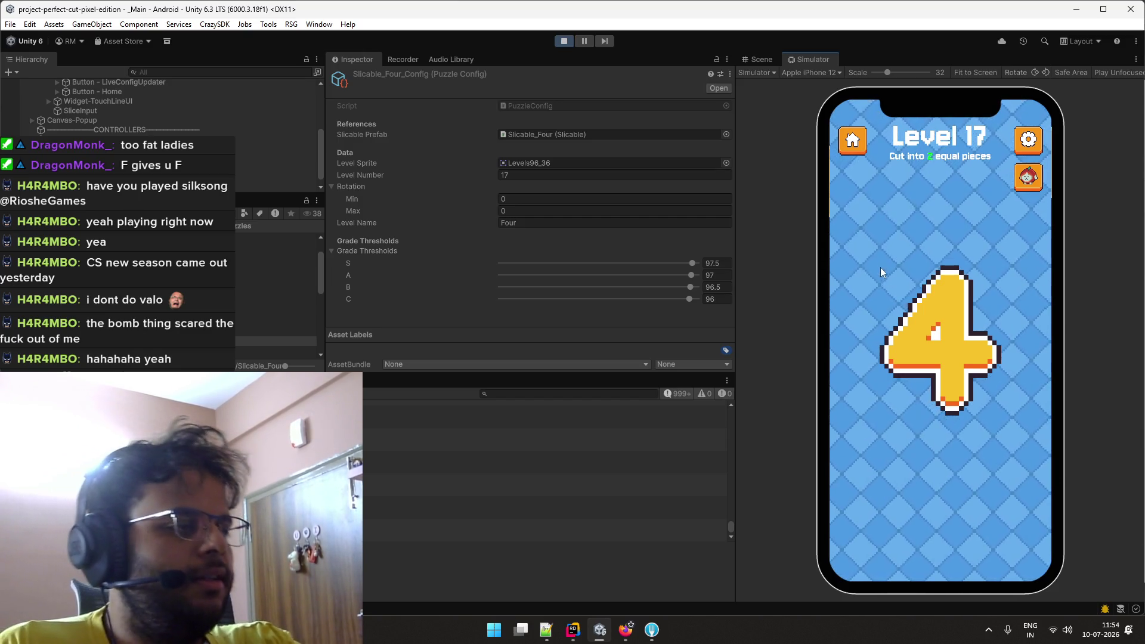
Cut level 17's 4 into 51.3% / 48.7% halves for an A, advance to level 18, and select Slicable_F_Config.
mouse_move(873, 257)
mouse_down()
mouse_move(936, 414)
mouse_move(938, 404)
mouse_move(993, 403)
mouse_up()
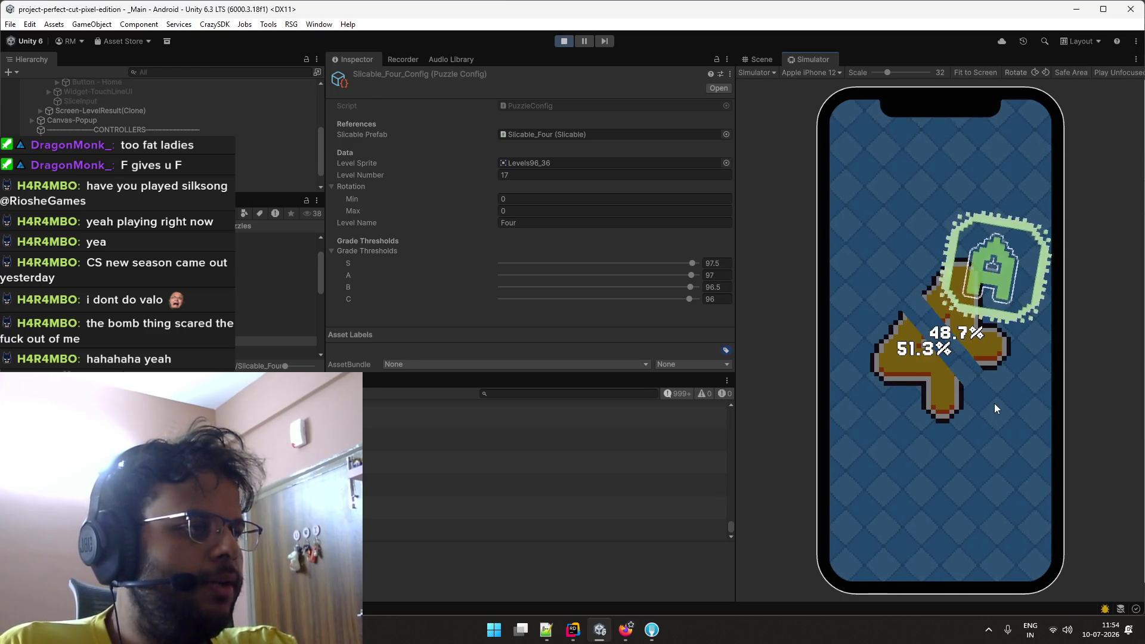
click(938, 530)
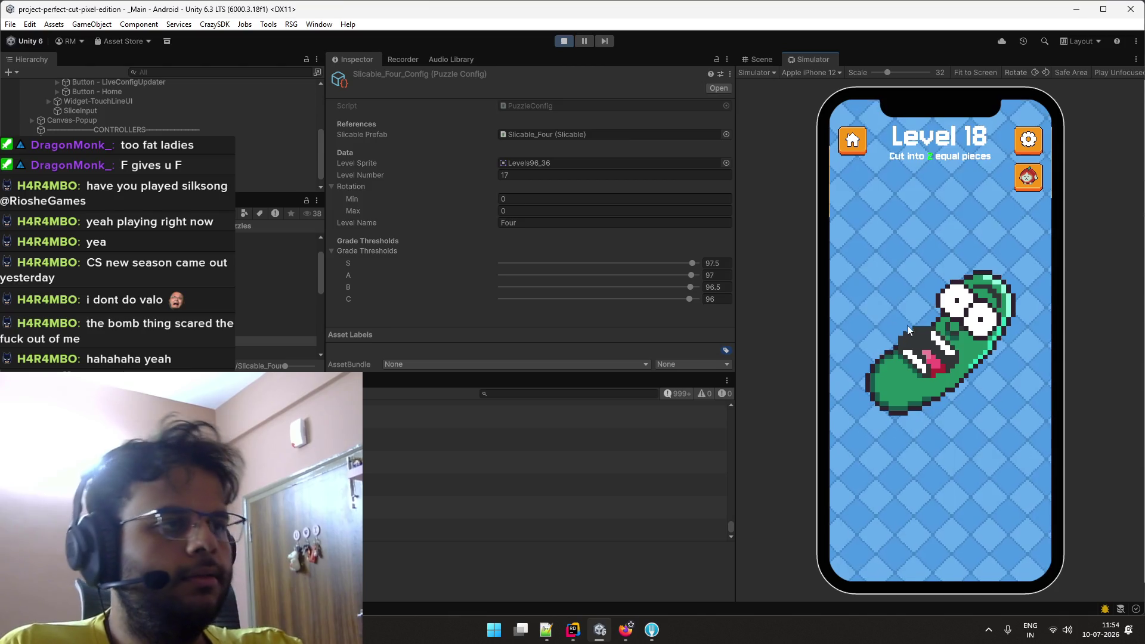
click(276, 340)
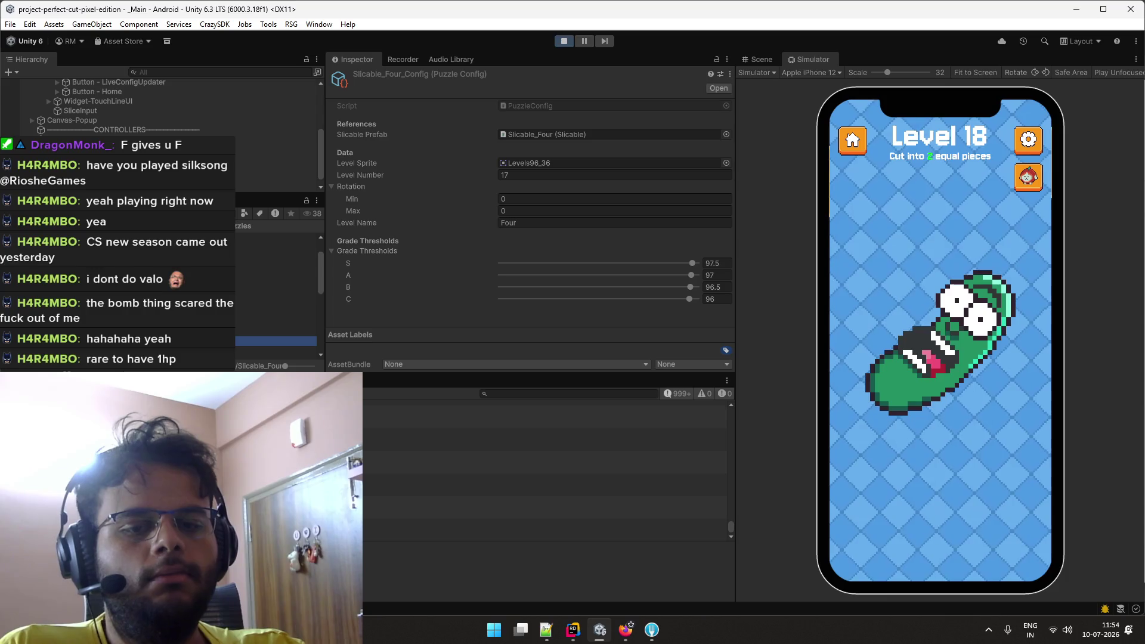
click(237, 340)
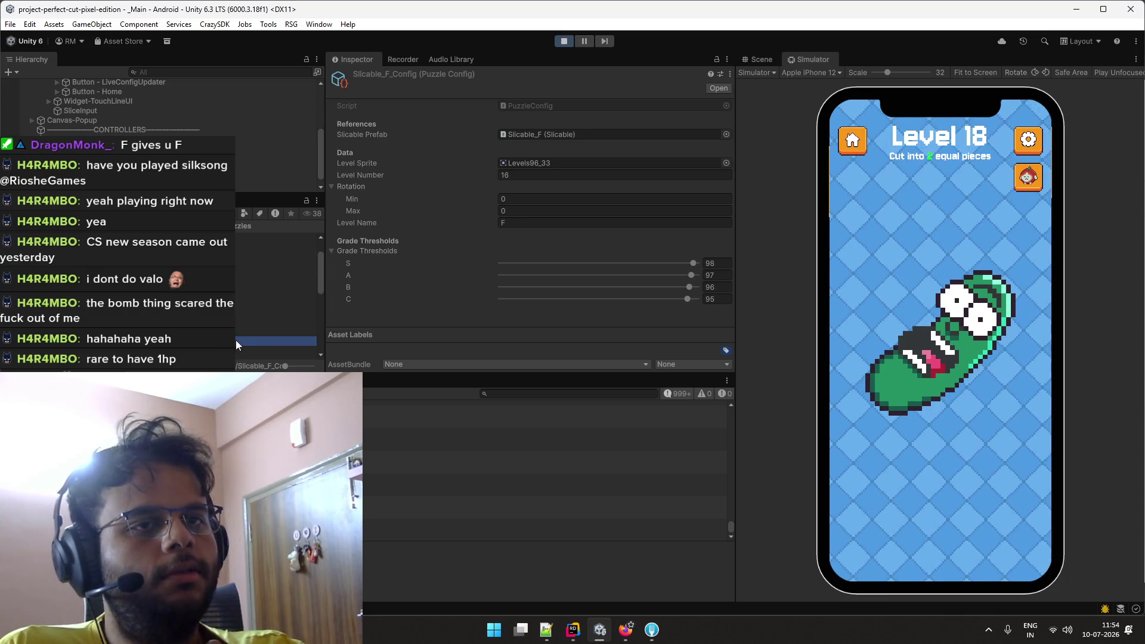
Select Slicable_Gherkin_Config to show its thresholds S 99, A 98.5, B 98, C 97.75.
key(Down)
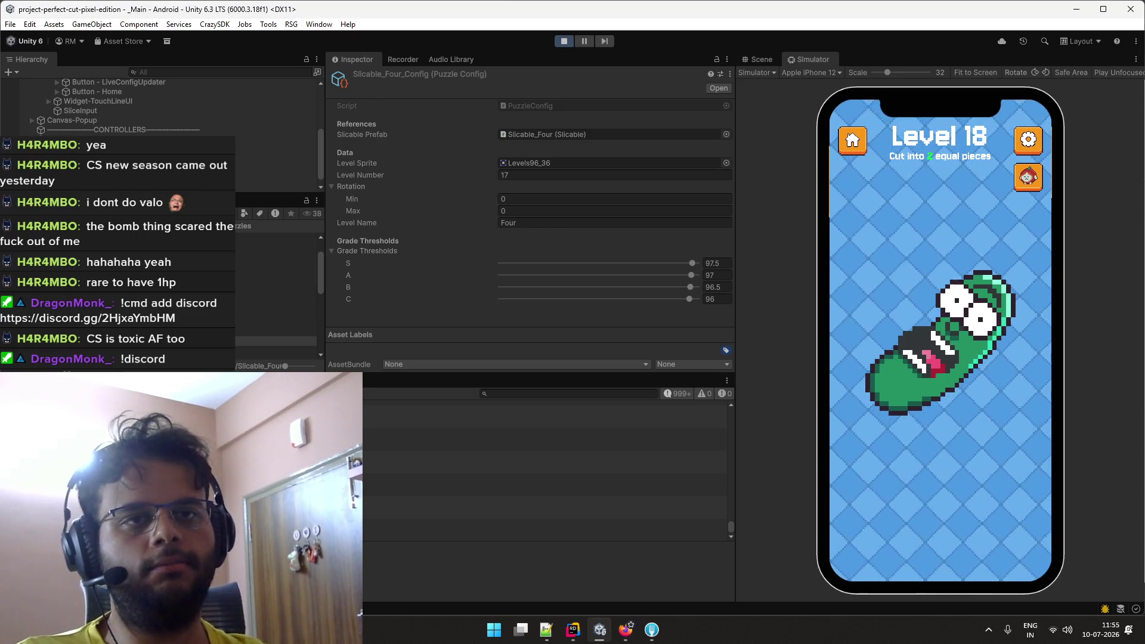
click(275, 337)
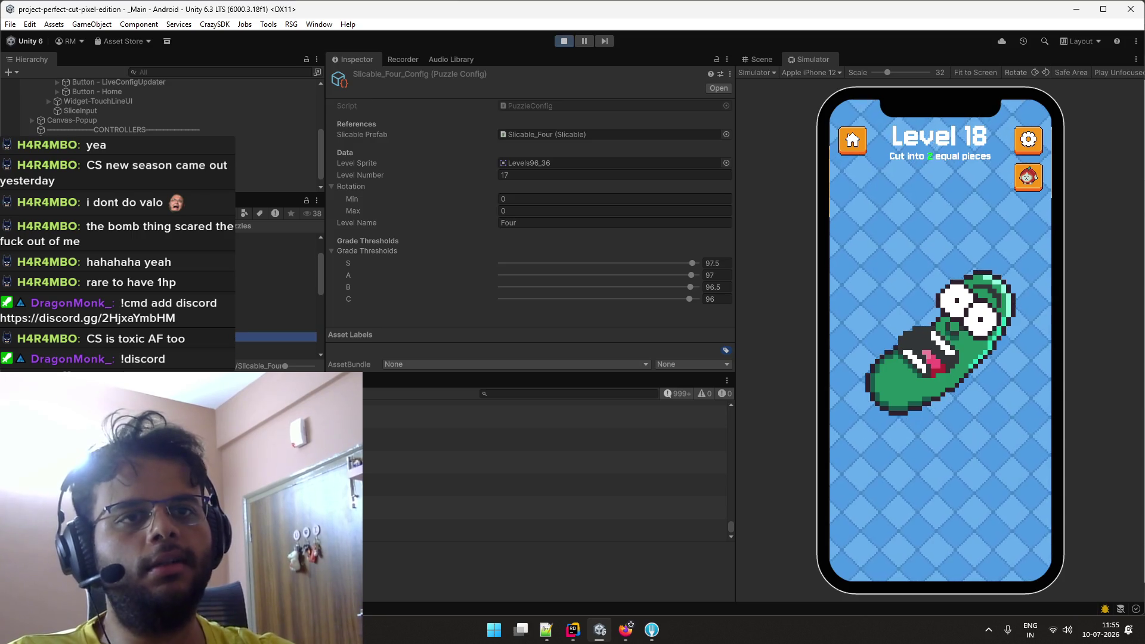
click(274, 346)
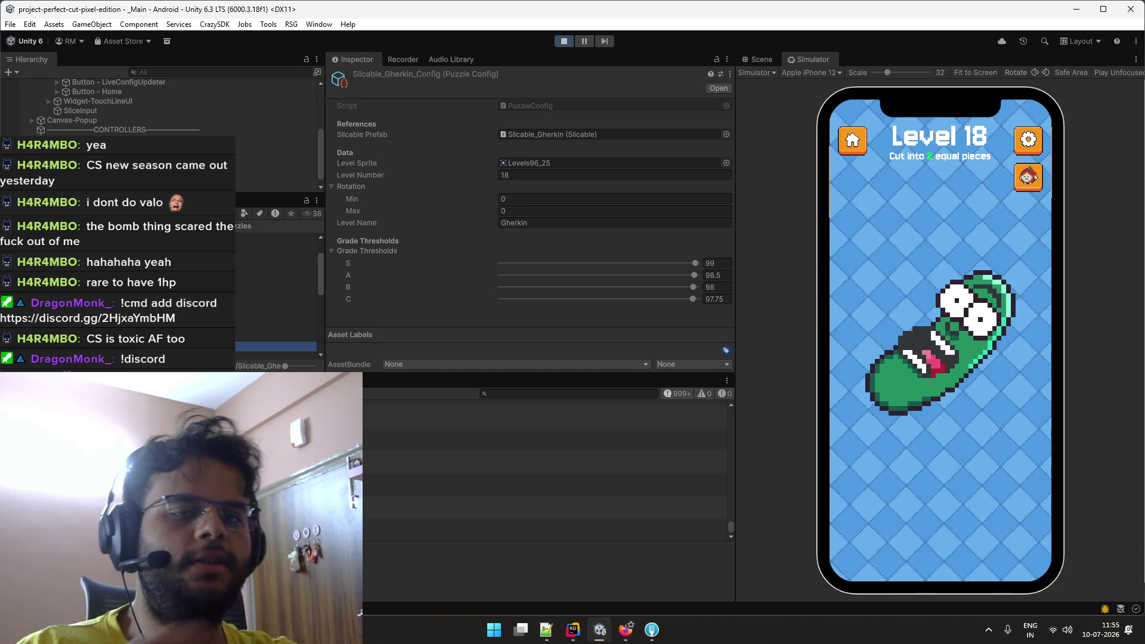
scroll(239, 349, down, 1)
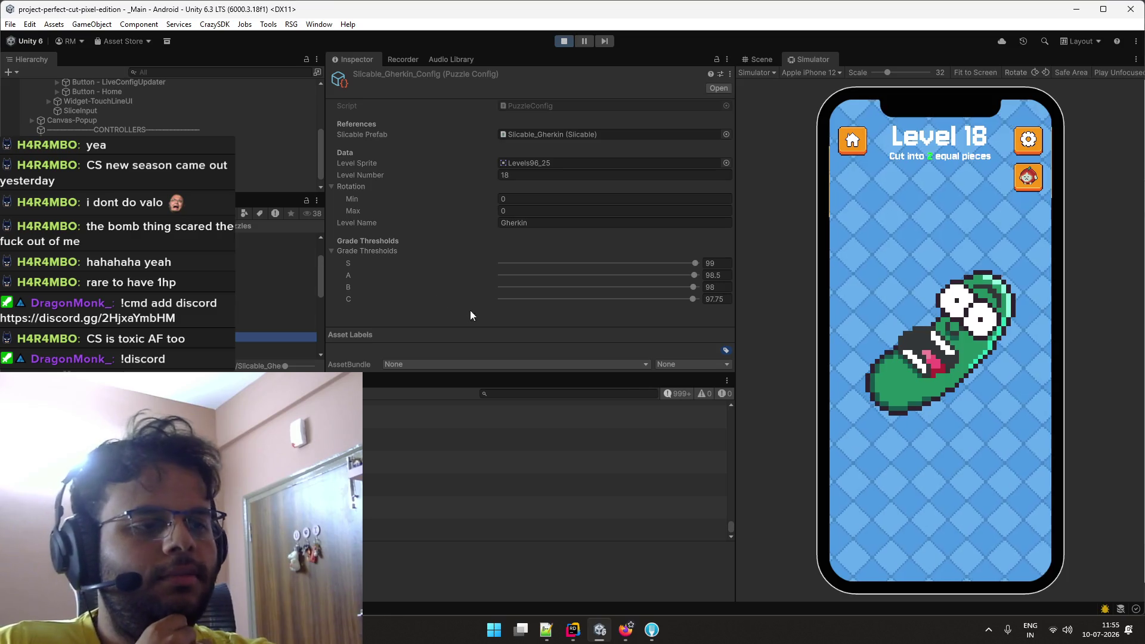
click(989, 632)
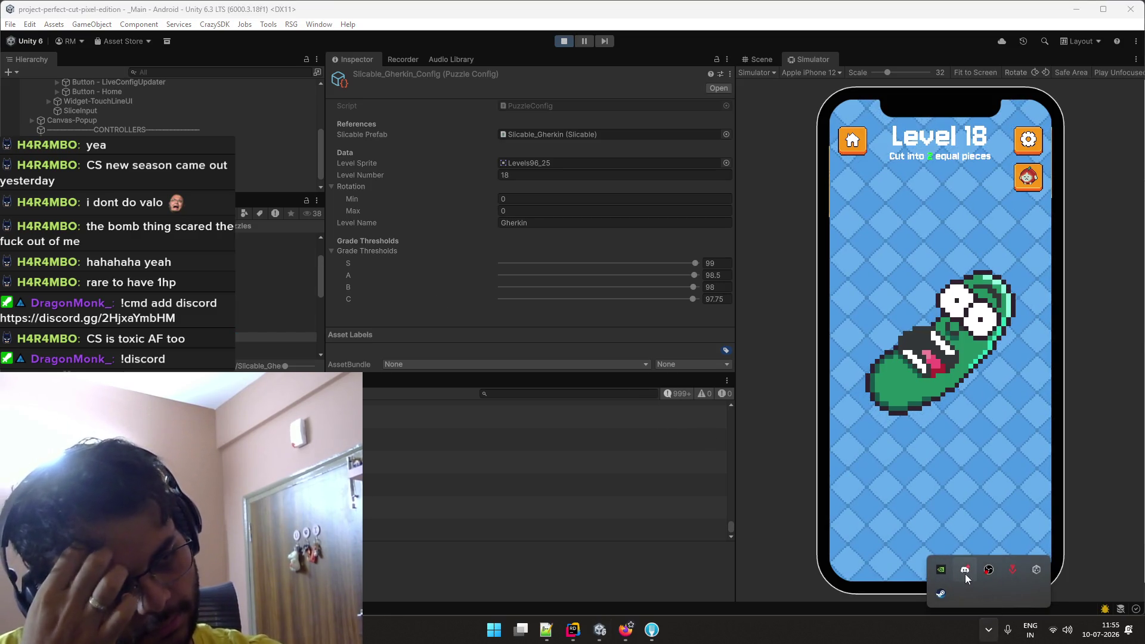
Launch Steam, go to the library and search it for 'counter'.
click(943, 593)
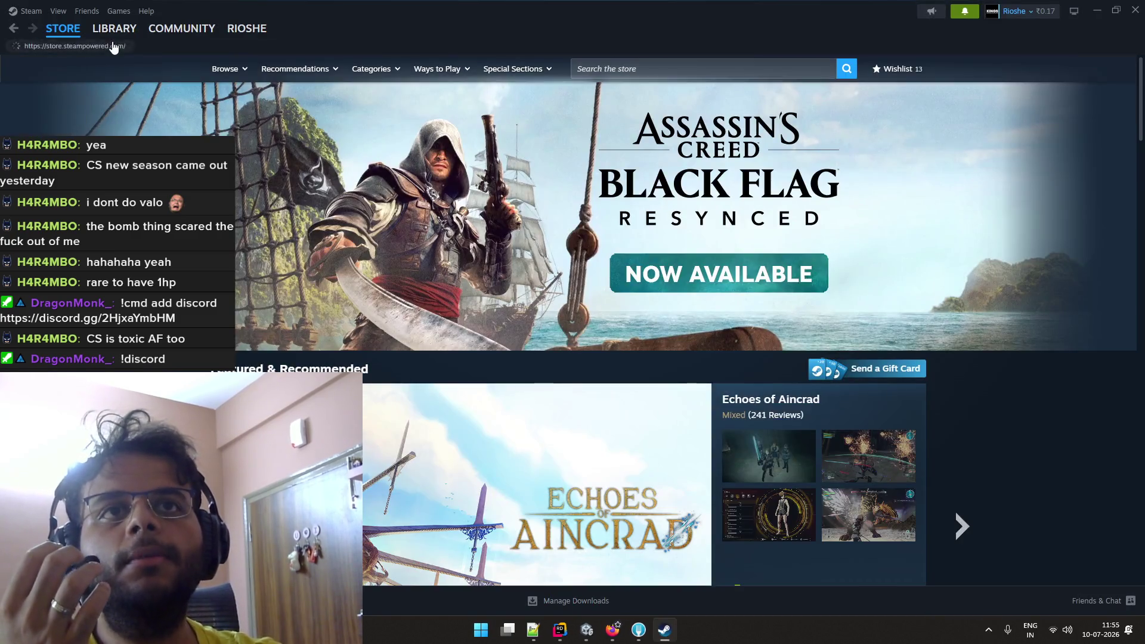
click(113, 28)
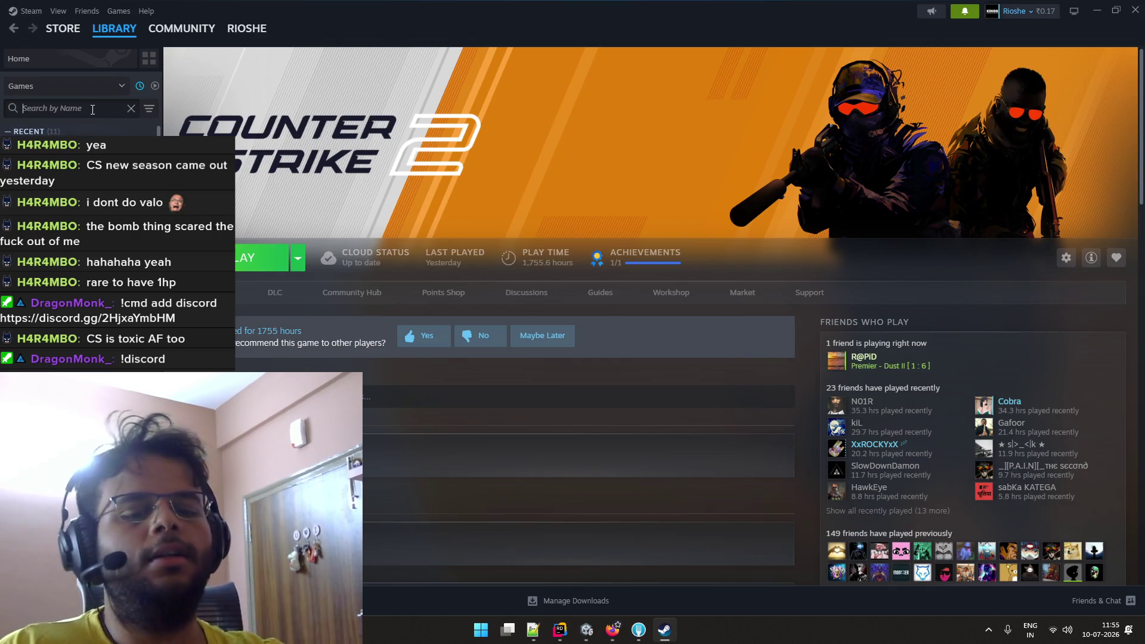
text(counter)
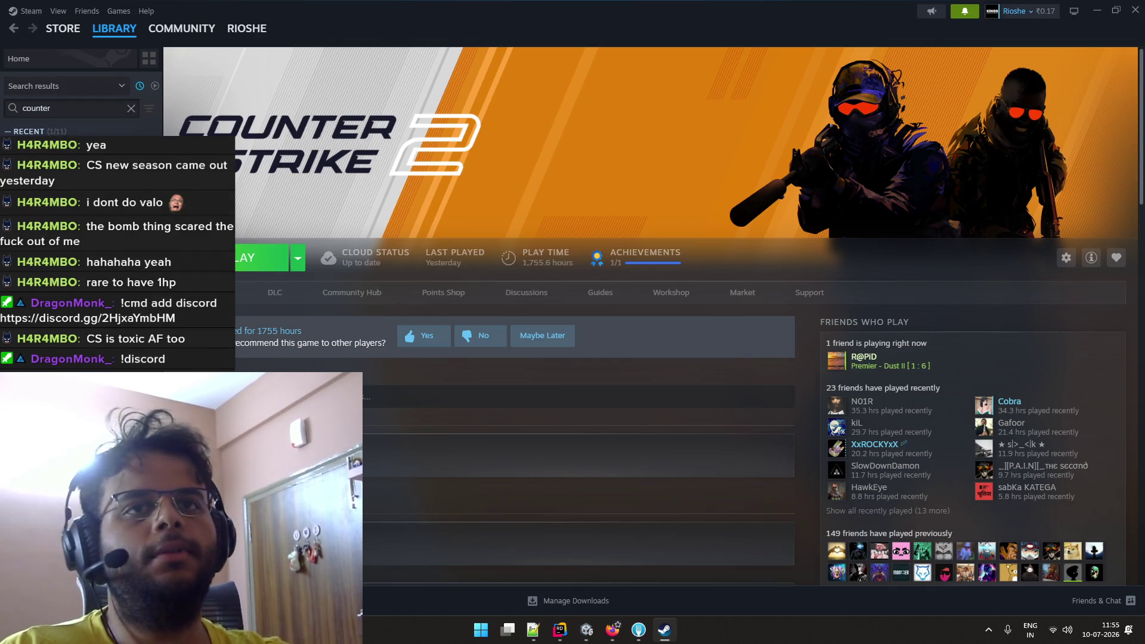
Step through Counter-Strike, Source and Condition Zero pages, ending on Counter-Strike 2 (1,755.6 hours).
key(Down)
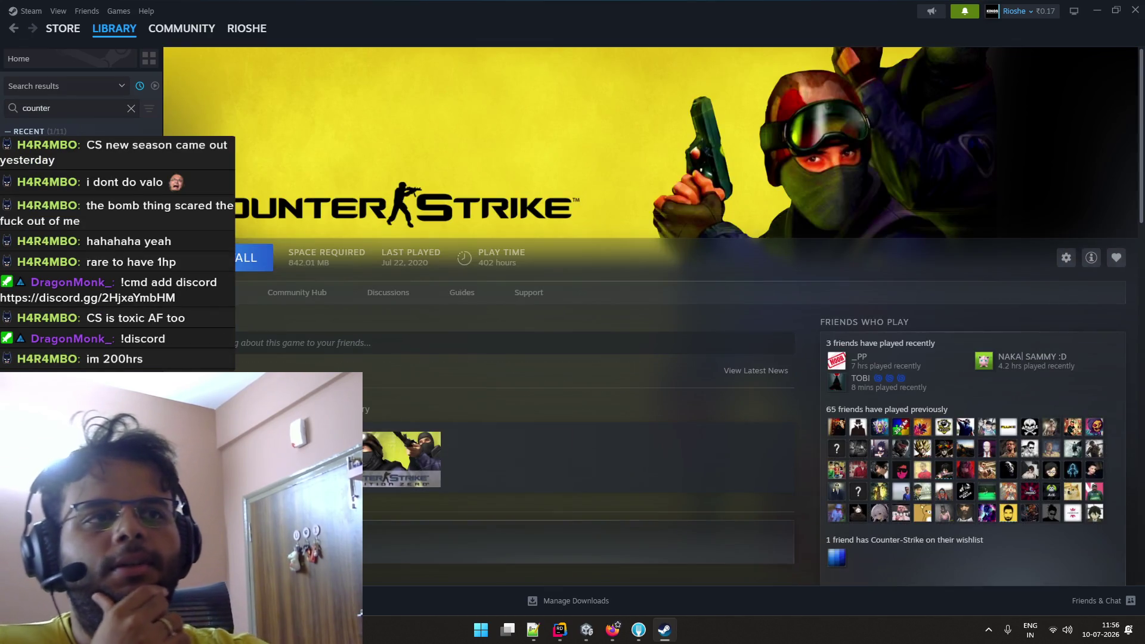
key(Down)
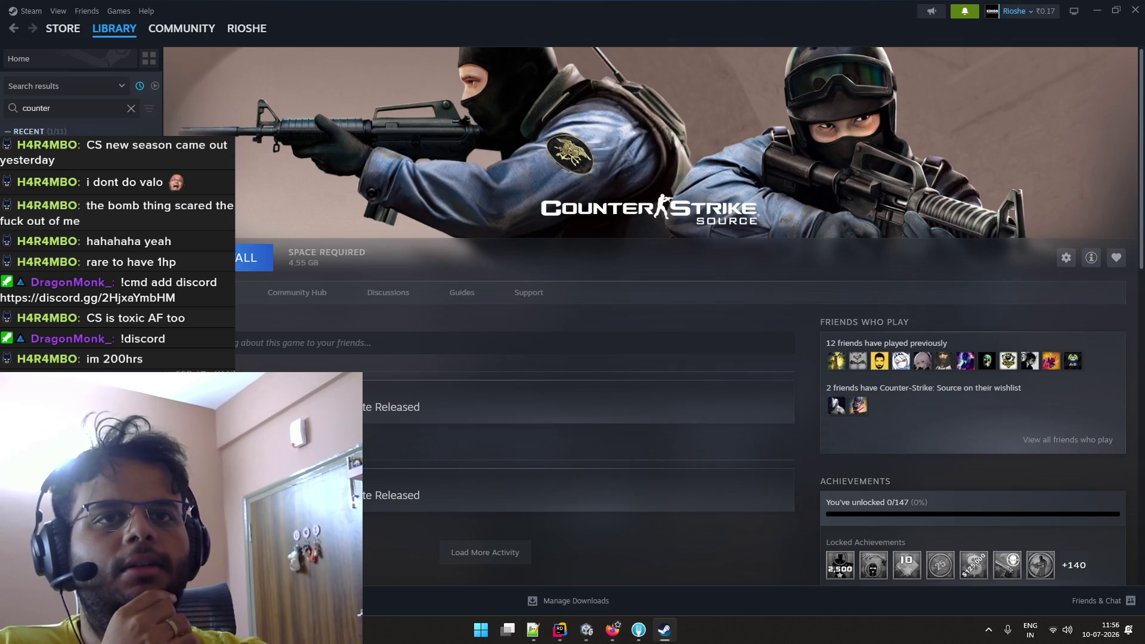
key(Down)
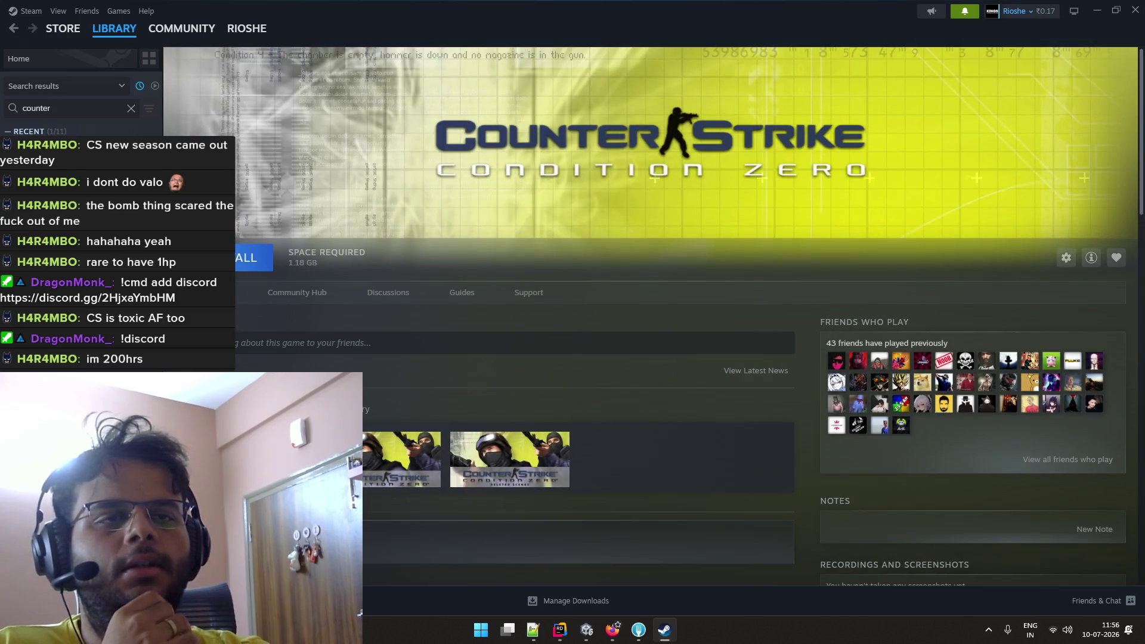
key(Down)
key(Up)
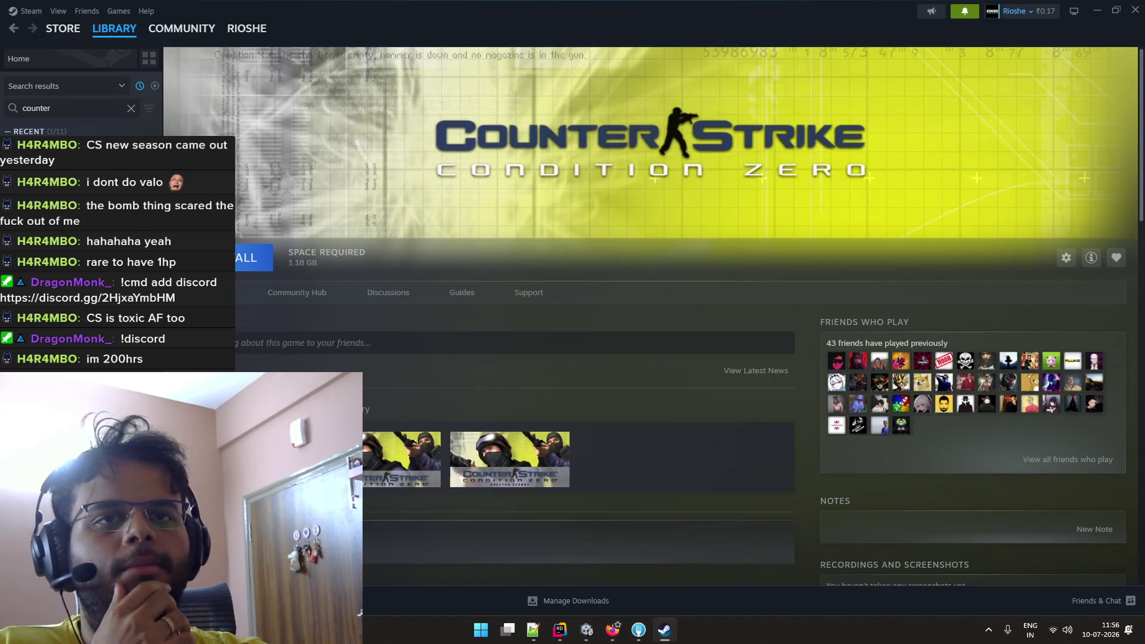
key(Up)
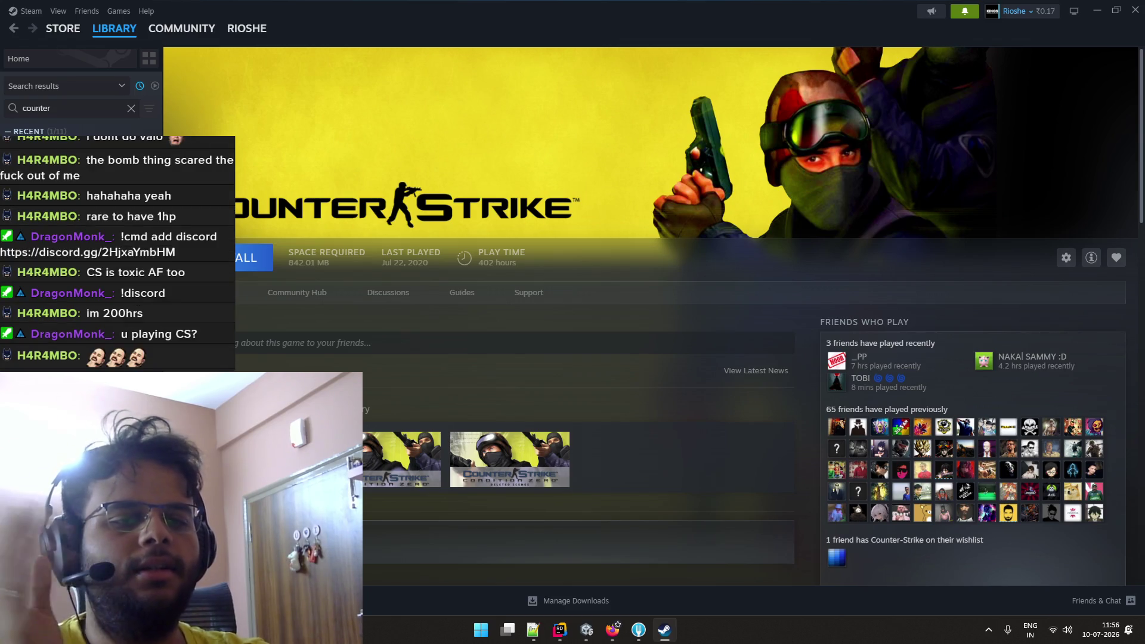
key(Up)
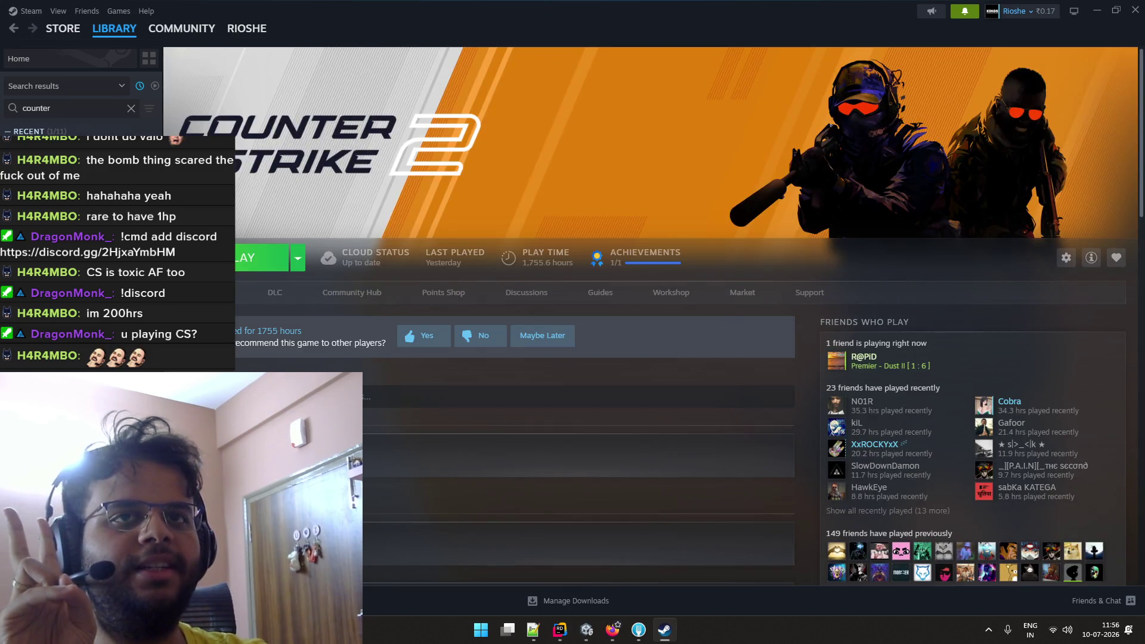
key(Down)
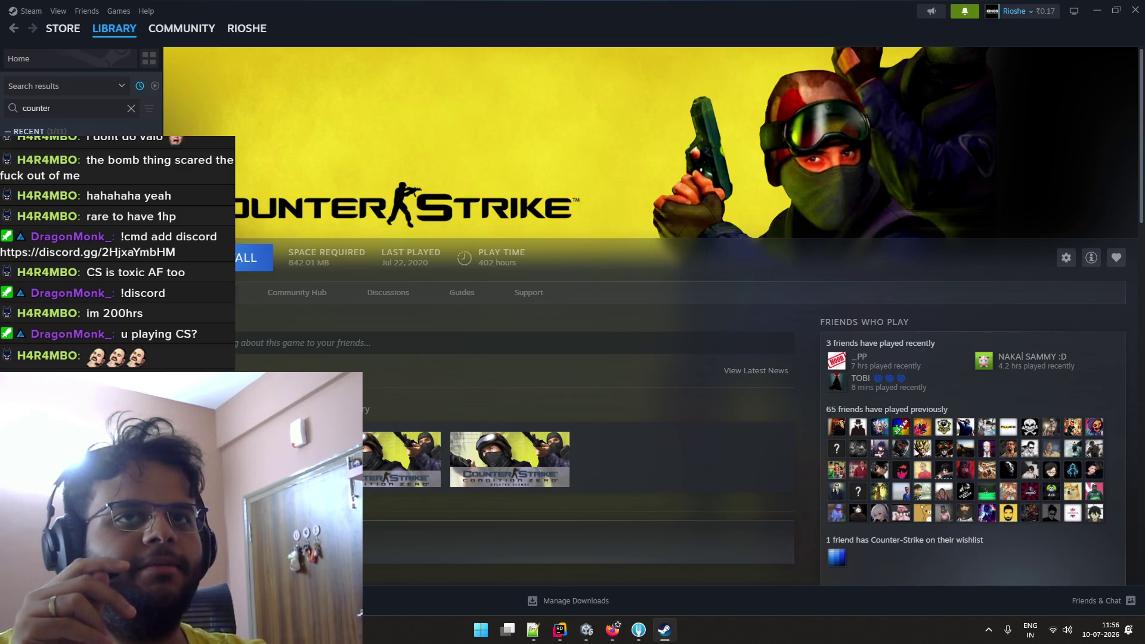
key(Up)
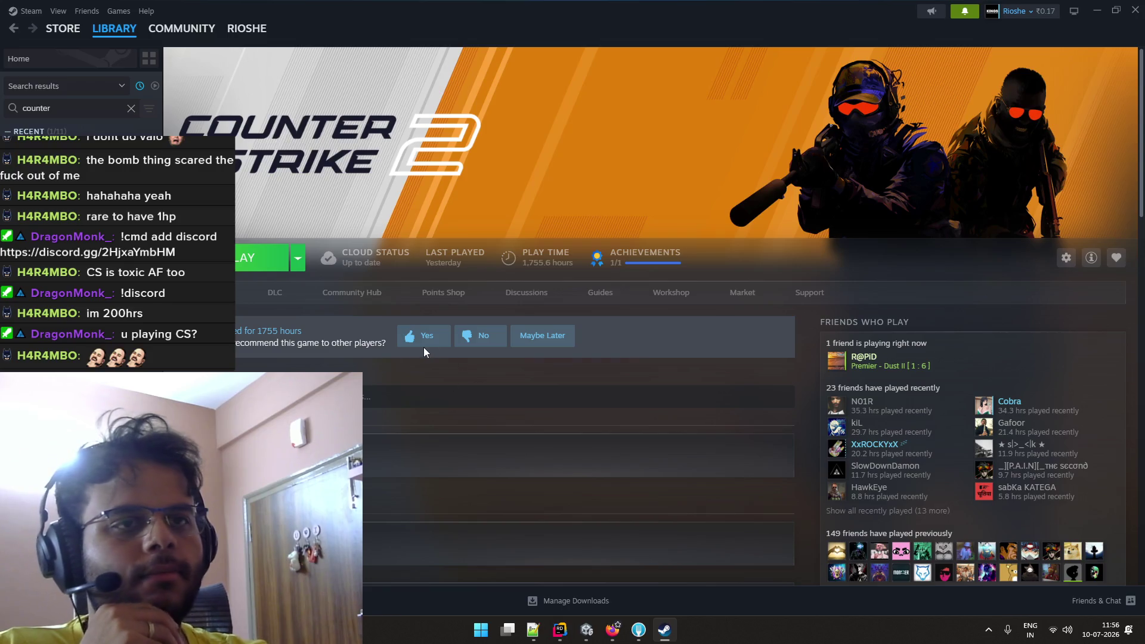
scroll(443, 306, down, 3)
scroll(471, 308, up, 3)
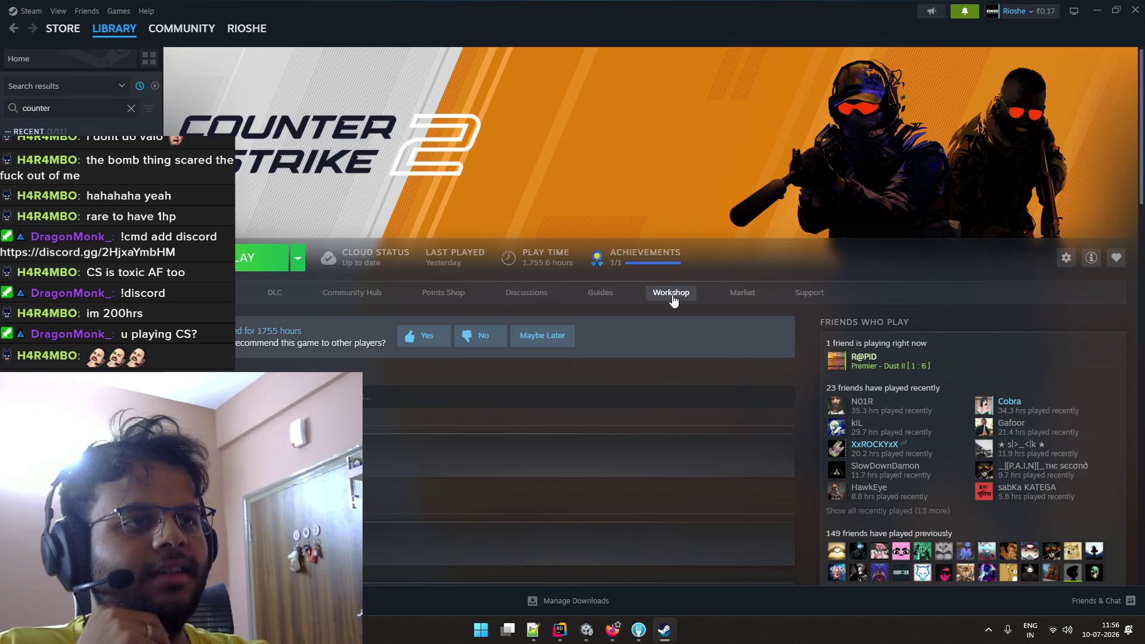
Browse Counter-Strike 2's Community Market case listings, then return to the Store front page.
click(753, 301)
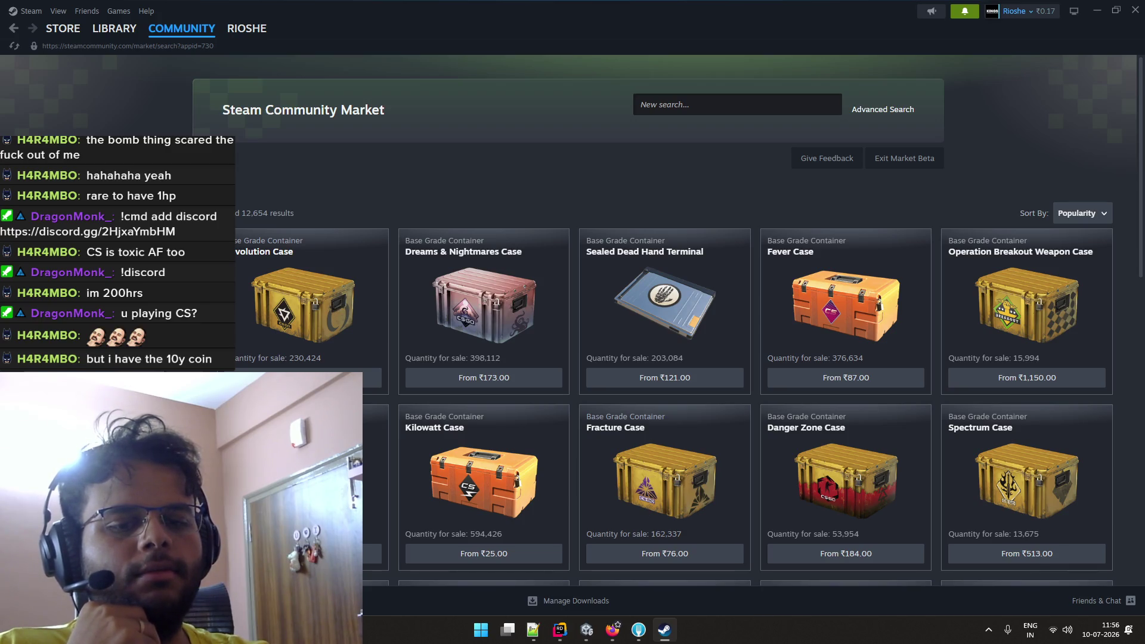
scroll(674, 322, down, 3)
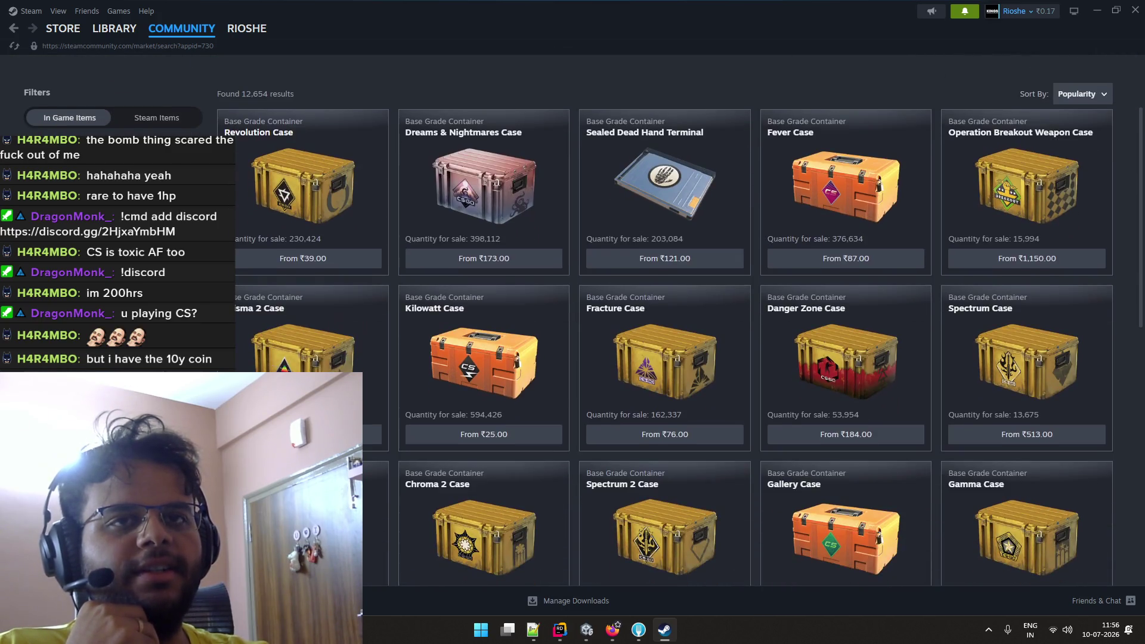
scroll(674, 323, up, 3)
scroll(674, 322, down, 8)
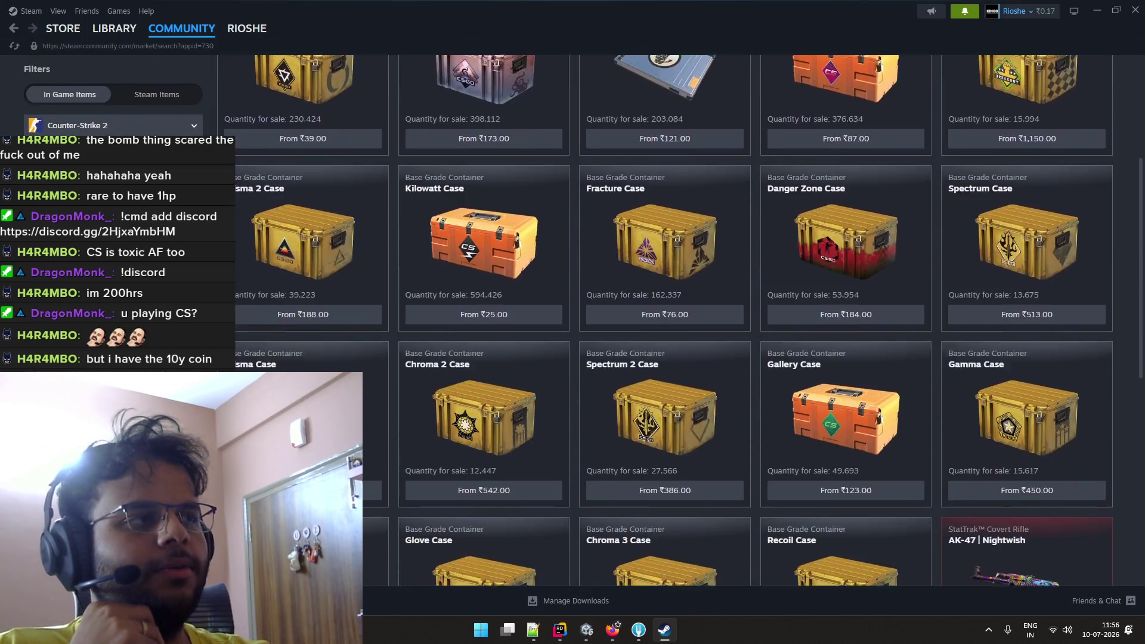
scroll(674, 322, up, 5)
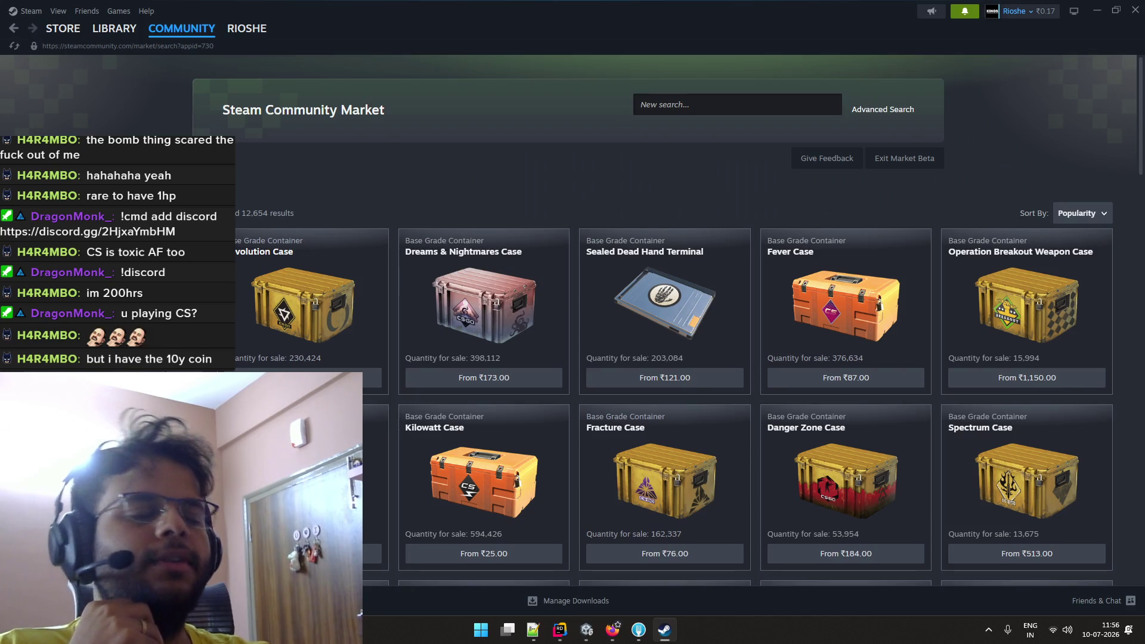
scroll(674, 322, down, 1)
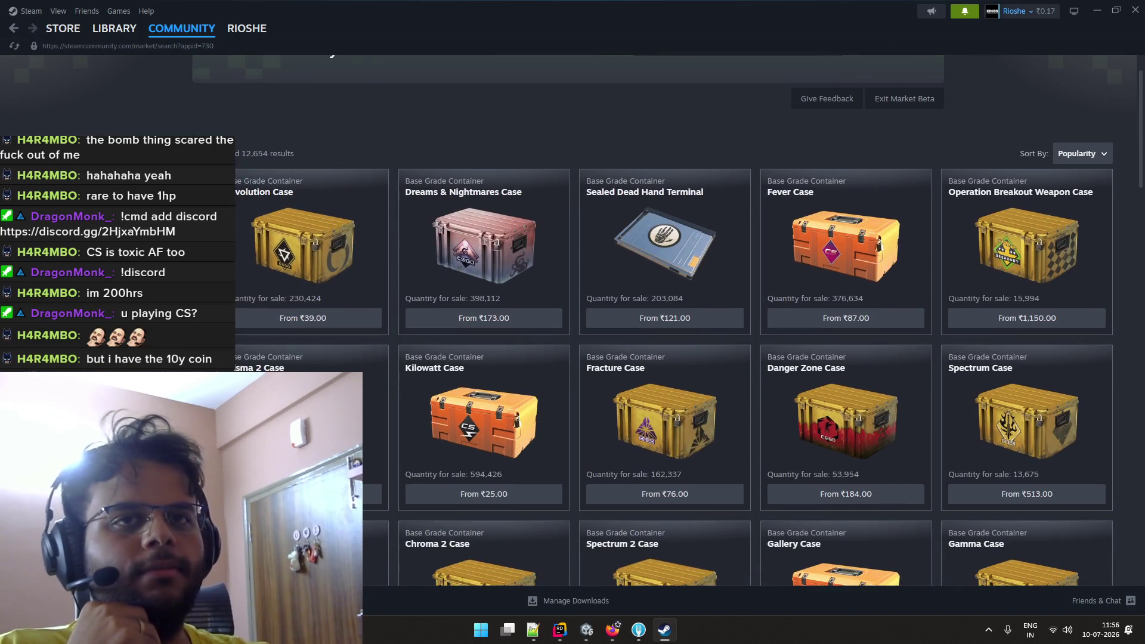
click(122, 28)
click(179, 28)
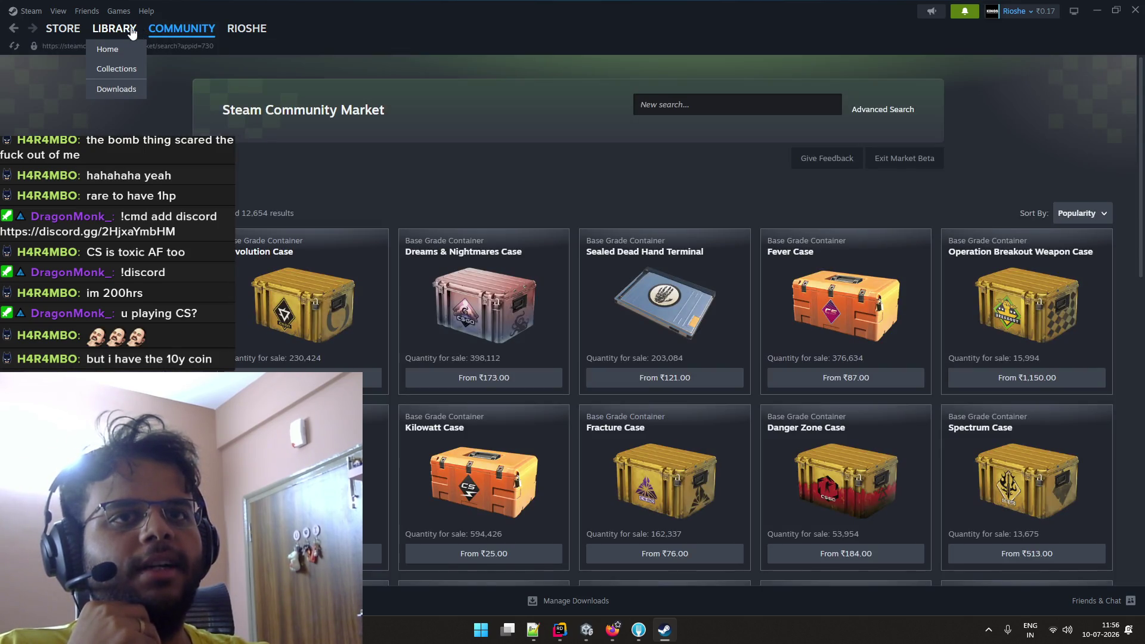
click(49, 30)
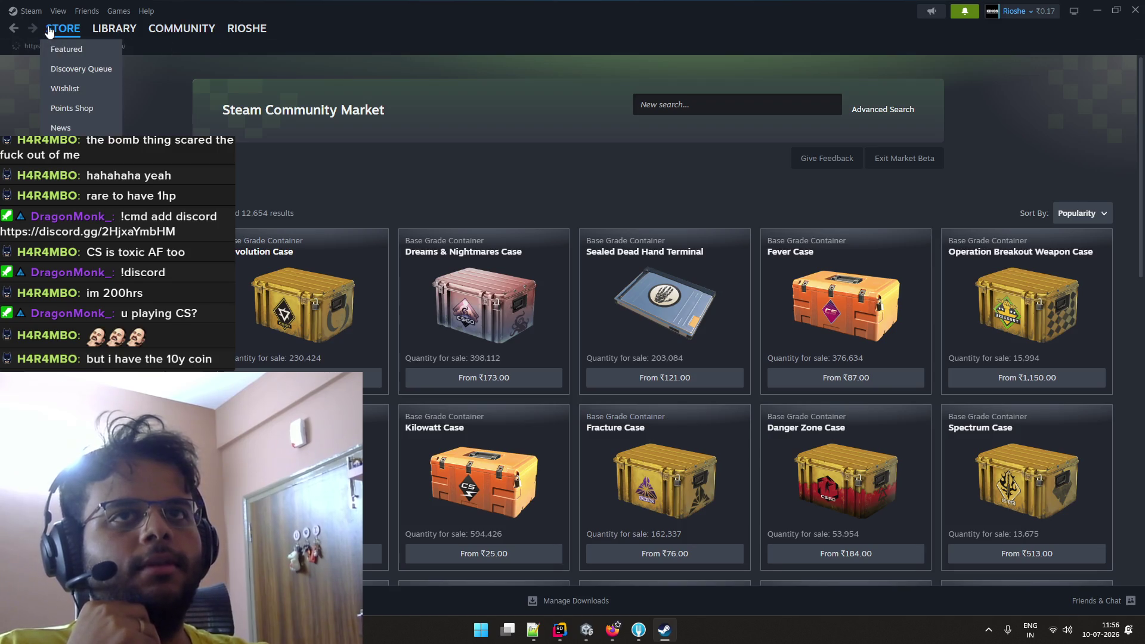
Open the account's Item Inventory from the profile menu.
mouse_move(123, 39)
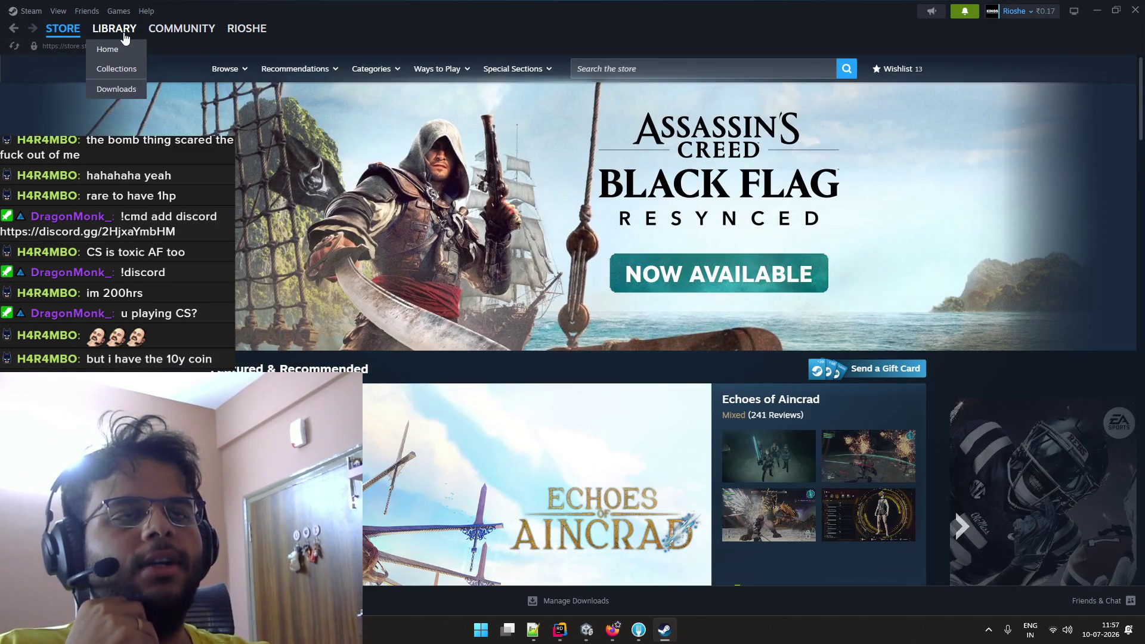
mouse_move(247, 33)
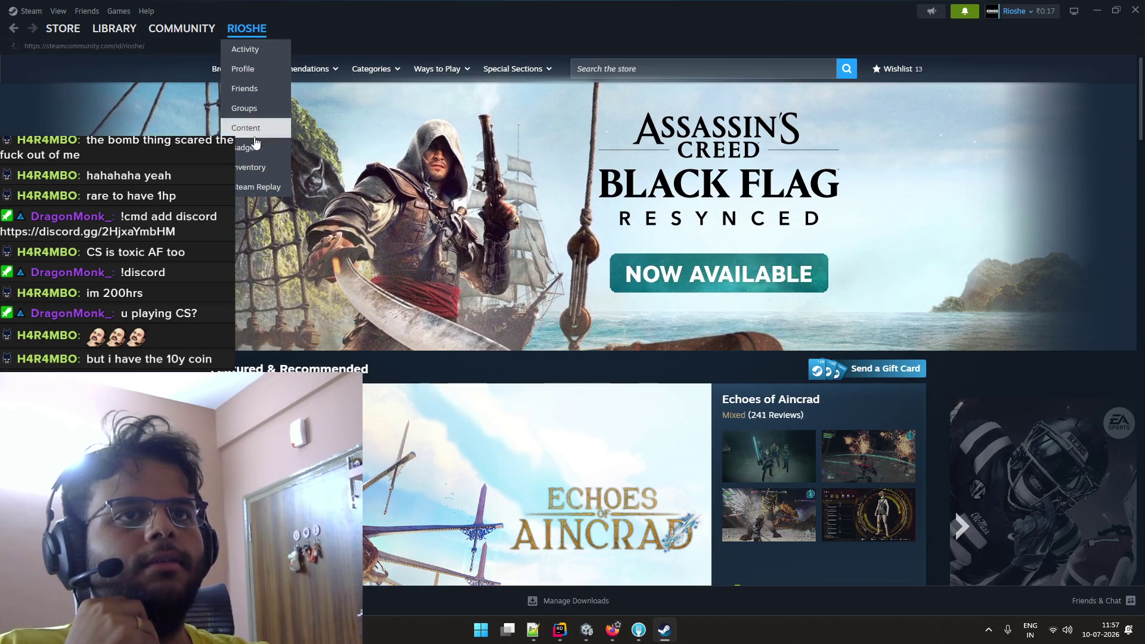
click(252, 172)
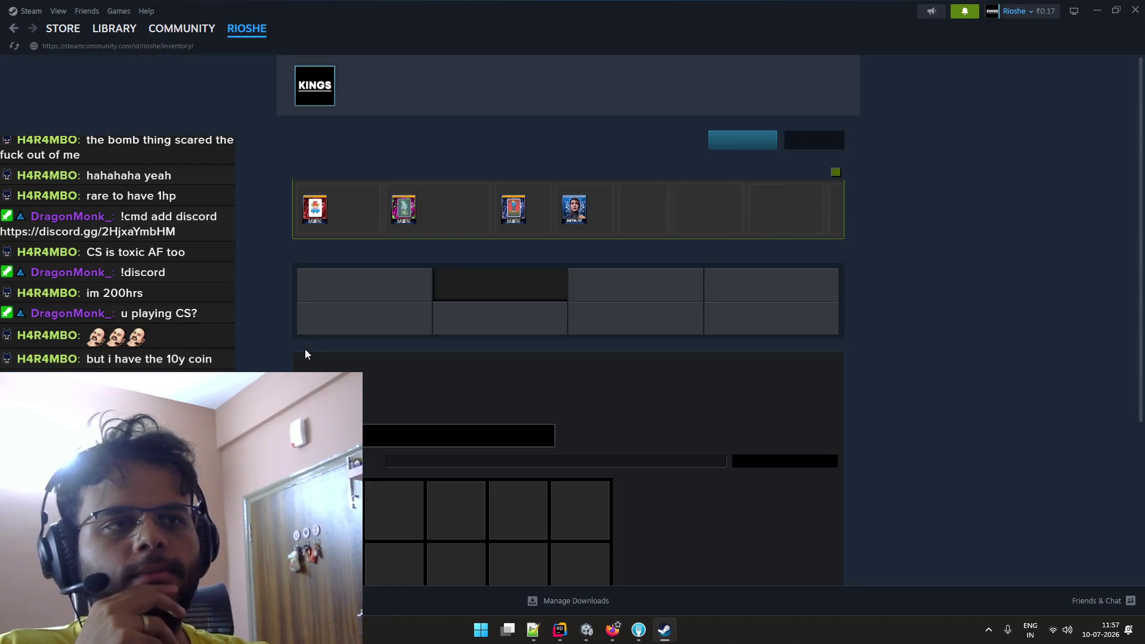
scroll(510, 365, down, 3)
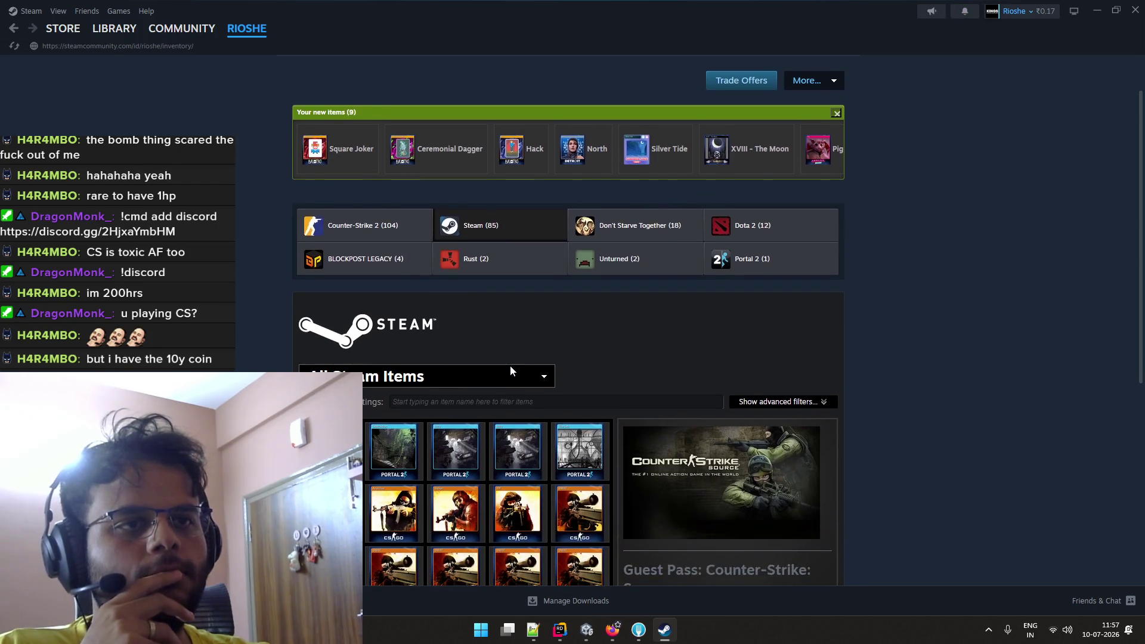
scroll(503, 358, down, 2)
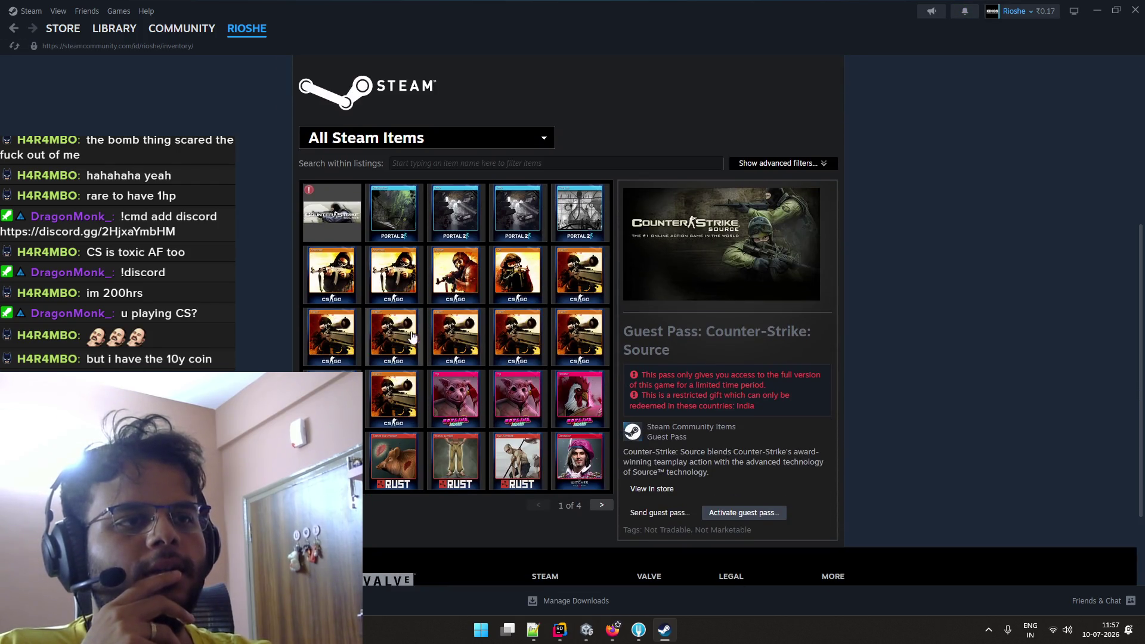
scroll(412, 336, up, 3)
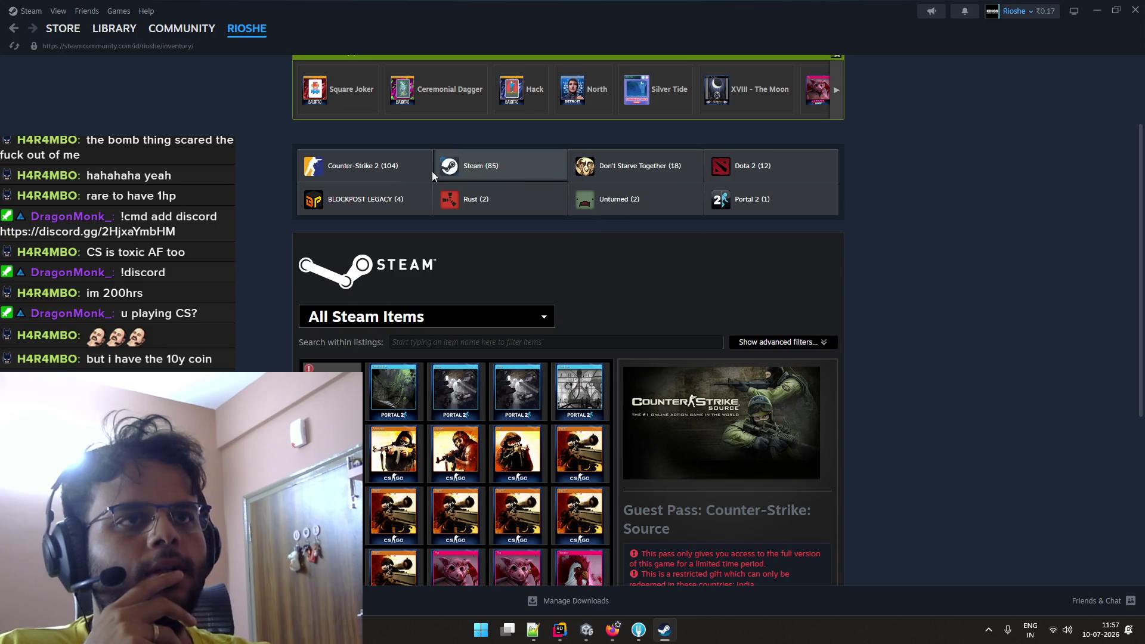
Page through the Counter-Strike 2 items, viewing the 5 Year Veteran Coin details.
click(431, 170)
scroll(453, 274, down, 2)
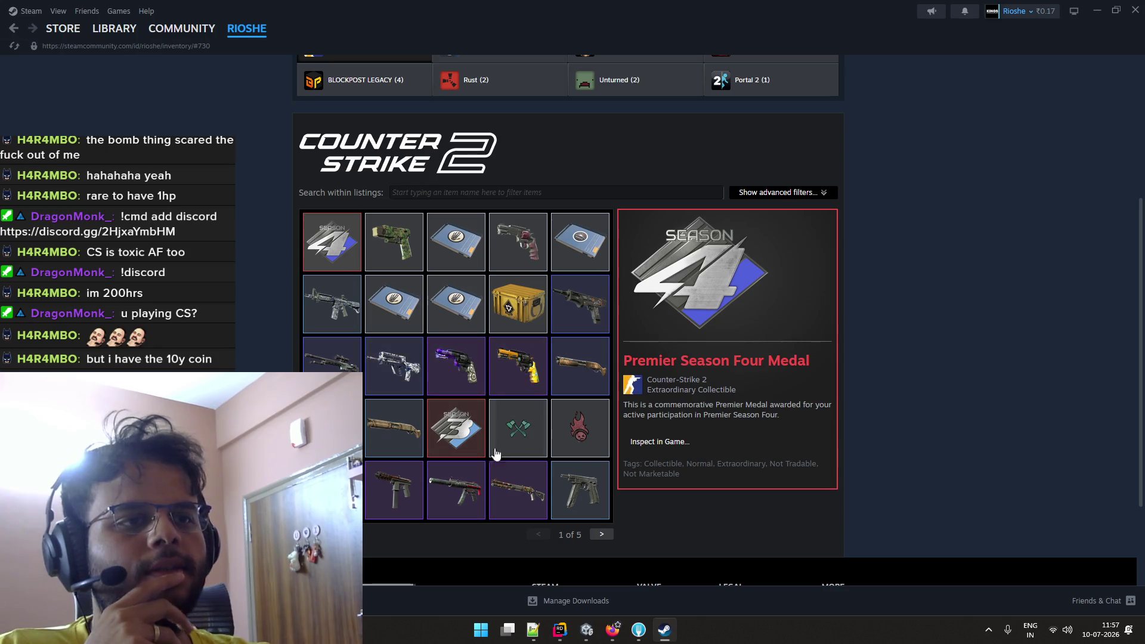
click(603, 535)
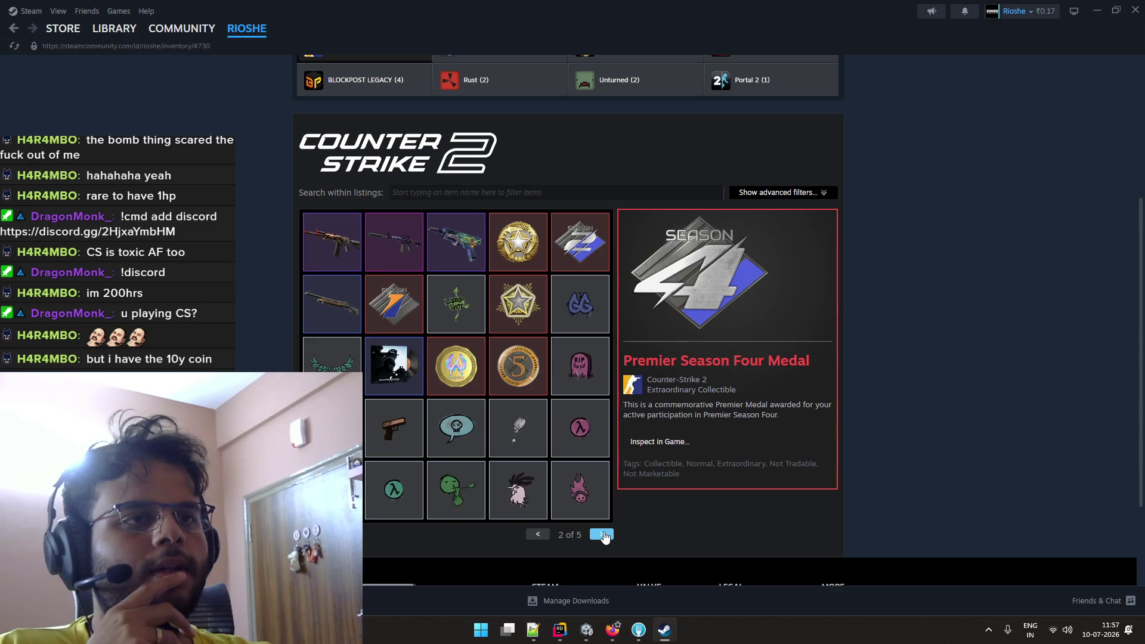
click(542, 535)
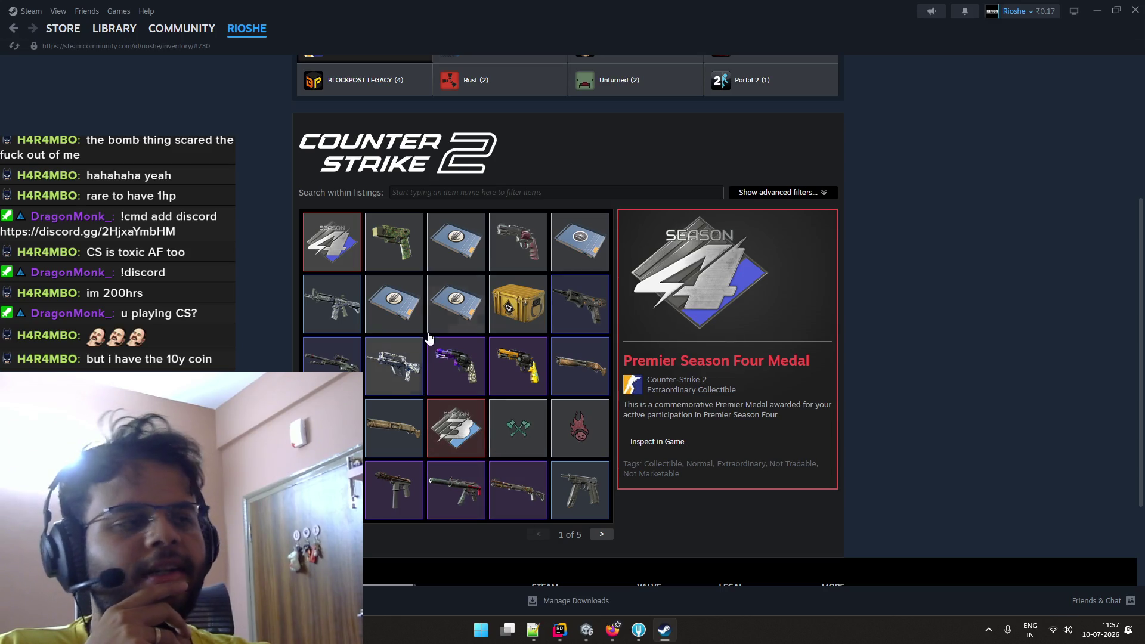
scroll(596, 277, up, 4)
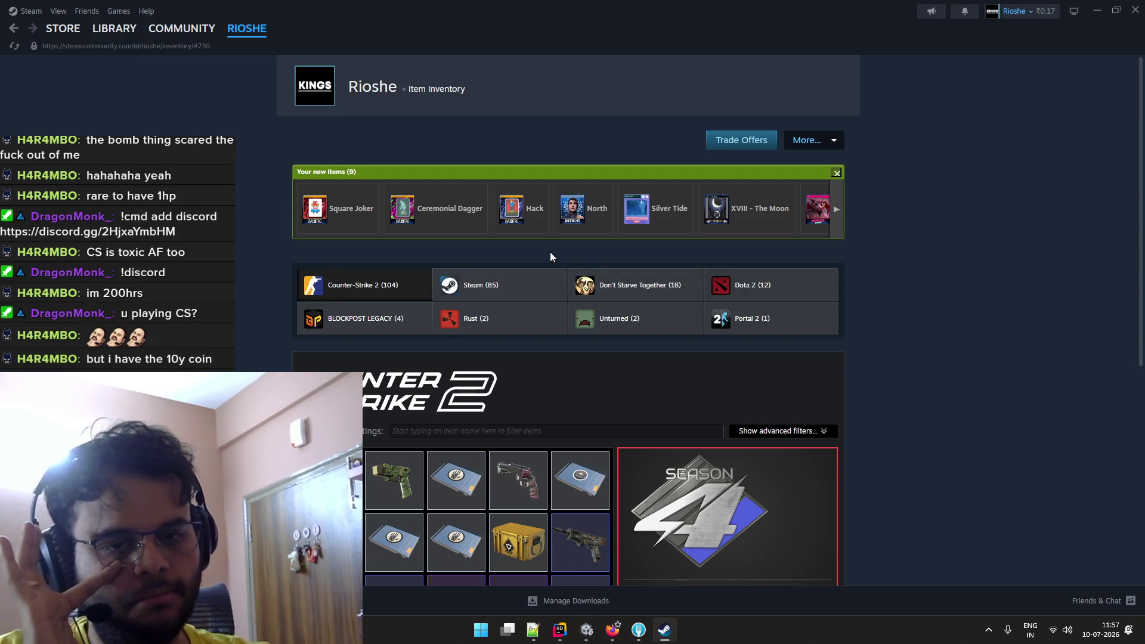
scroll(544, 257, down, 6)
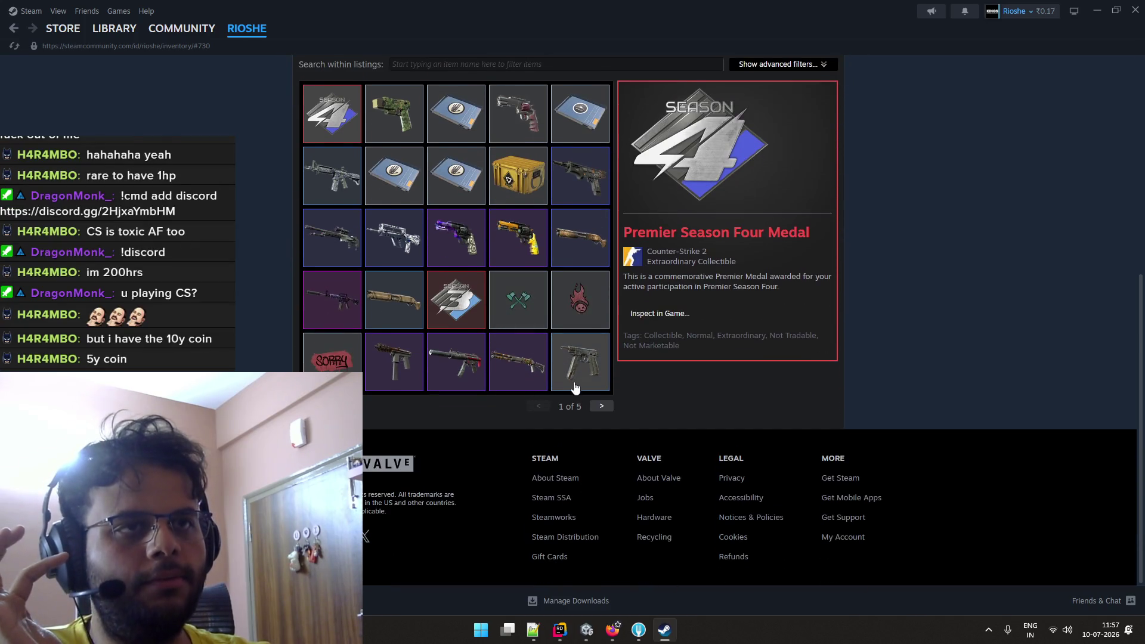
scroll(575, 389, up, 1)
click(601, 466)
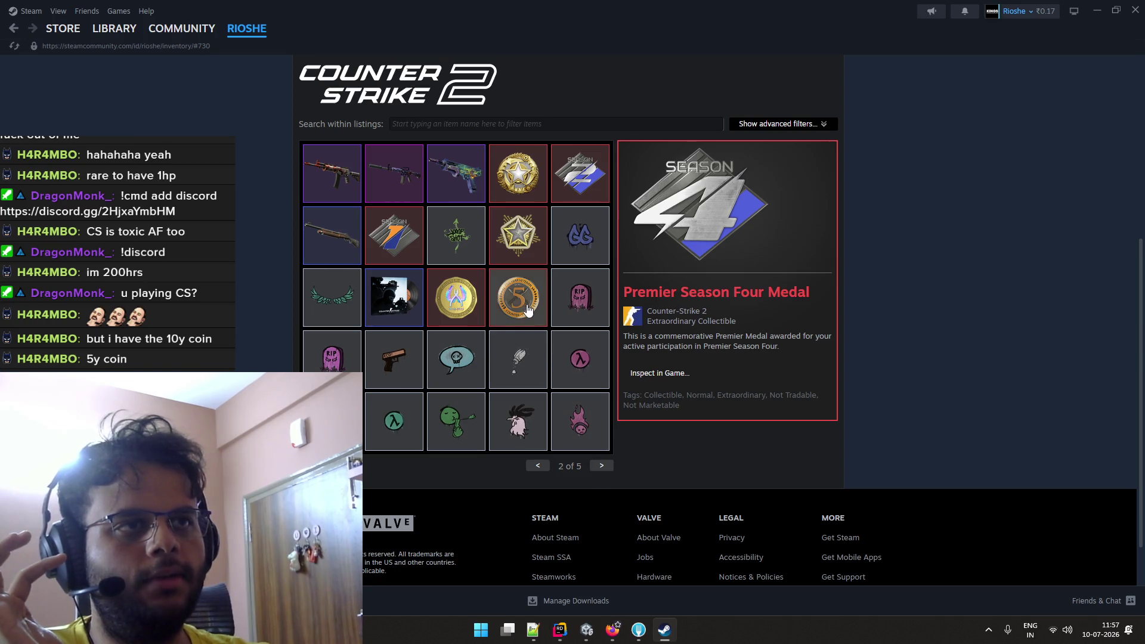
click(594, 467)
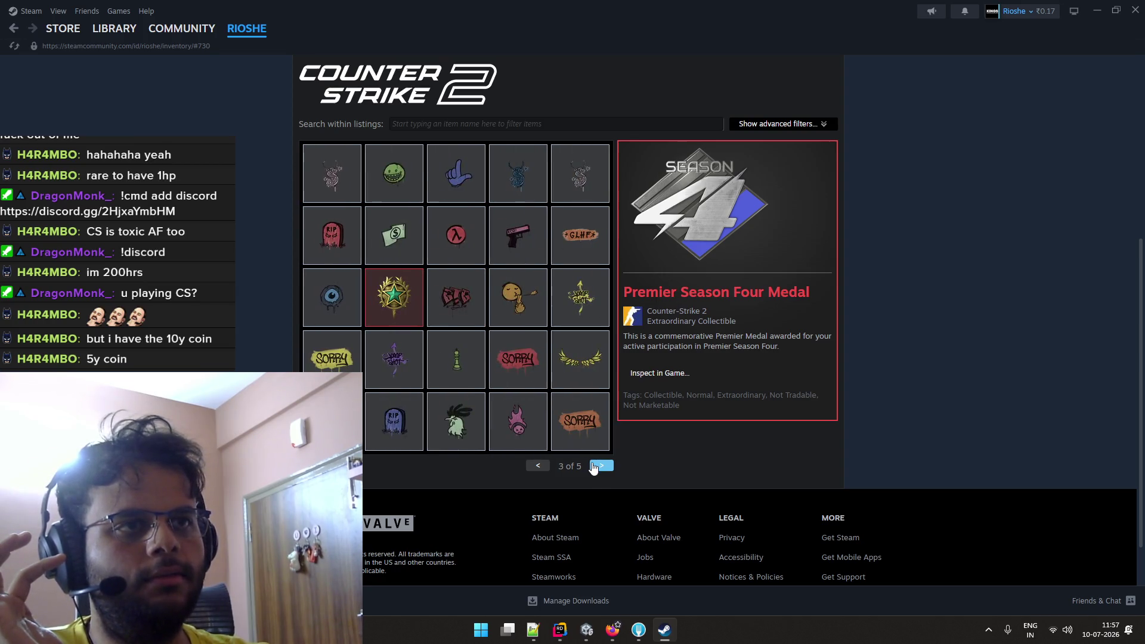
click(538, 465)
click(517, 295)
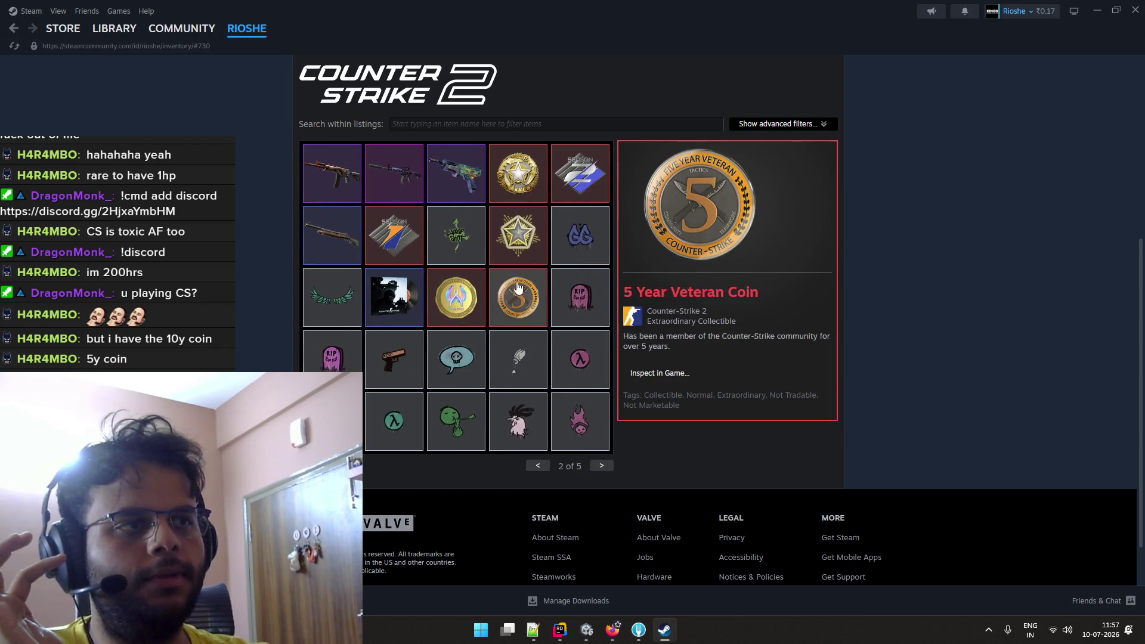
scroll(470, 334, up, 1)
scroll(467, 330, up, 4)
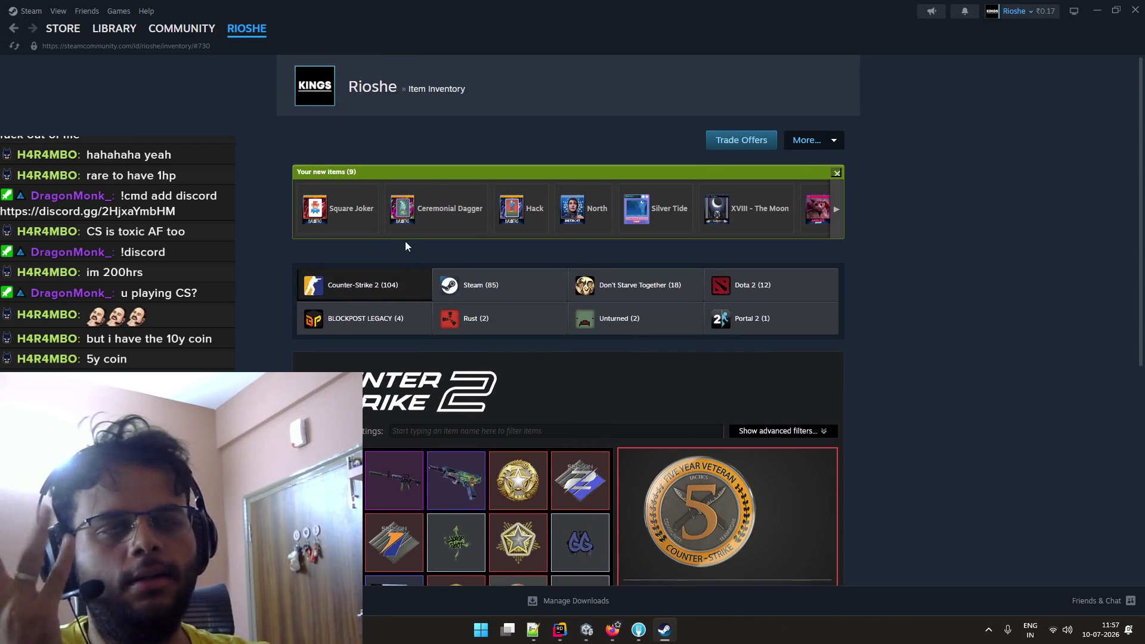
Switch to the Steam (85) items and view the North trading card.
click(463, 294)
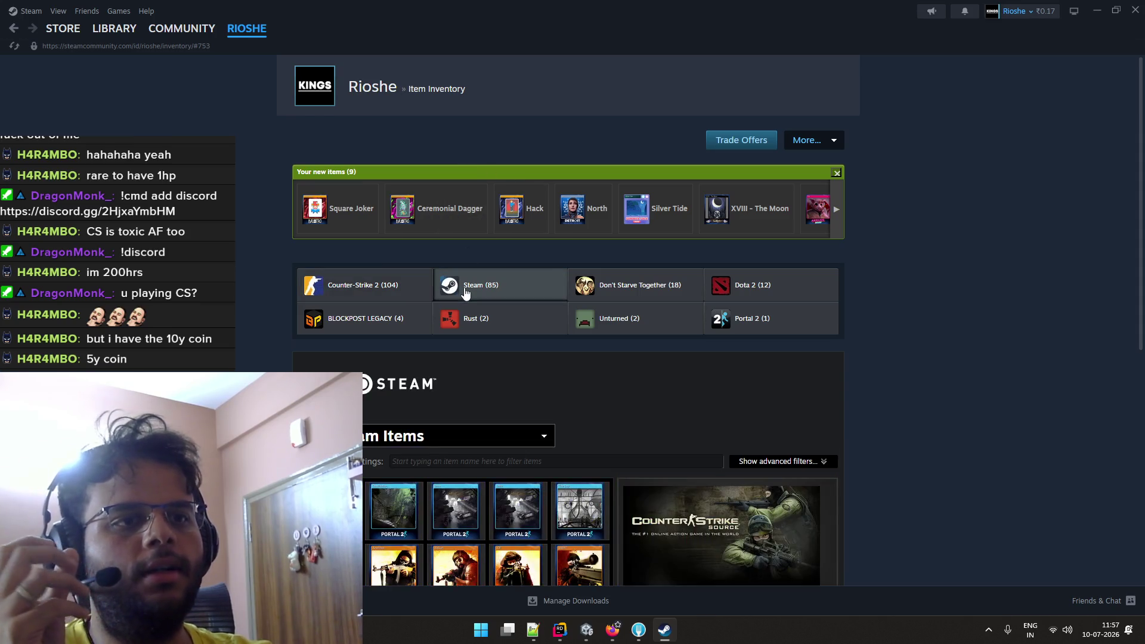
click(584, 209)
scroll(505, 288, down, 3)
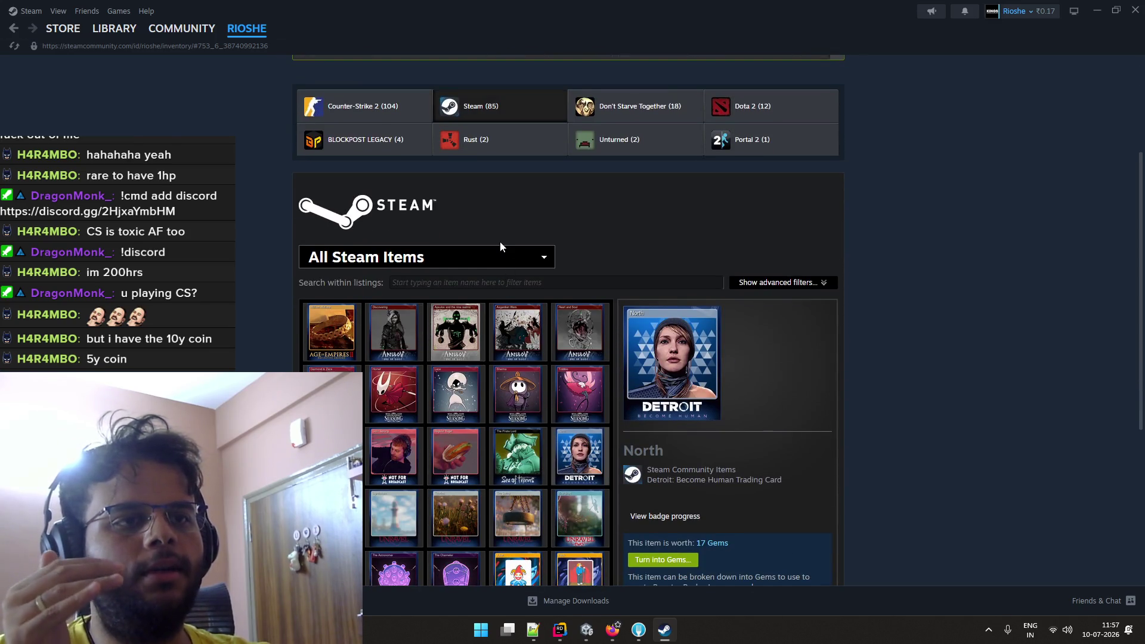
scroll(499, 241, up, 1)
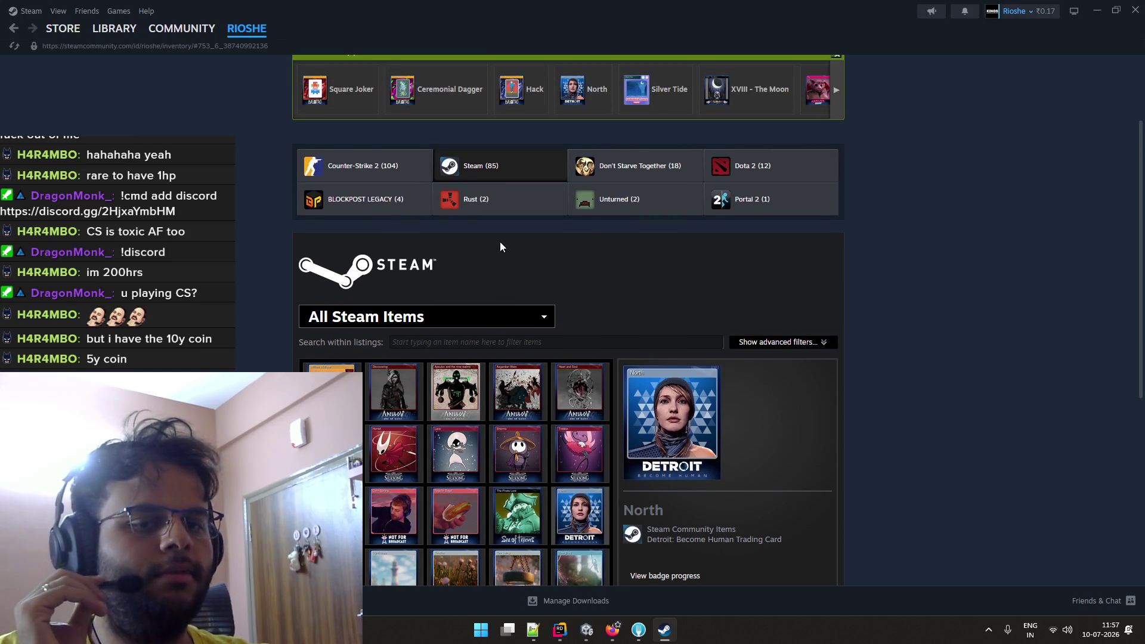
scroll(500, 245, up, 2)
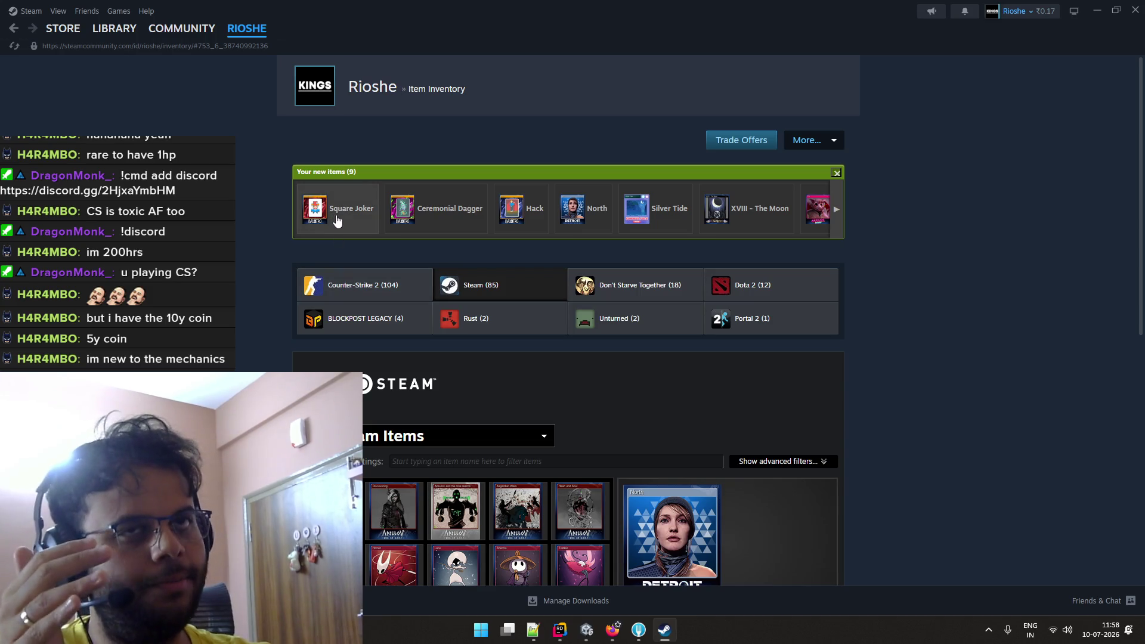
Clear the library search, browse Detroit, BALL x PIT and Apex Legends pages, then return to Unity.
click(134, 37)
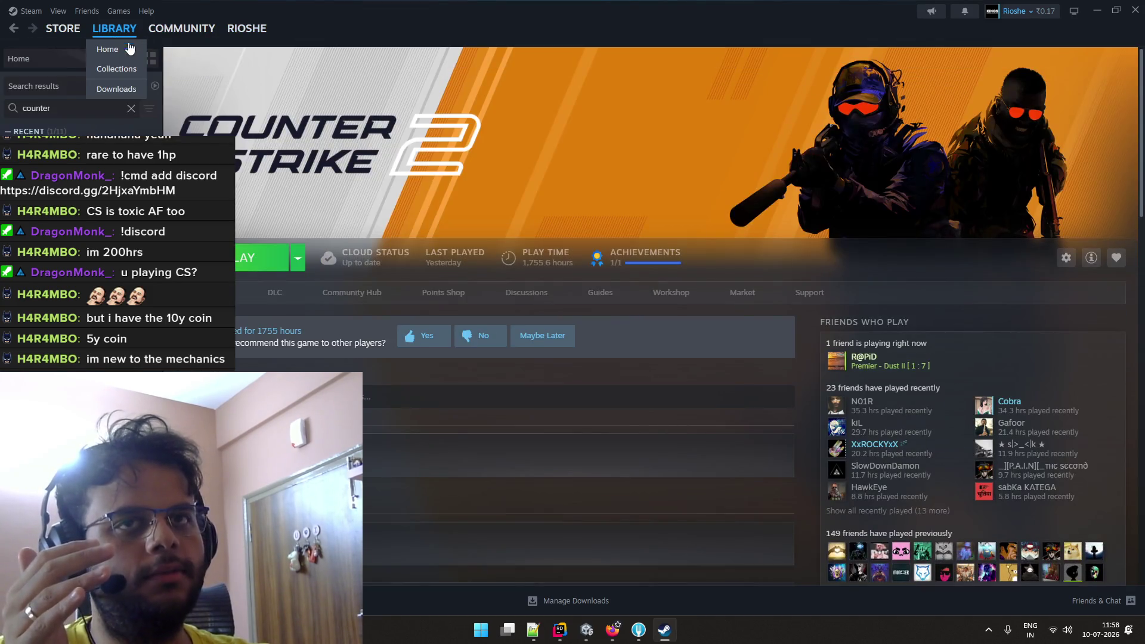
click(131, 108)
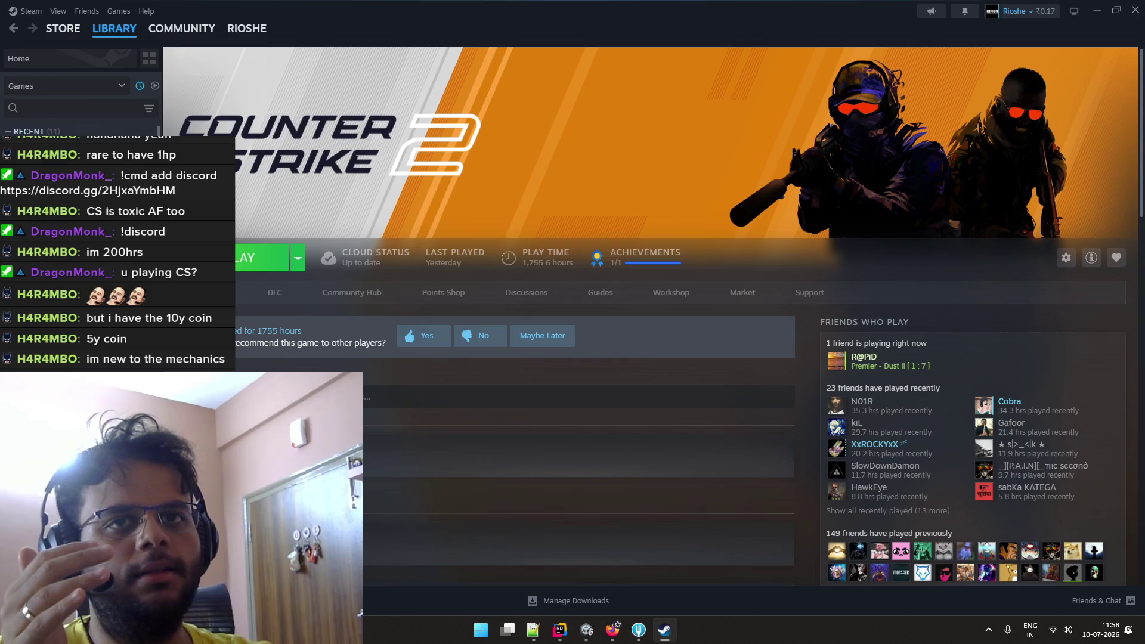
key(Down)
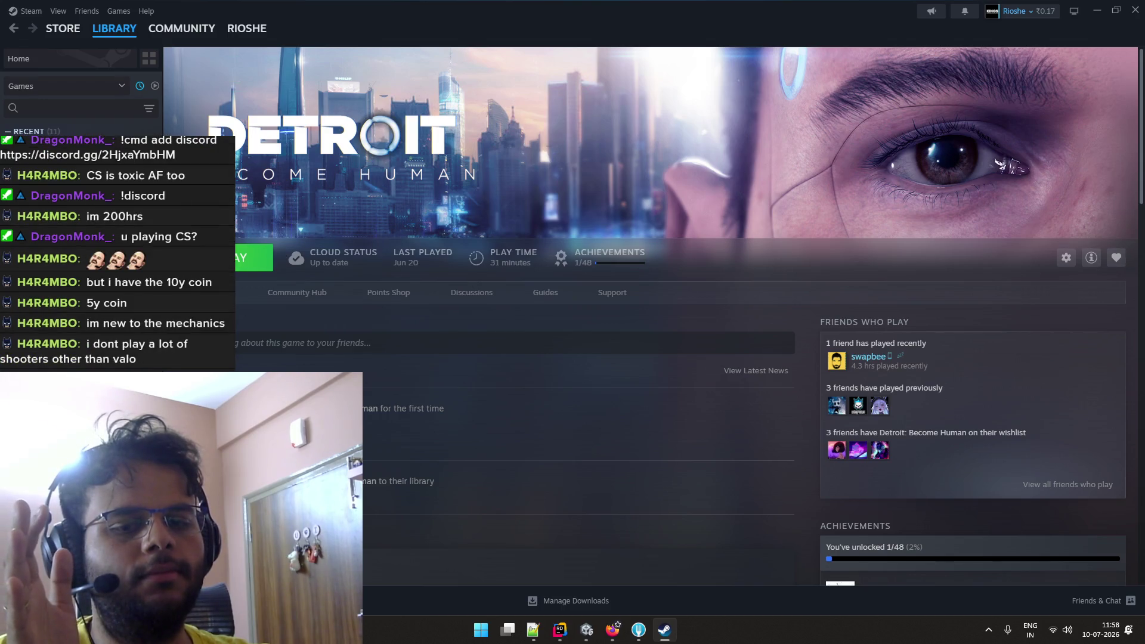
key(Down)
key(Down)
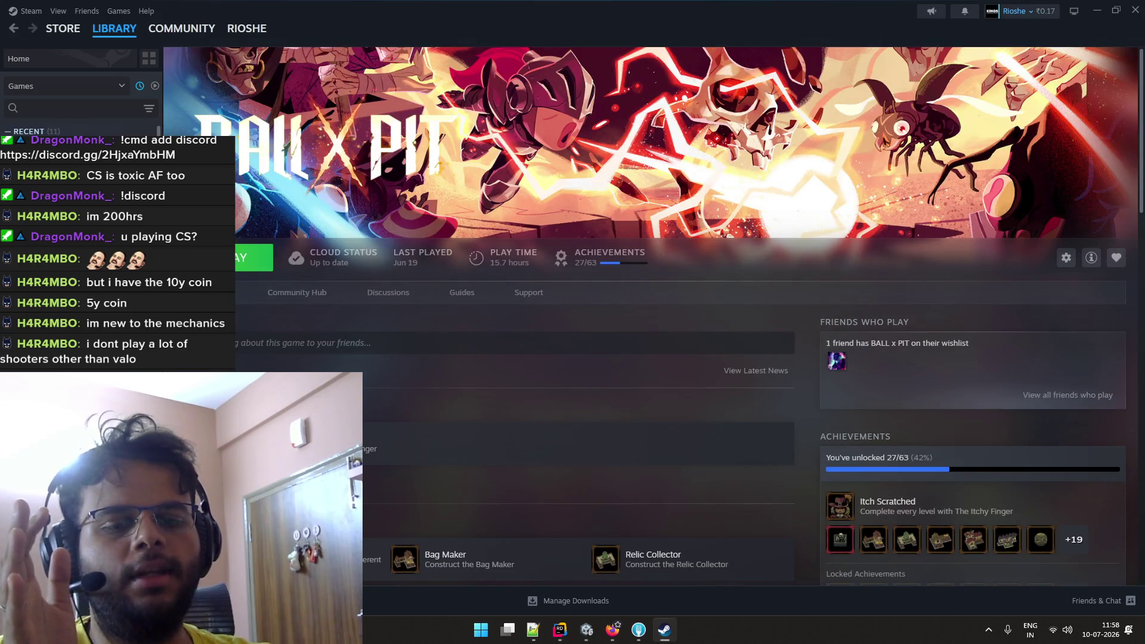
key(Down)
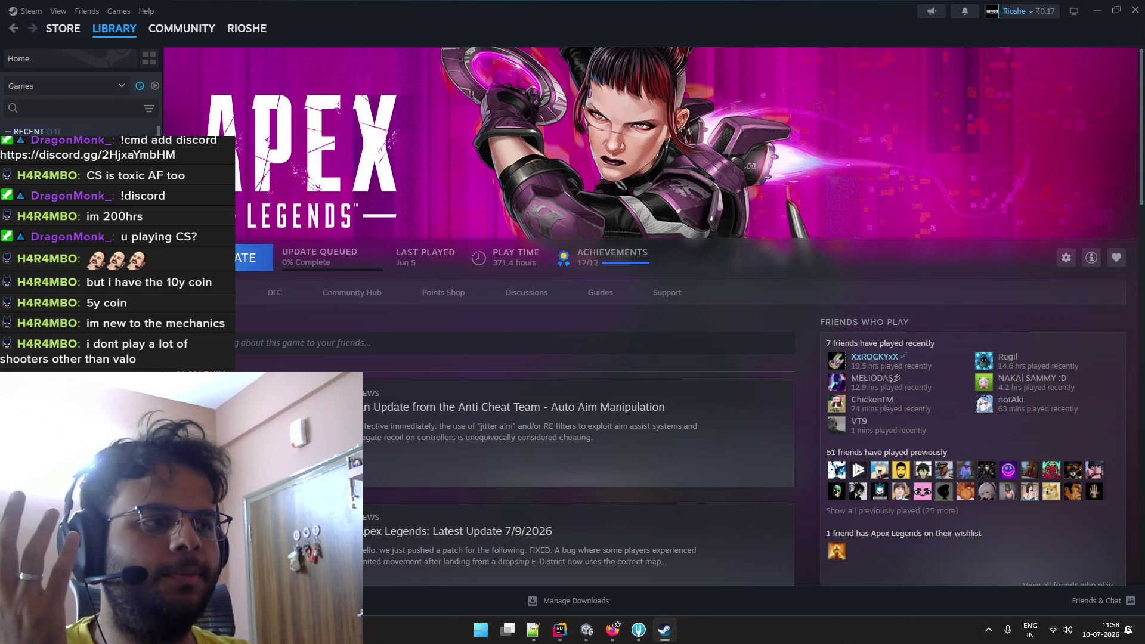
key(Down)
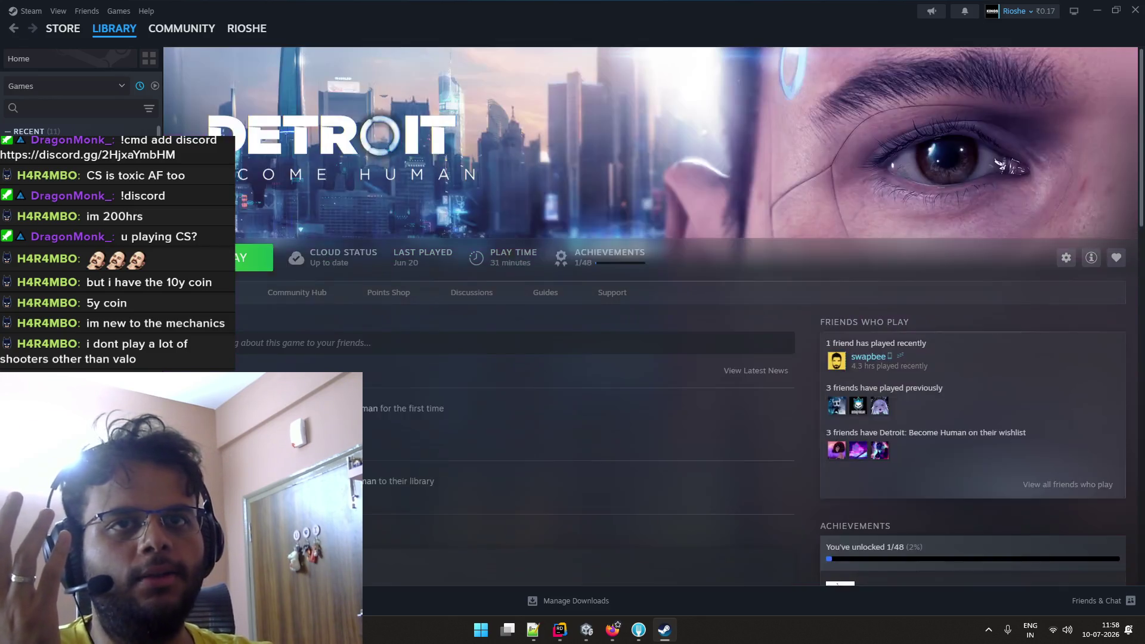
key(Up)
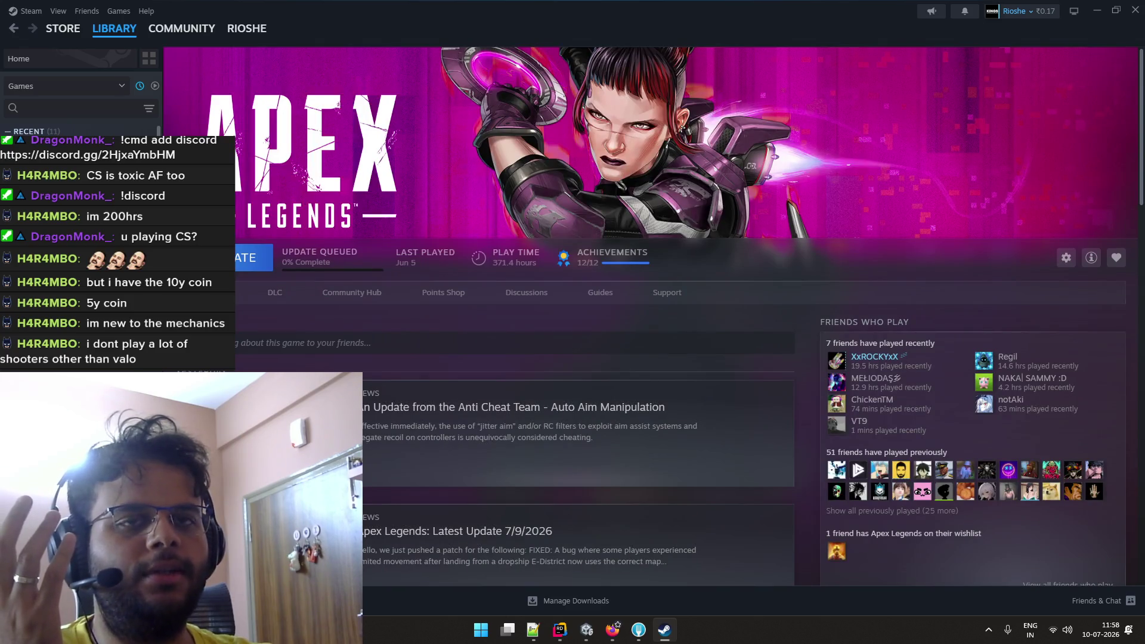
key(Up)
key(Up)
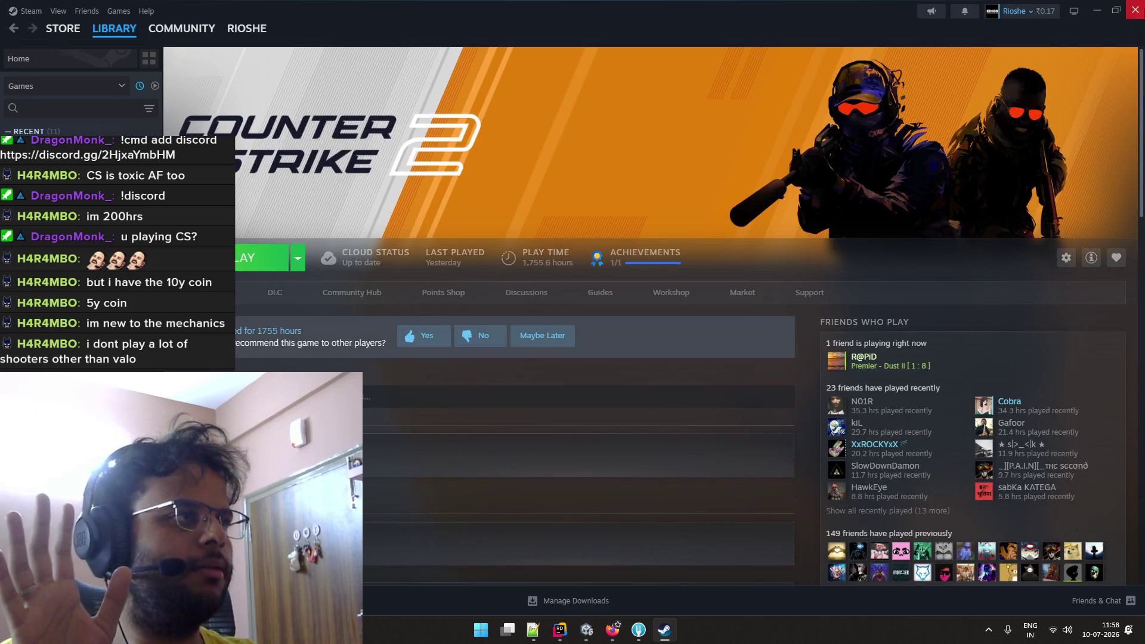
key(alt+Tab)
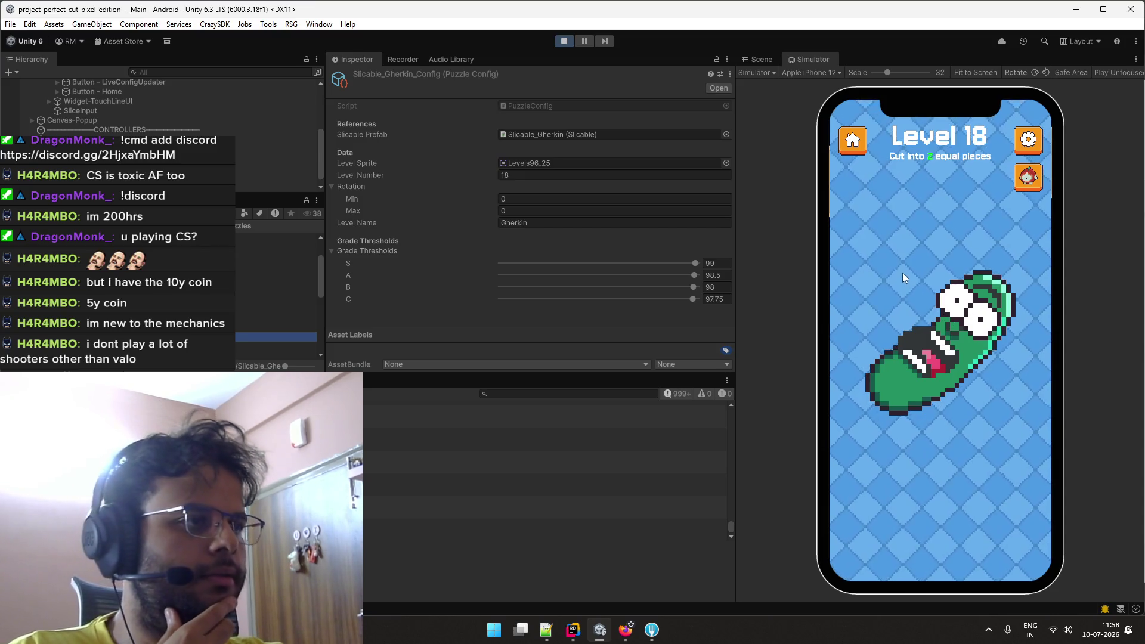
Slice the Level 18 gherkin repeatedly, retrying each time, ending with a 49.5% / 50.5% A grade.
drag(901, 272, 971, 404)
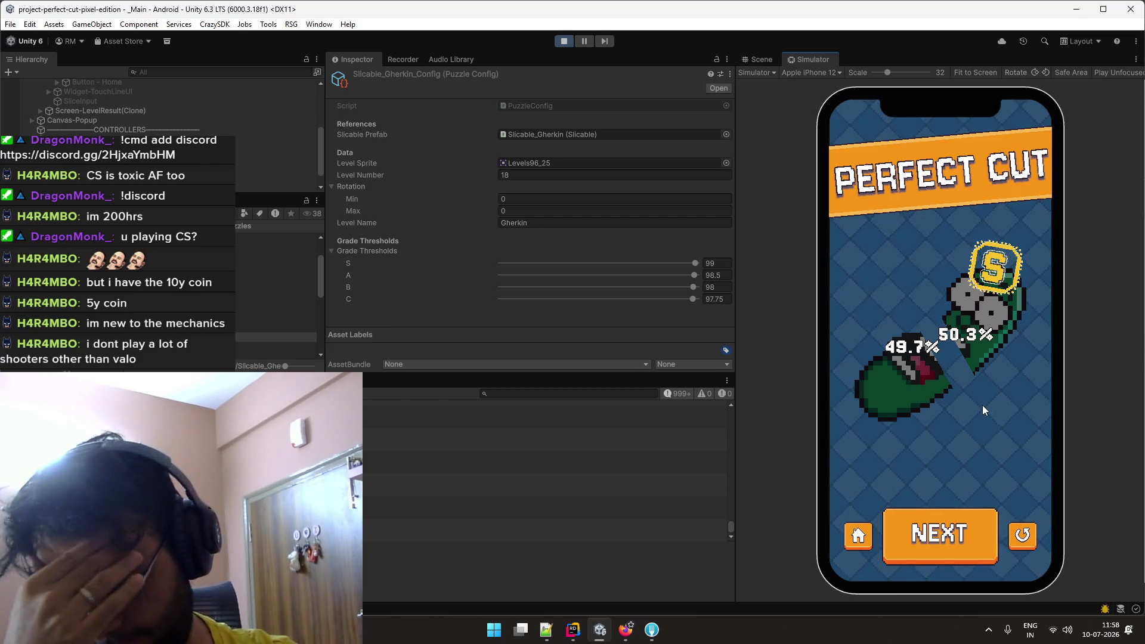
click(1020, 534)
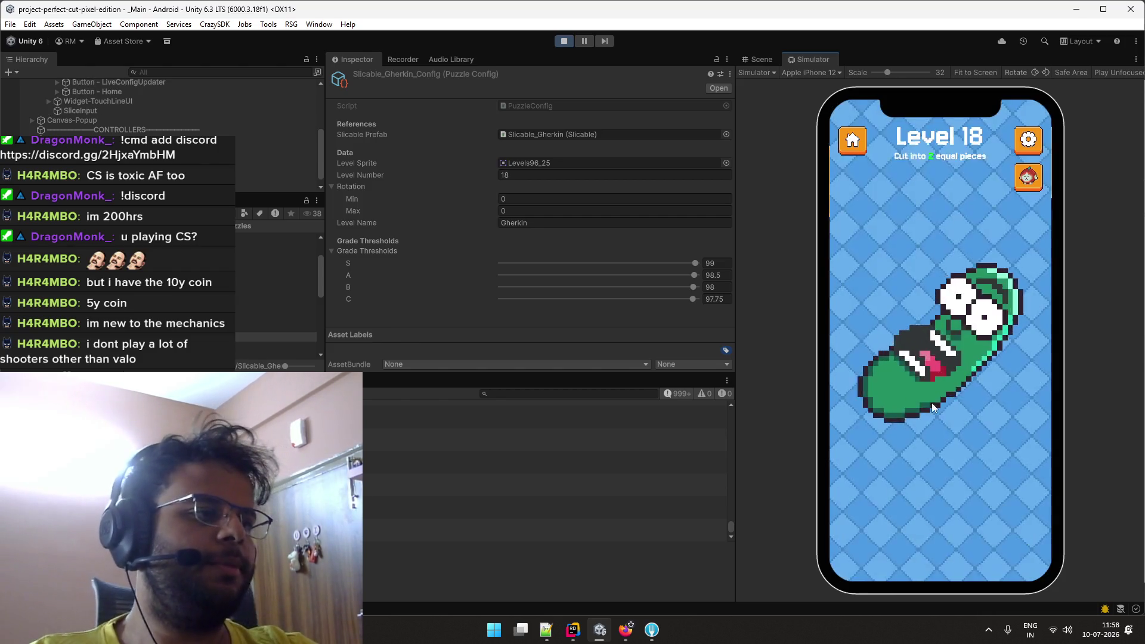
mouse_move(925, 295)
mouse_down()
mouse_move(978, 430)
mouse_move(986, 493)
mouse_up()
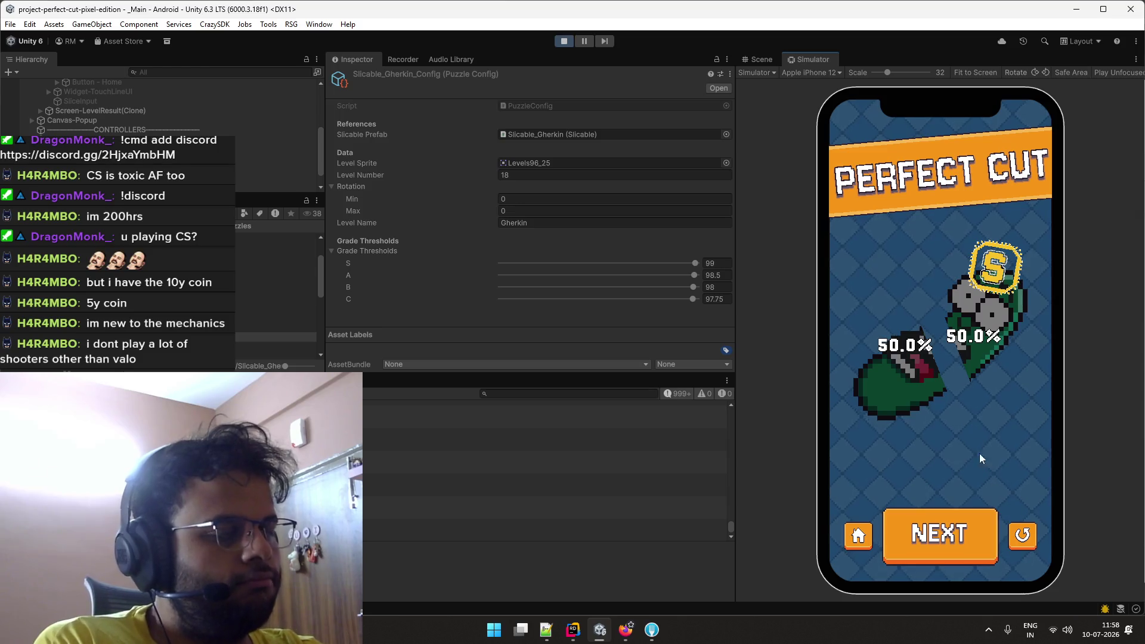
click(1023, 529)
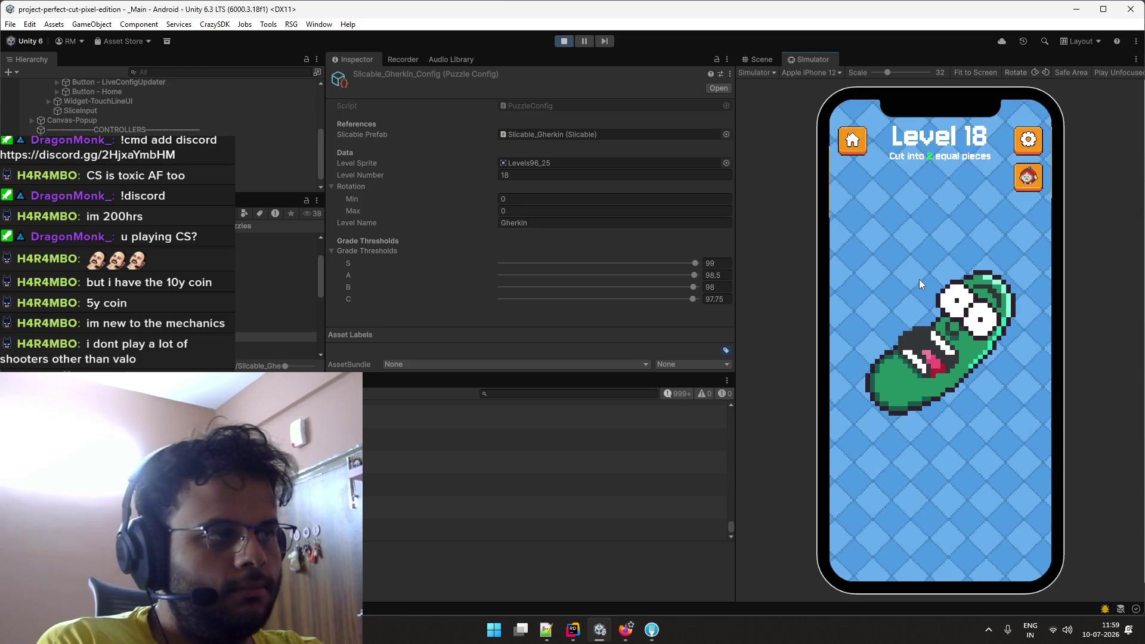
drag(920, 285, 1007, 430)
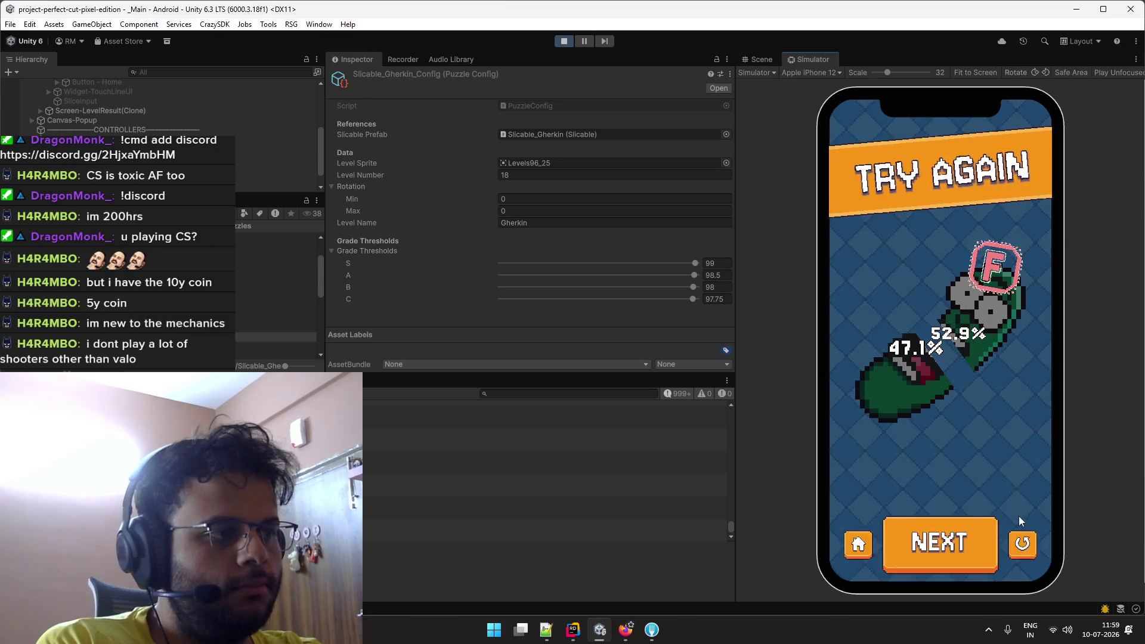
click(1021, 537)
drag(924, 276, 966, 449)
click(1024, 536)
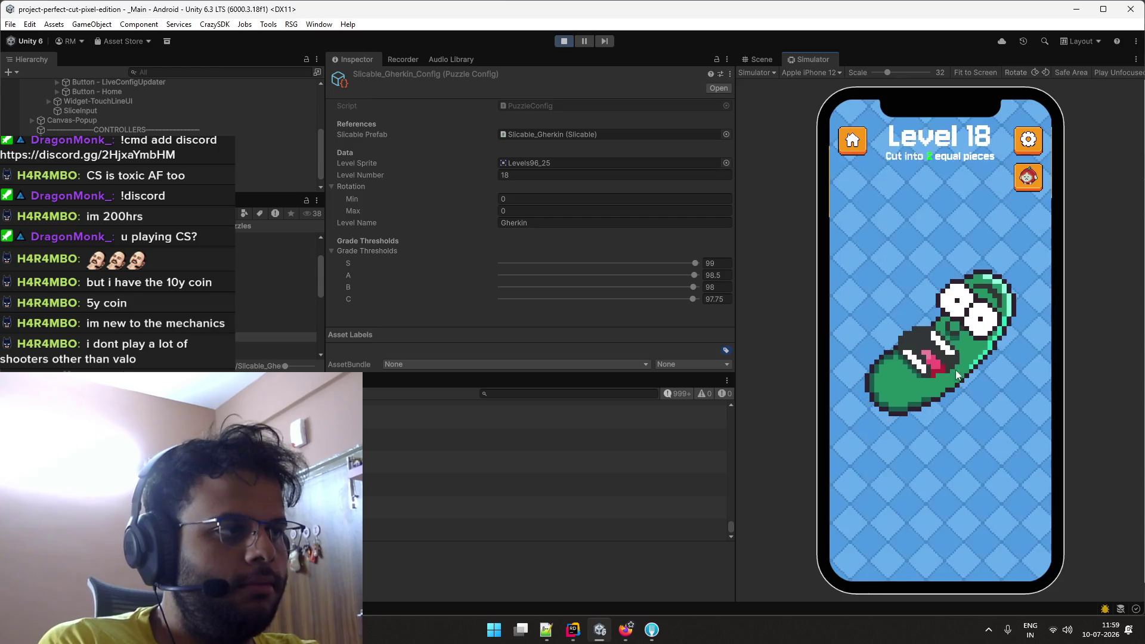
drag(926, 281, 967, 421)
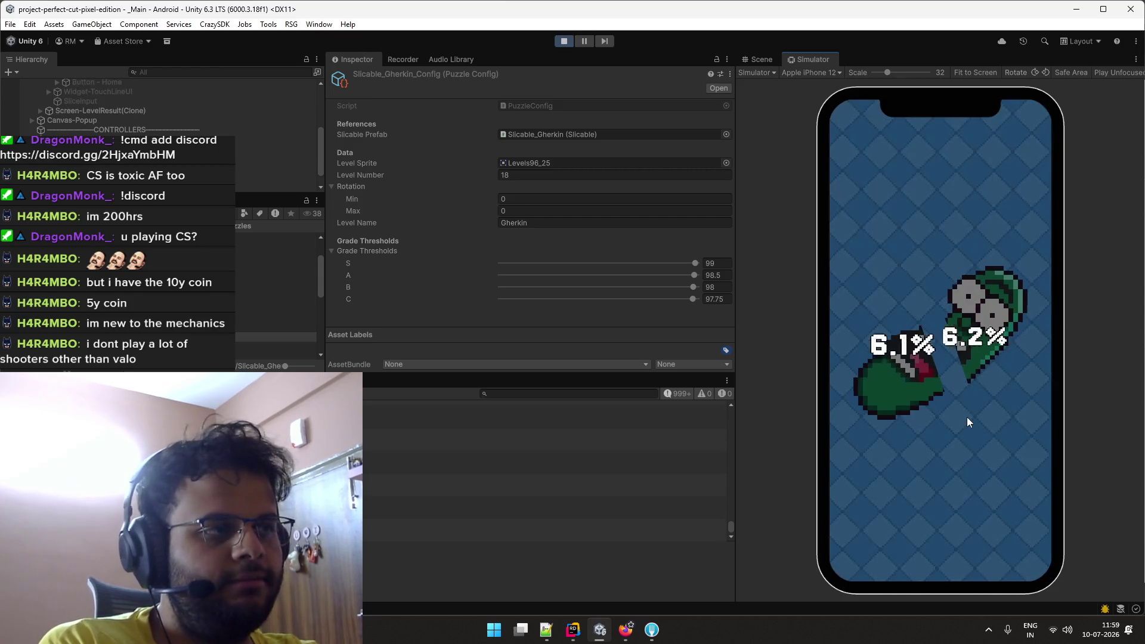
click(1021, 533)
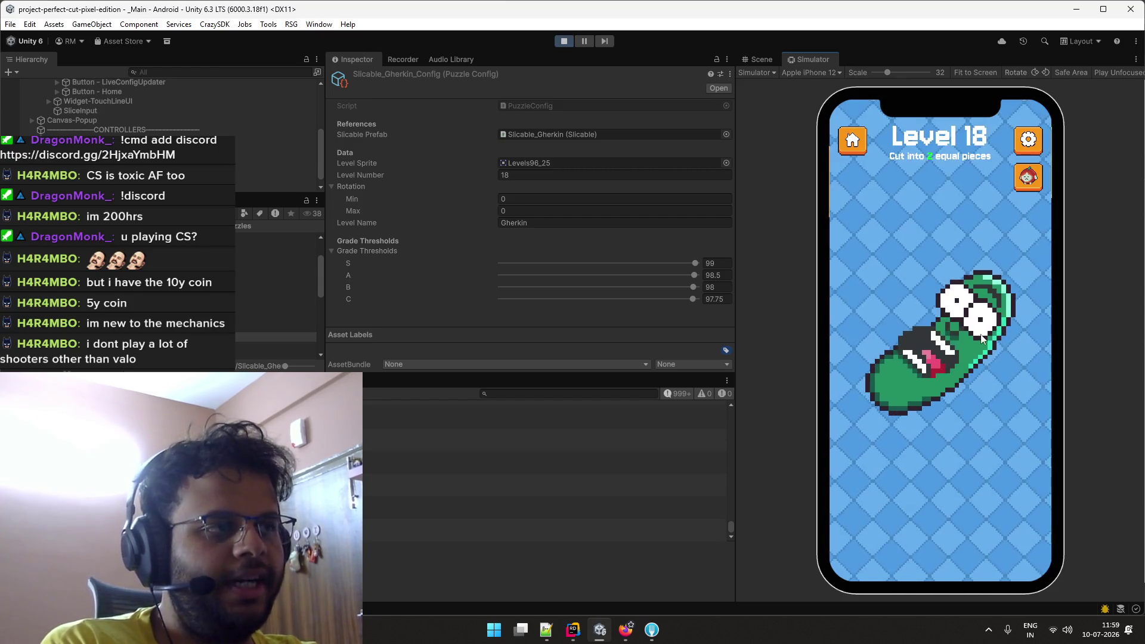
drag(928, 262, 990, 524)
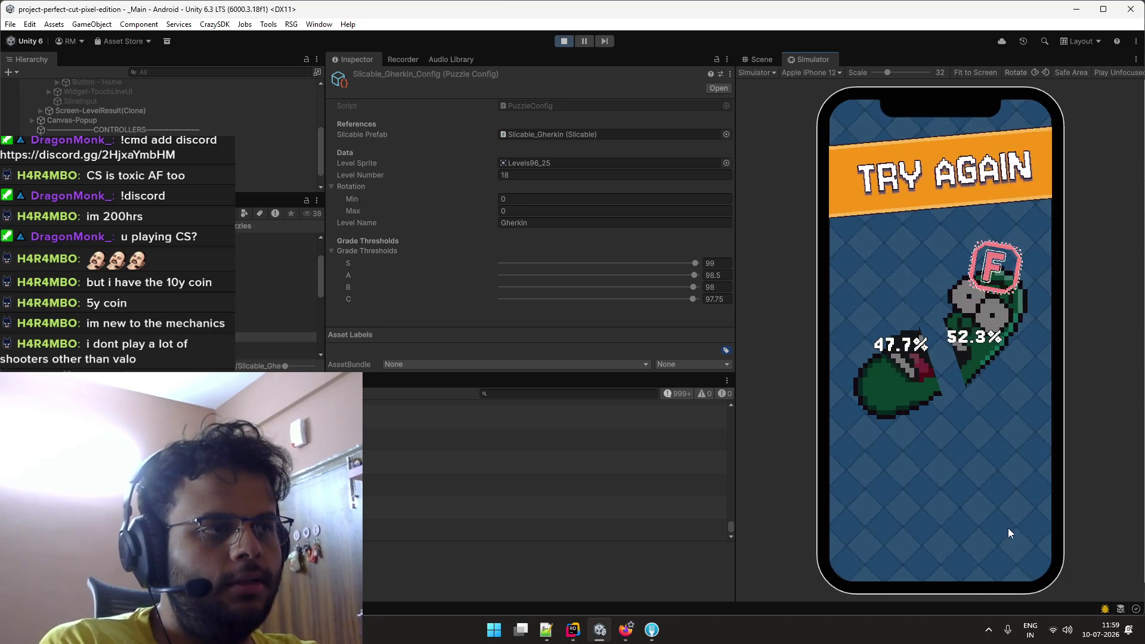
click(1008, 528)
drag(930, 263, 1004, 495)
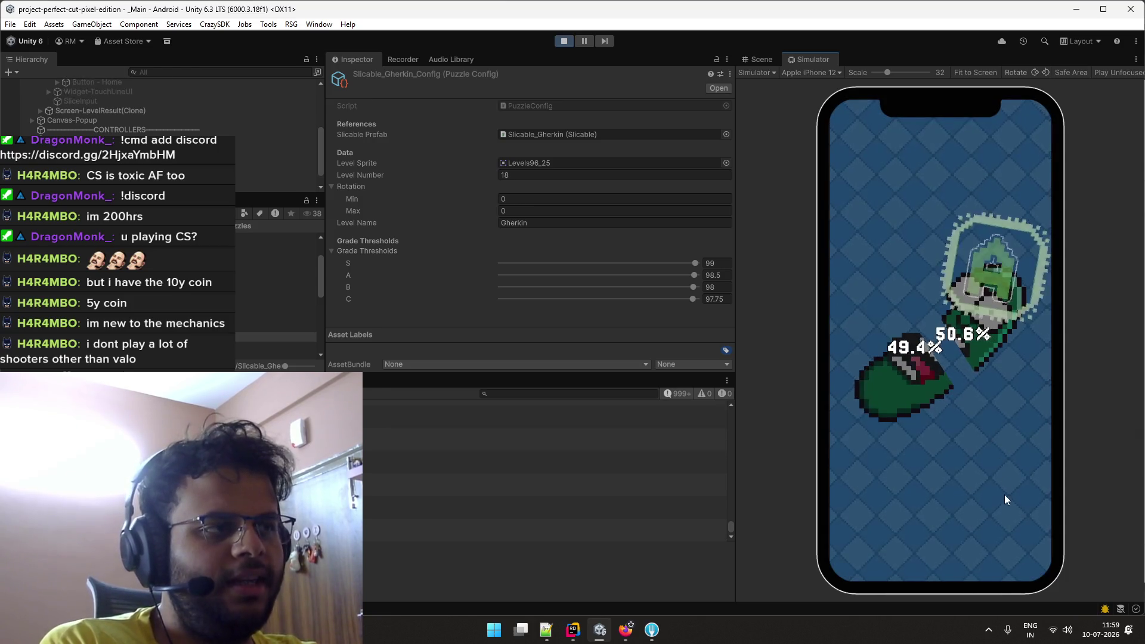
click(1008, 531)
mouse_move(890, 284)
mouse_down()
mouse_move(926, 314)
mouse_move(1005, 444)
mouse_up()
click(1008, 528)
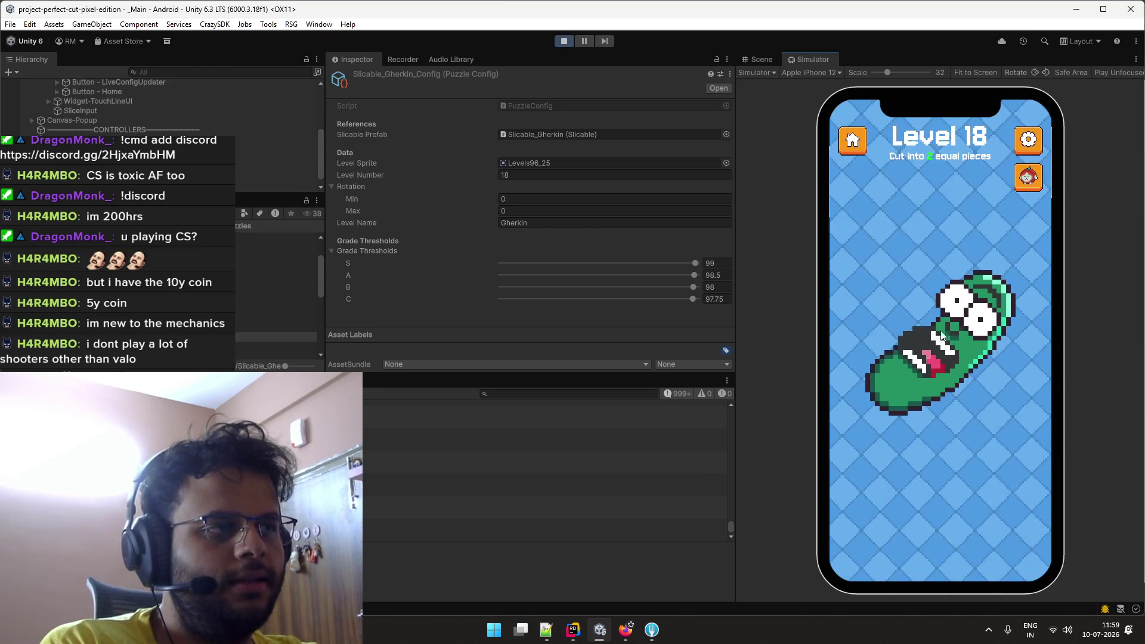
drag(914, 257, 965, 443)
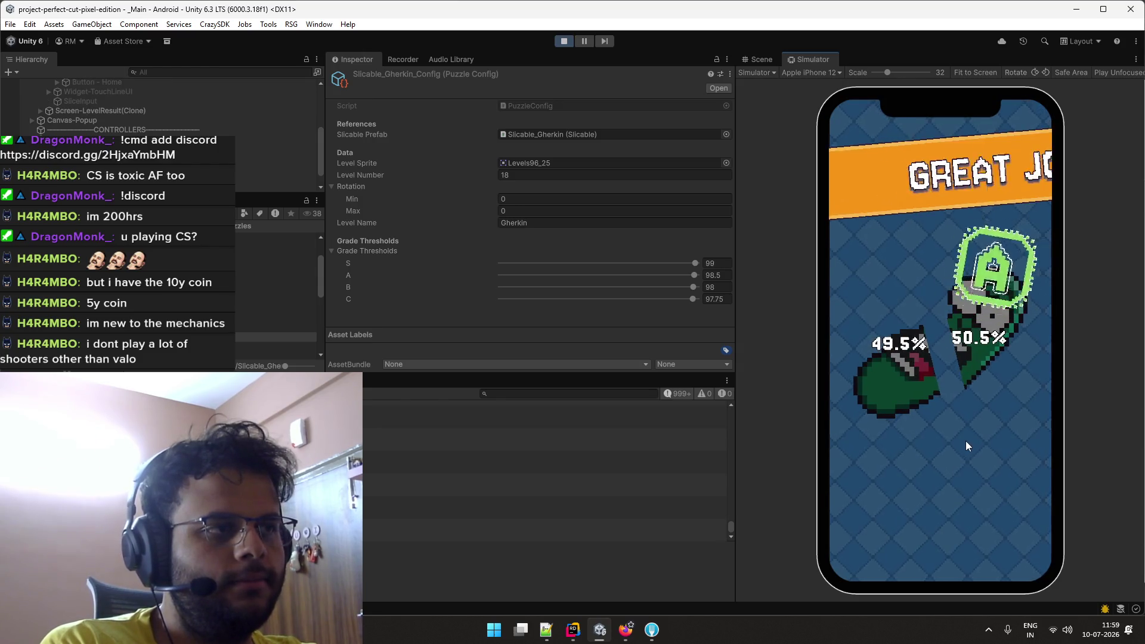
Advance to Level 19 and keep the Gherkin row's difficulty at Moderate in the Level Balancing sheet.
click(954, 540)
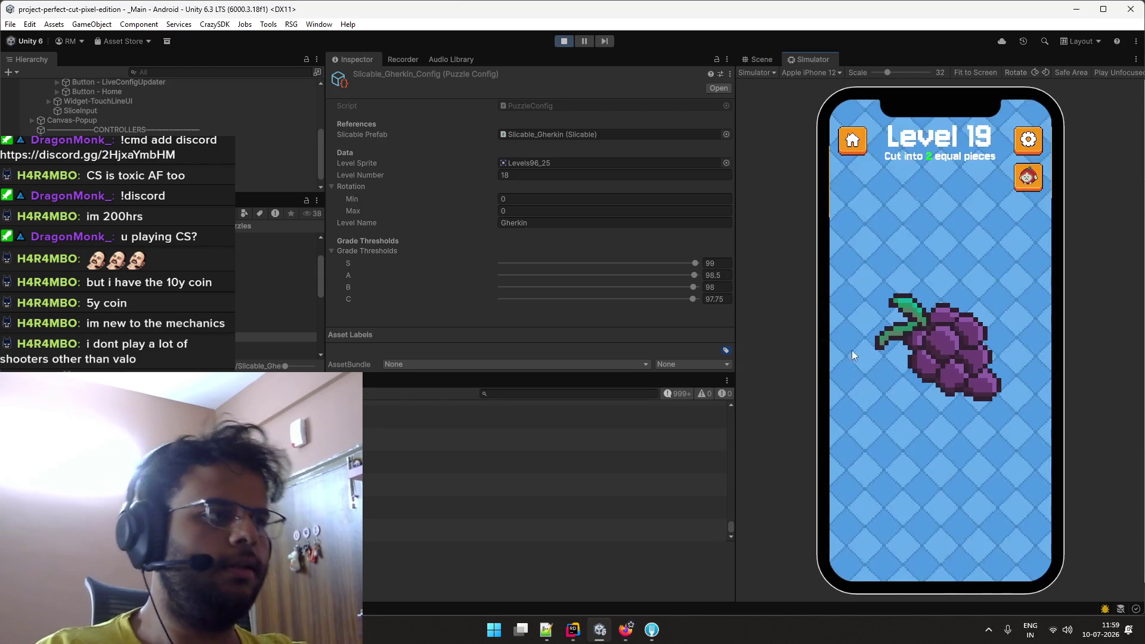
key(alt+Tab)
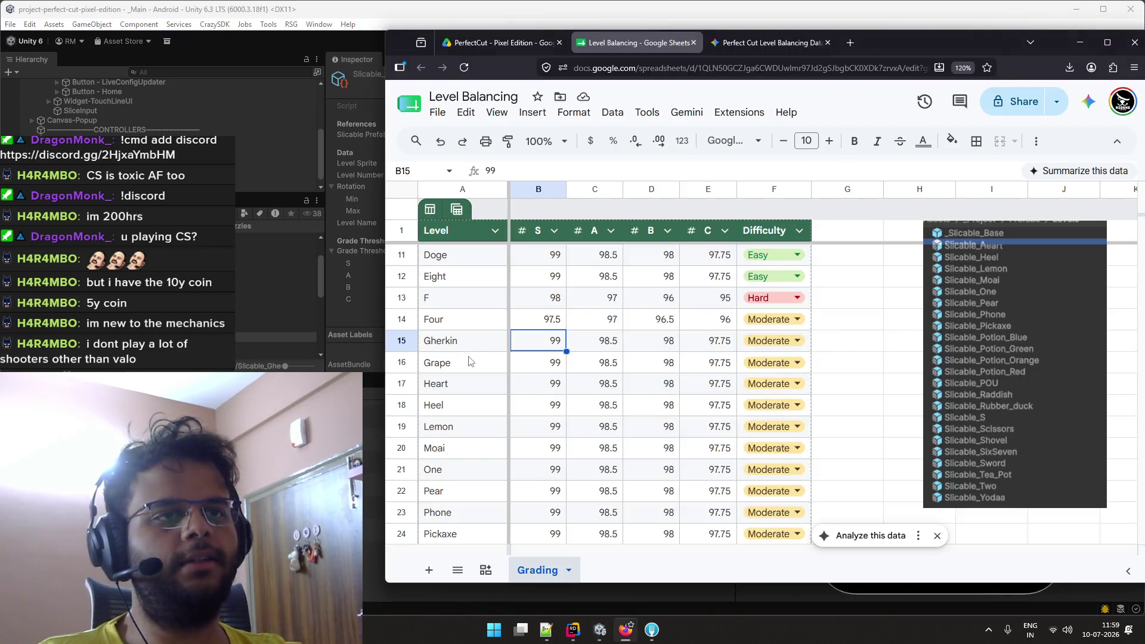
click(774, 341)
click(778, 389)
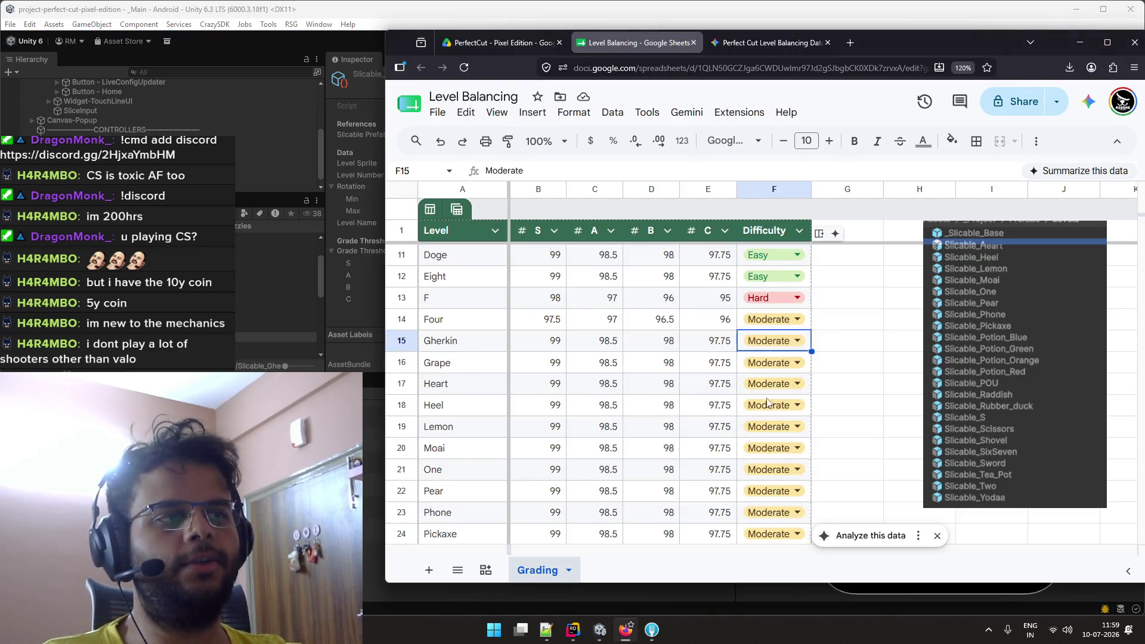
click(464, 364)
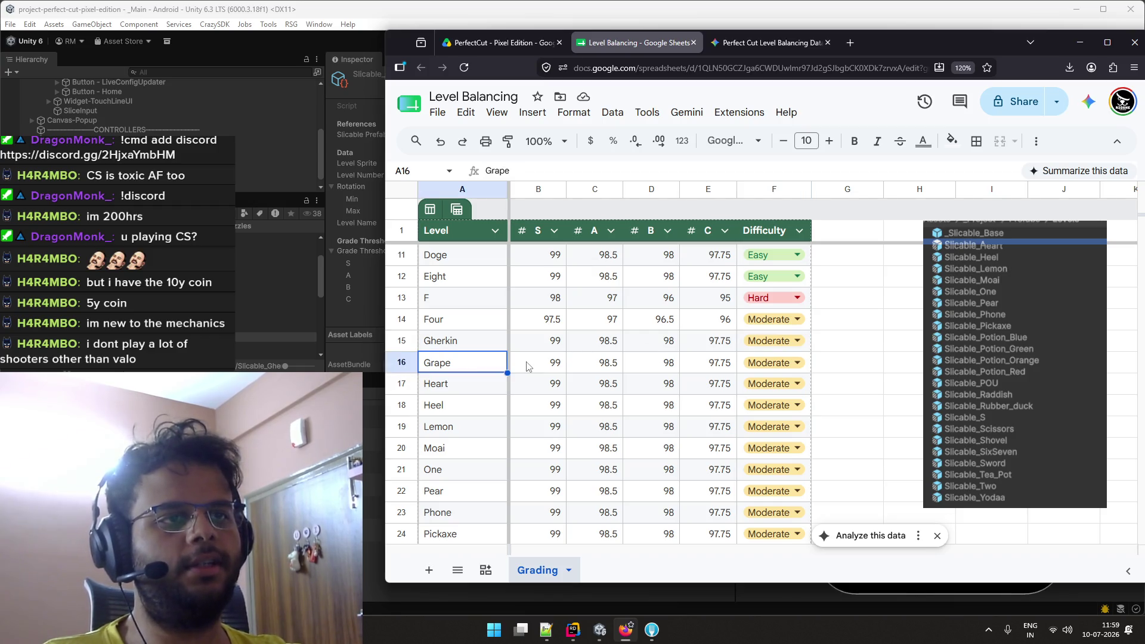
Cut Level 19's grapes 53.3% / 46.7% for an F and restart the level.
key(alt+Tab)
mouse_move(1009, 401)
mouse_down()
mouse_move(869, 270)
mouse_move(1018, 417)
mouse_up()
click(936, 532)
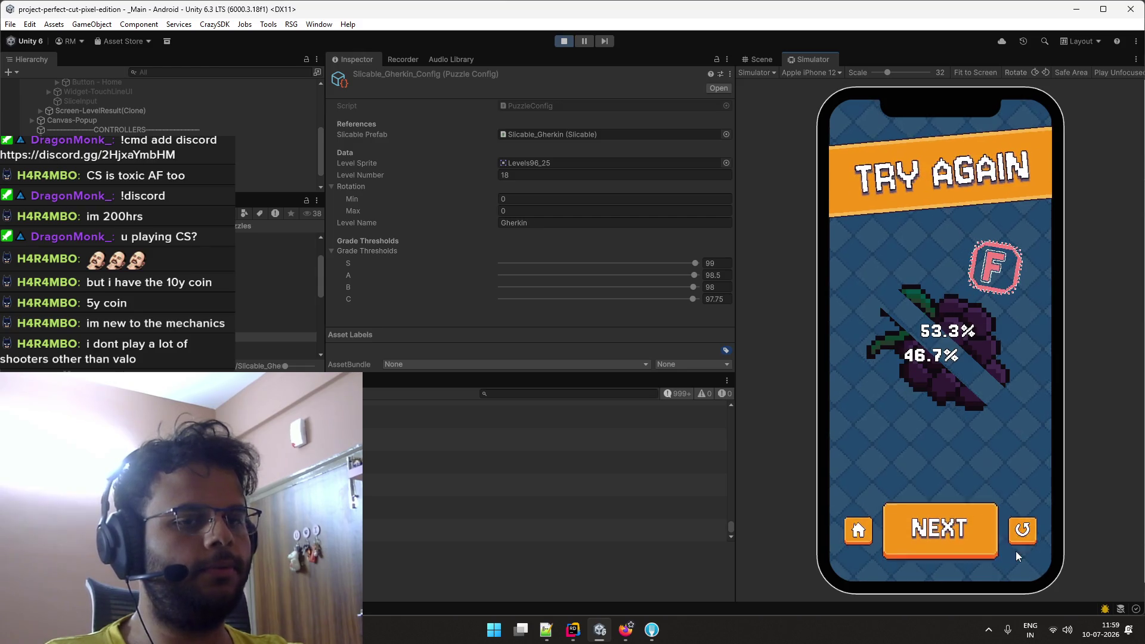
Retry Level 19 and slice the grapes several times, checking each grade.
click(1024, 533)
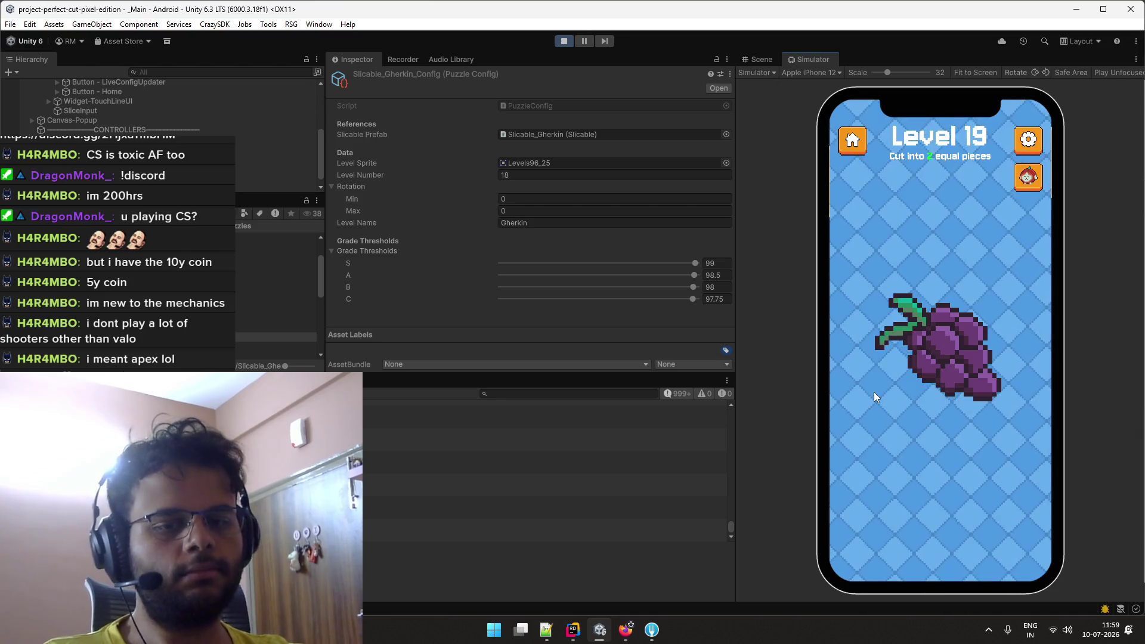
key(alt+Tab)
key(alt+Tab)
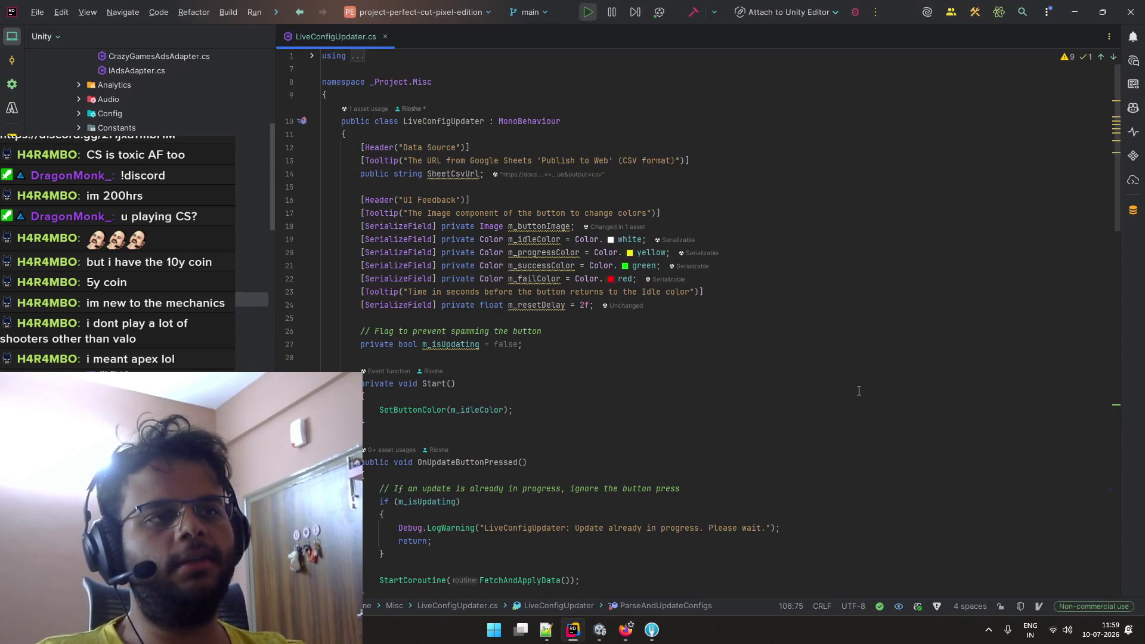
key(alt+Tab)
key(alt+Tab)
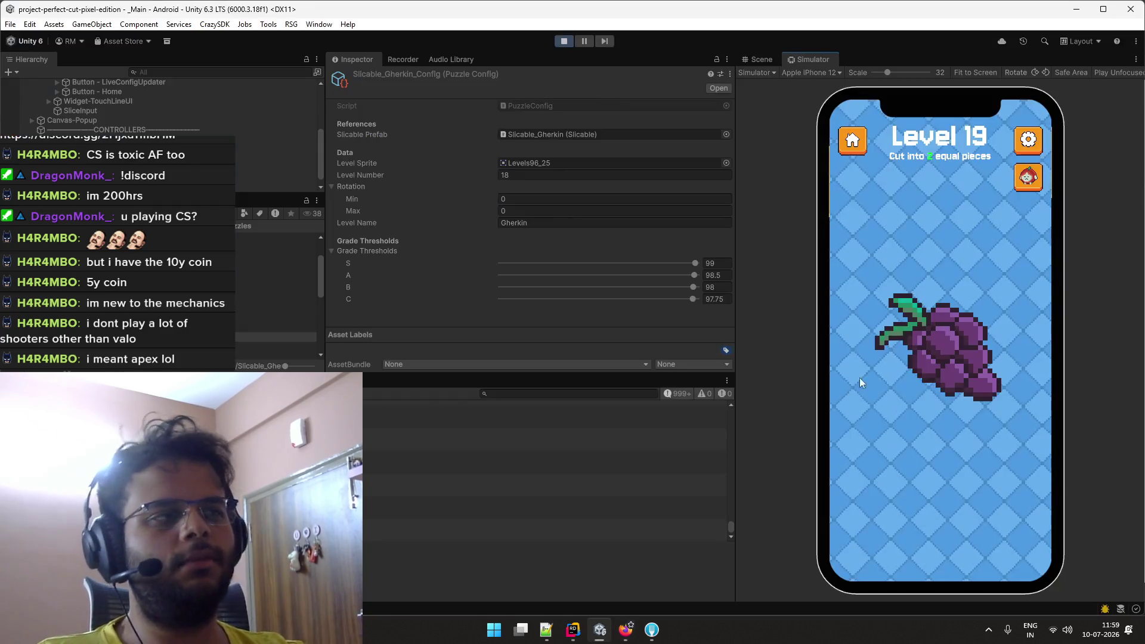
drag(1024, 411, 861, 285)
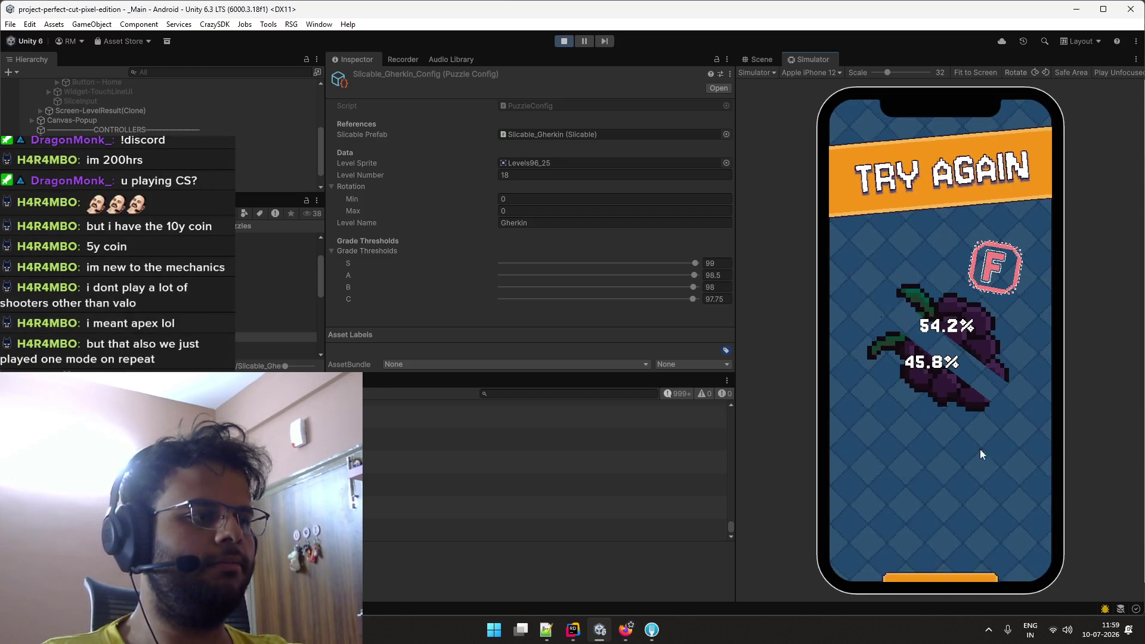
click(1022, 533)
drag(868, 265, 1022, 424)
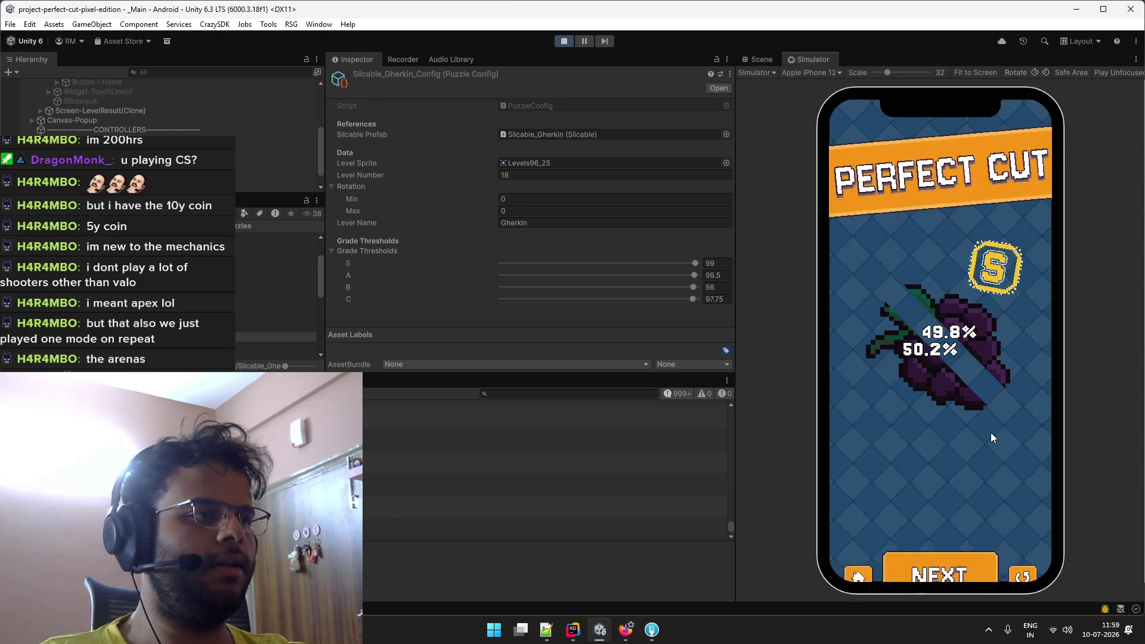
click(1032, 538)
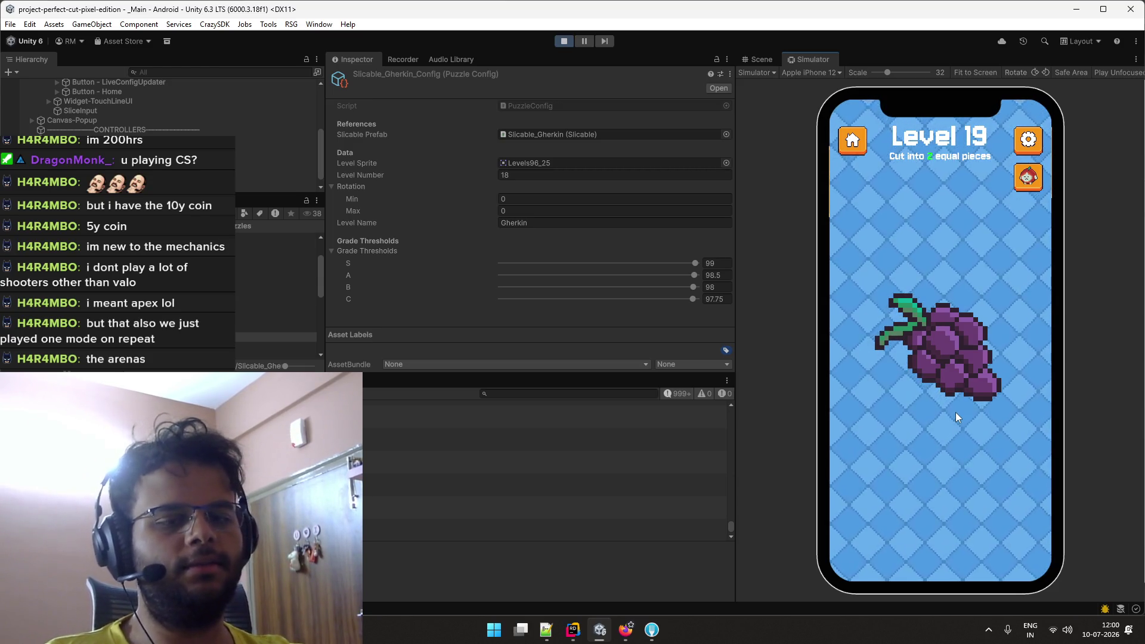
drag(875, 259, 1019, 429)
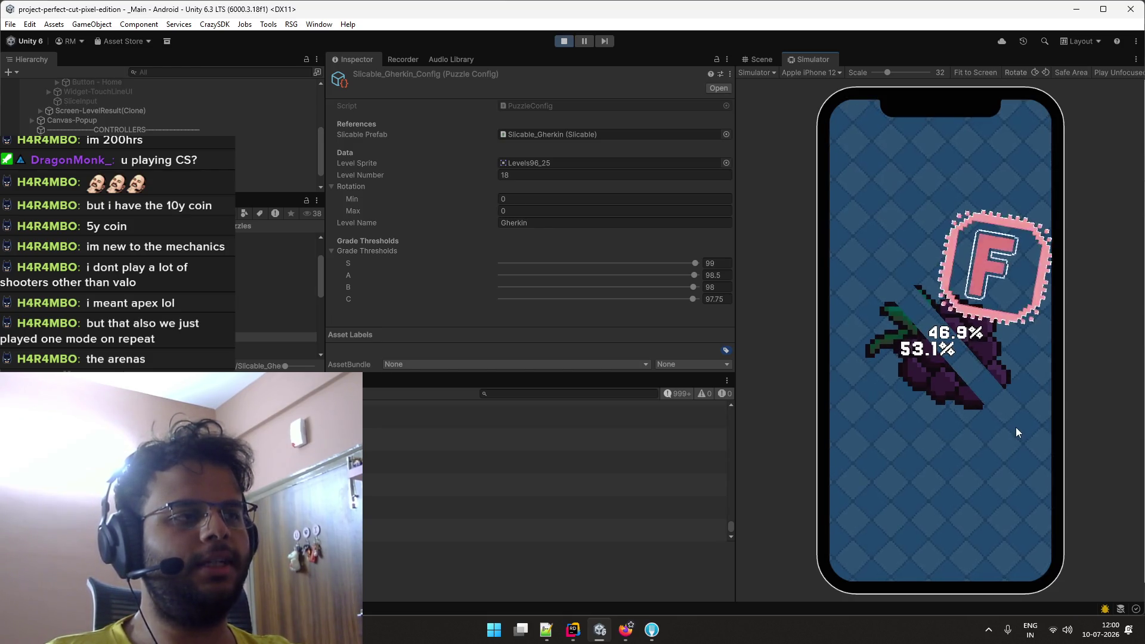
click(1020, 536)
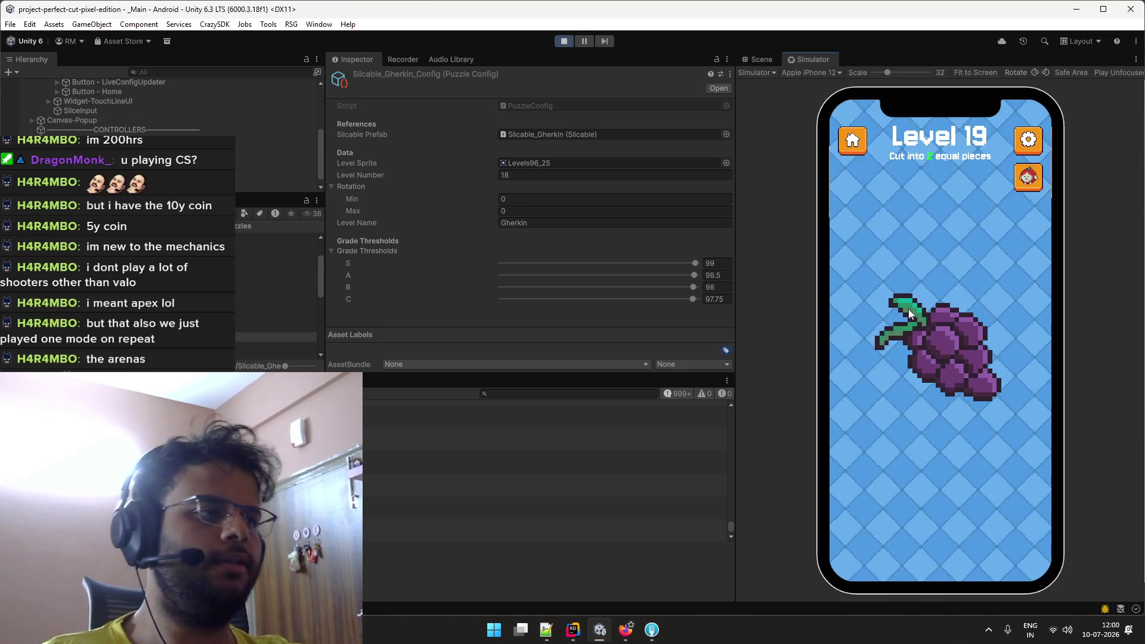
mouse_move(871, 332)
mouse_down()
mouse_move(992, 383)
mouse_move(1021, 423)
mouse_up()
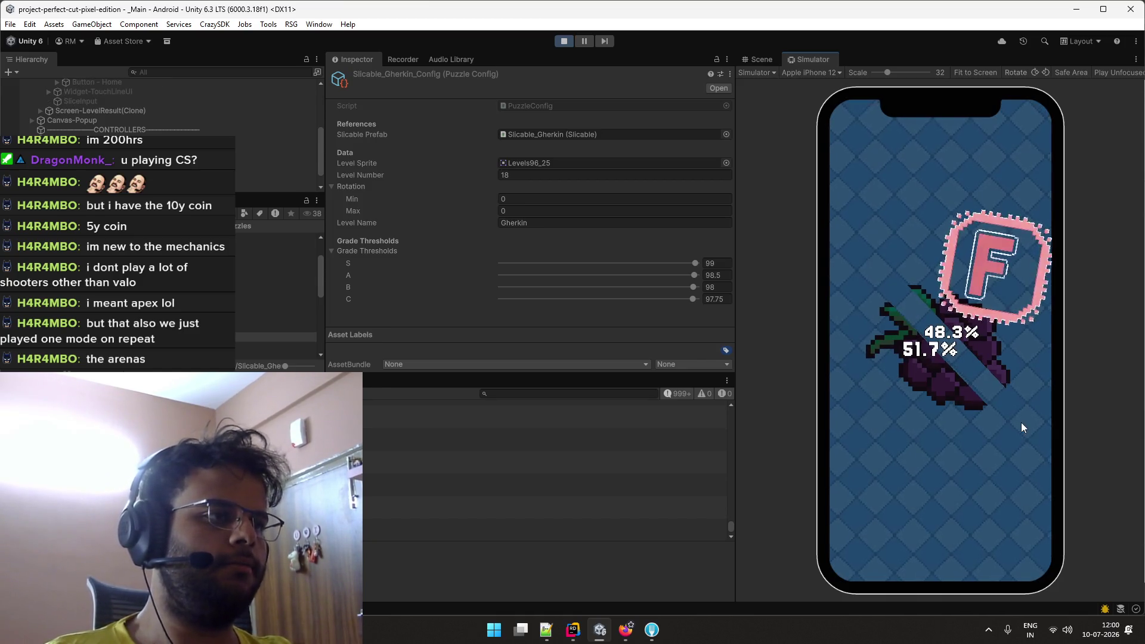
click(1017, 540)
drag(869, 272, 1023, 423)
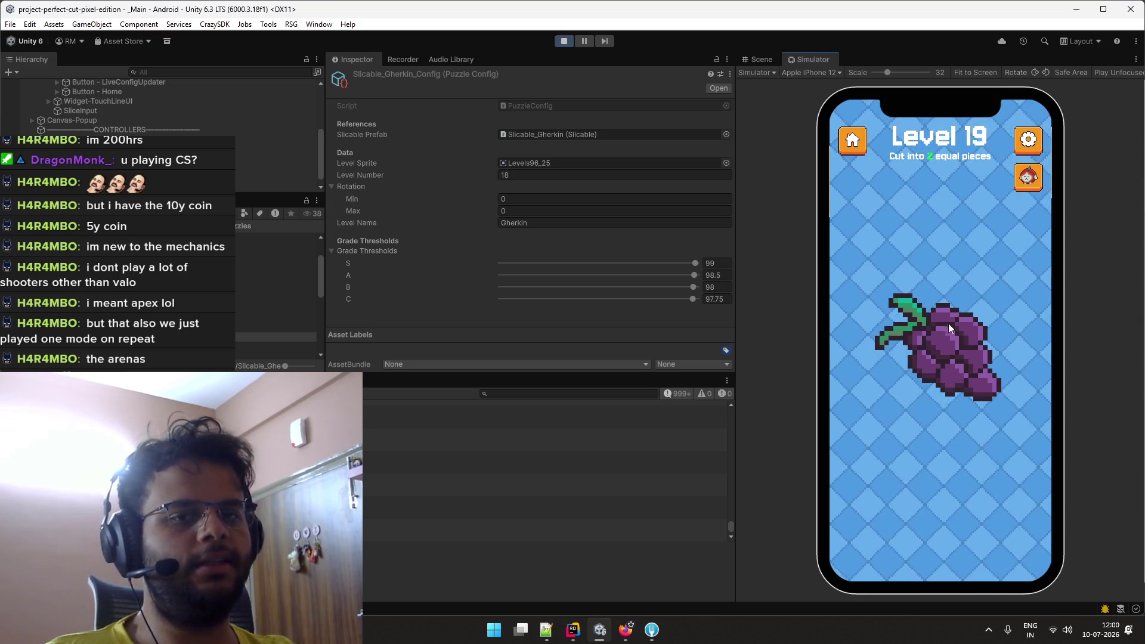
Keep cutting the grapes until an A at 50.6% / 49.4%, then restart Level 19.
mouse_move(874, 260)
mouse_down()
mouse_move(1025, 334)
mouse_move(1015, 428)
mouse_up()
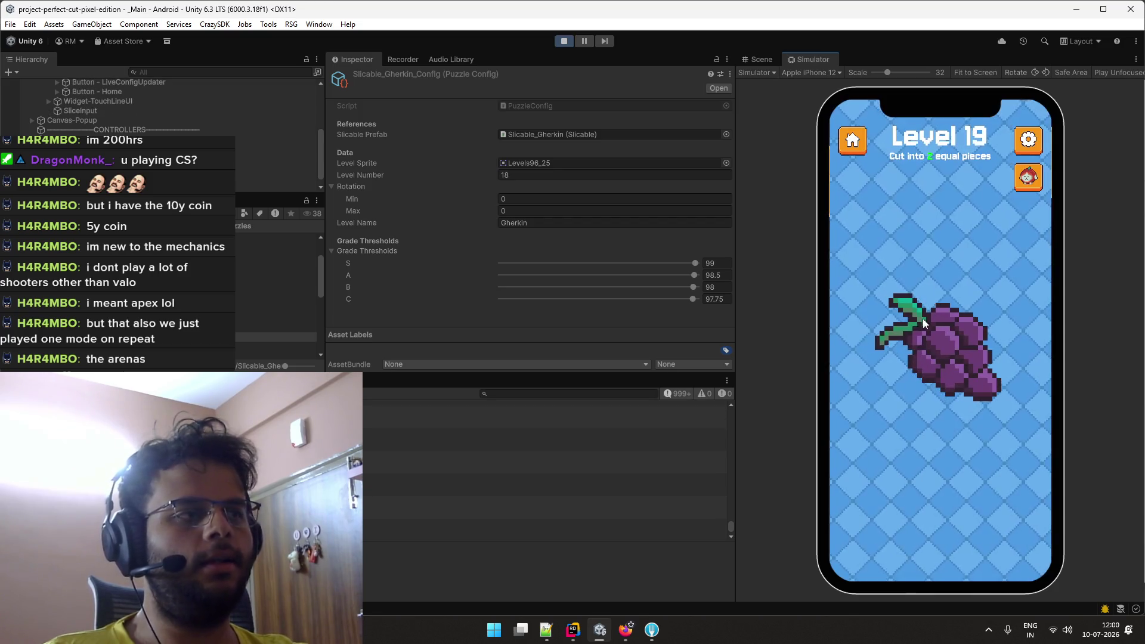
drag(864, 268, 1021, 418)
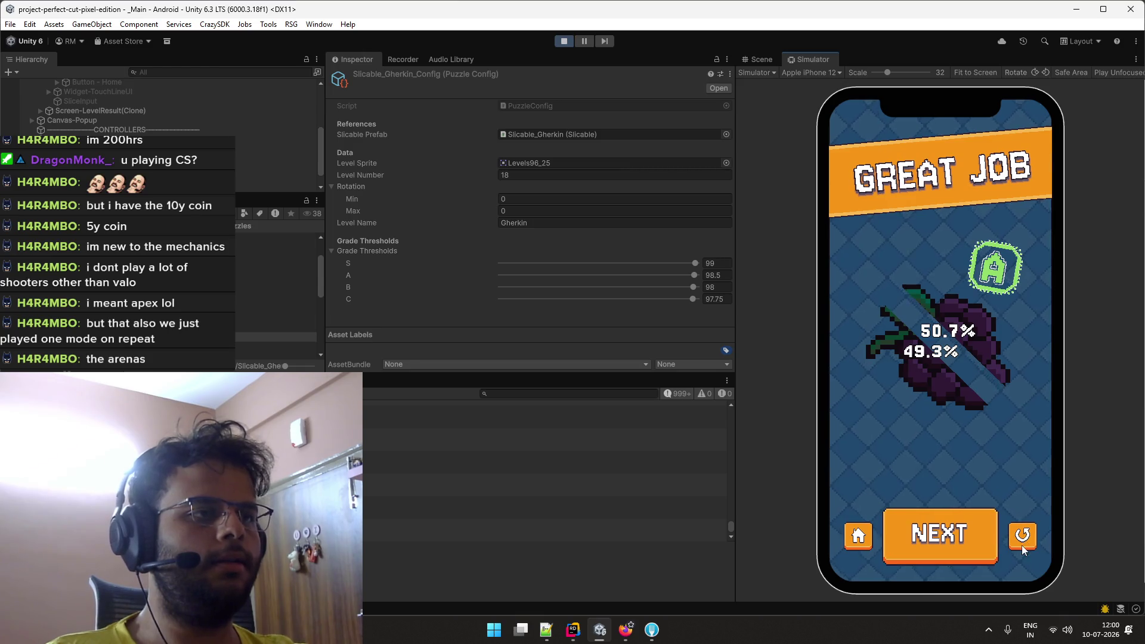
click(1022, 546)
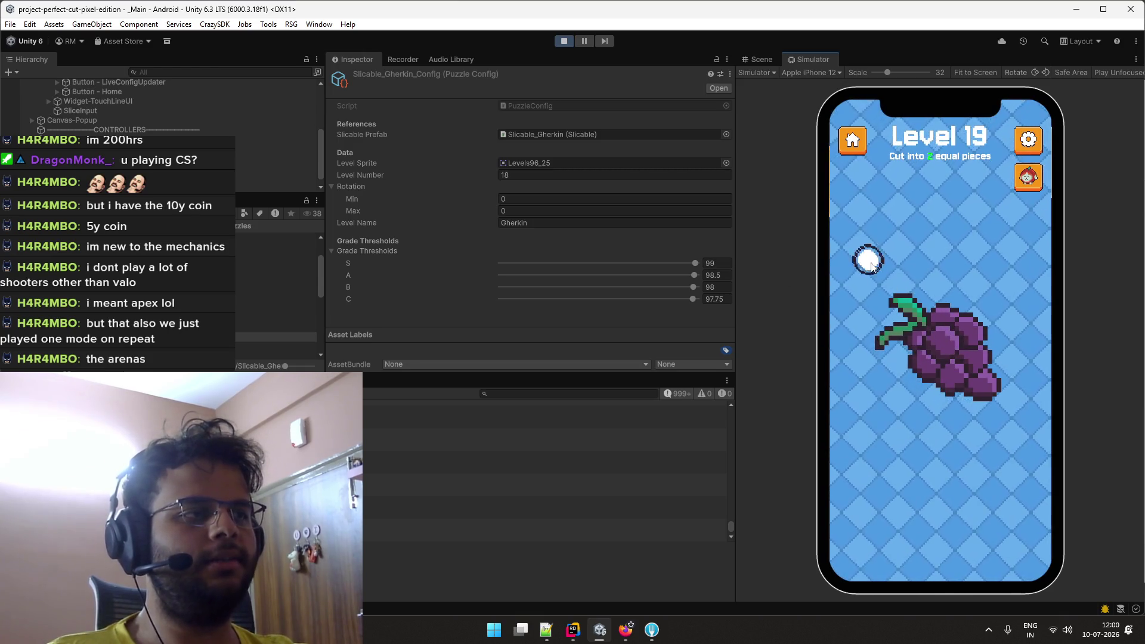
drag(872, 266, 1028, 428)
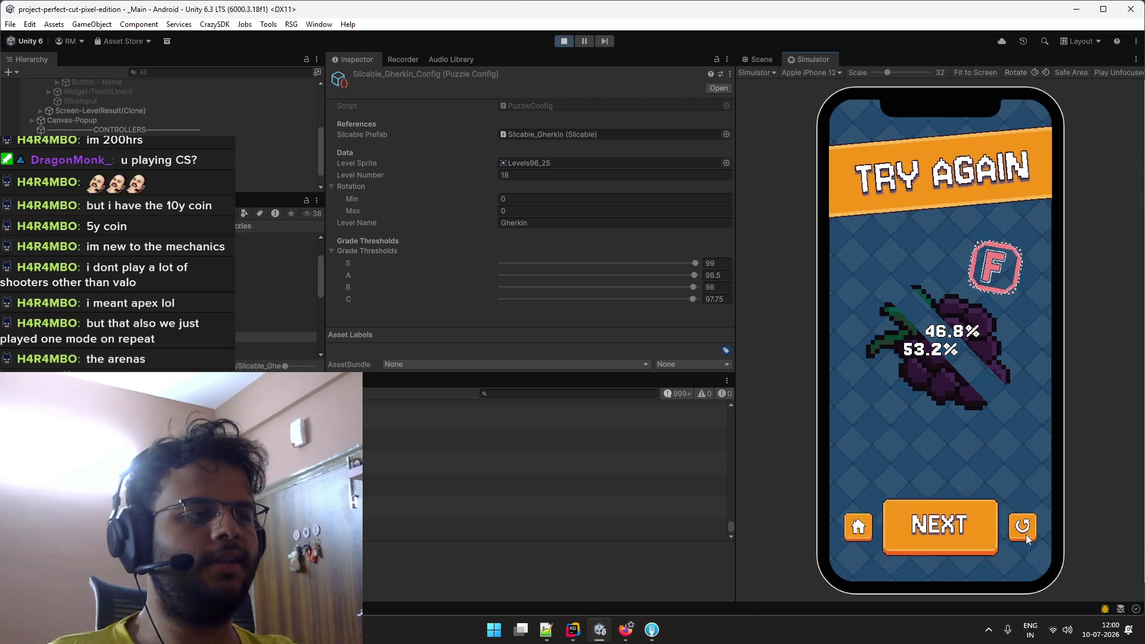
click(1027, 537)
drag(918, 392, 986, 293)
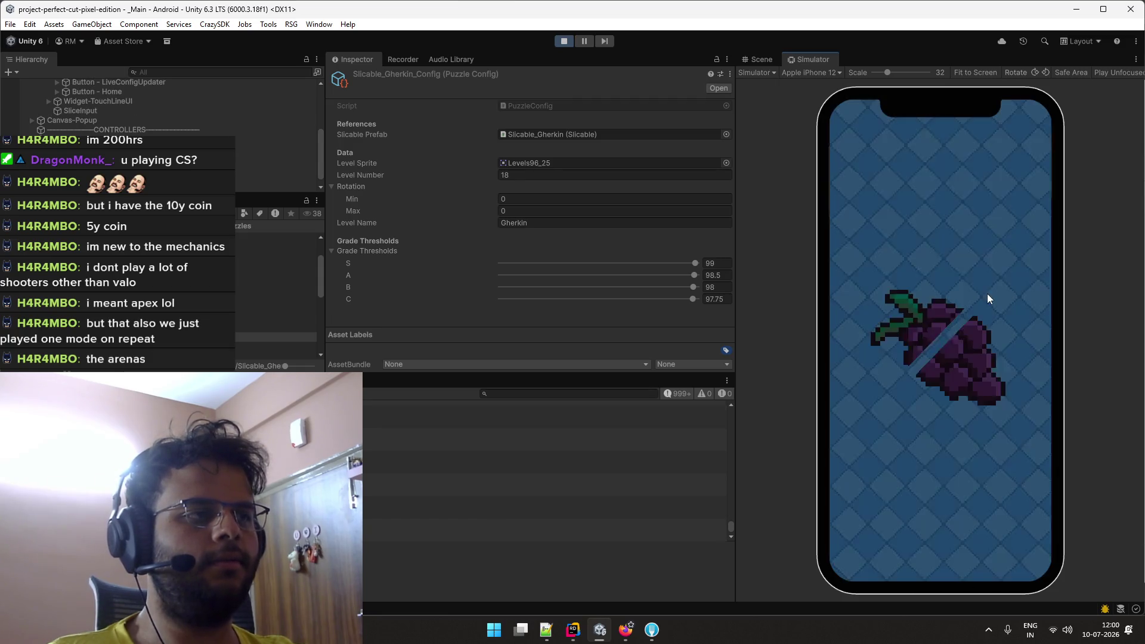
click(1026, 528)
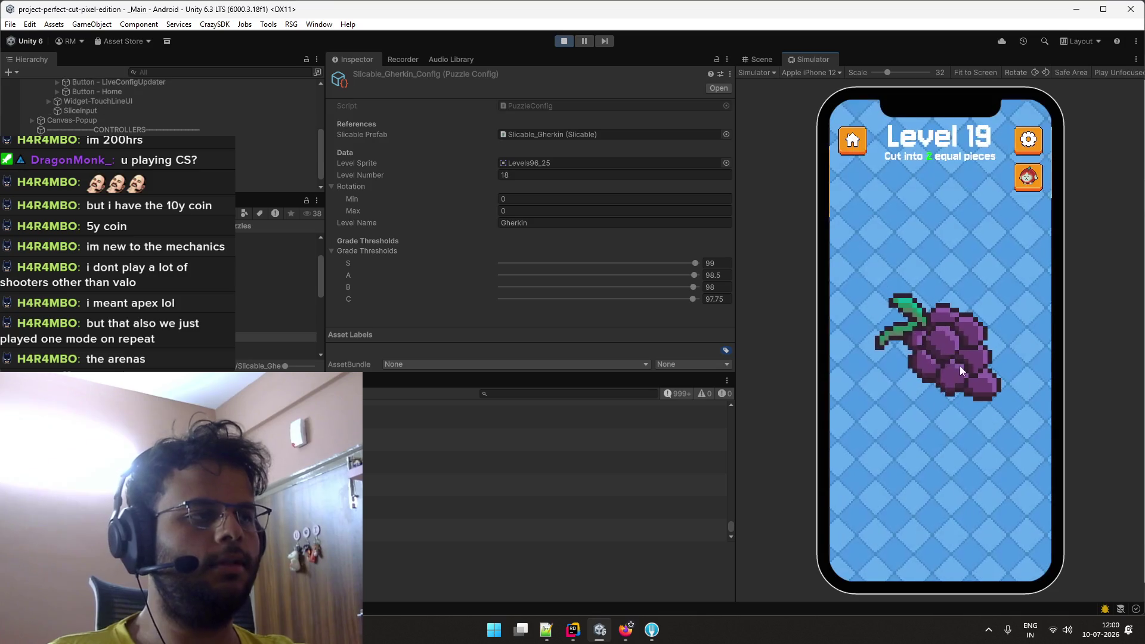
mouse_move(901, 384)
mouse_down()
mouse_move(951, 334)
mouse_move(1011, 363)
mouse_up()
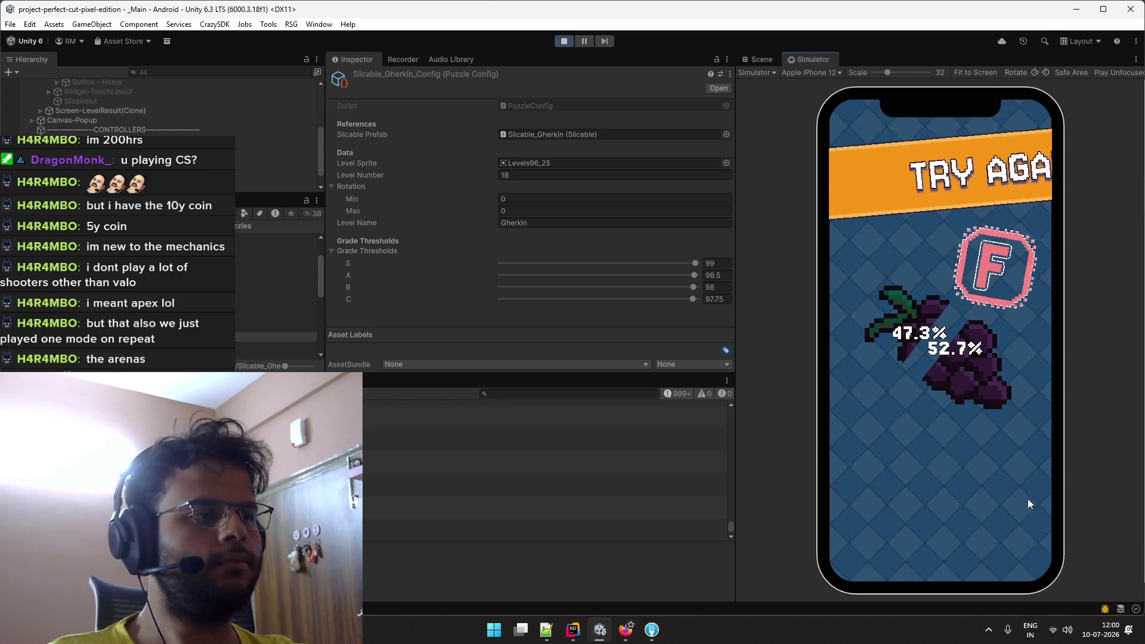
click(1025, 531)
drag(860, 268, 1034, 432)
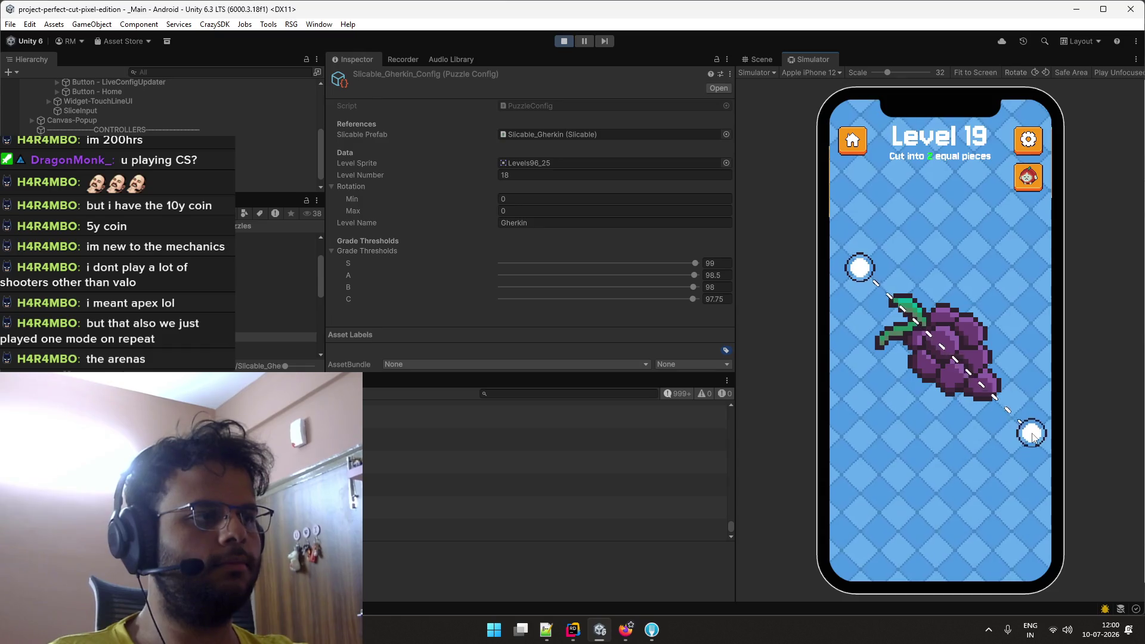
click(1026, 539)
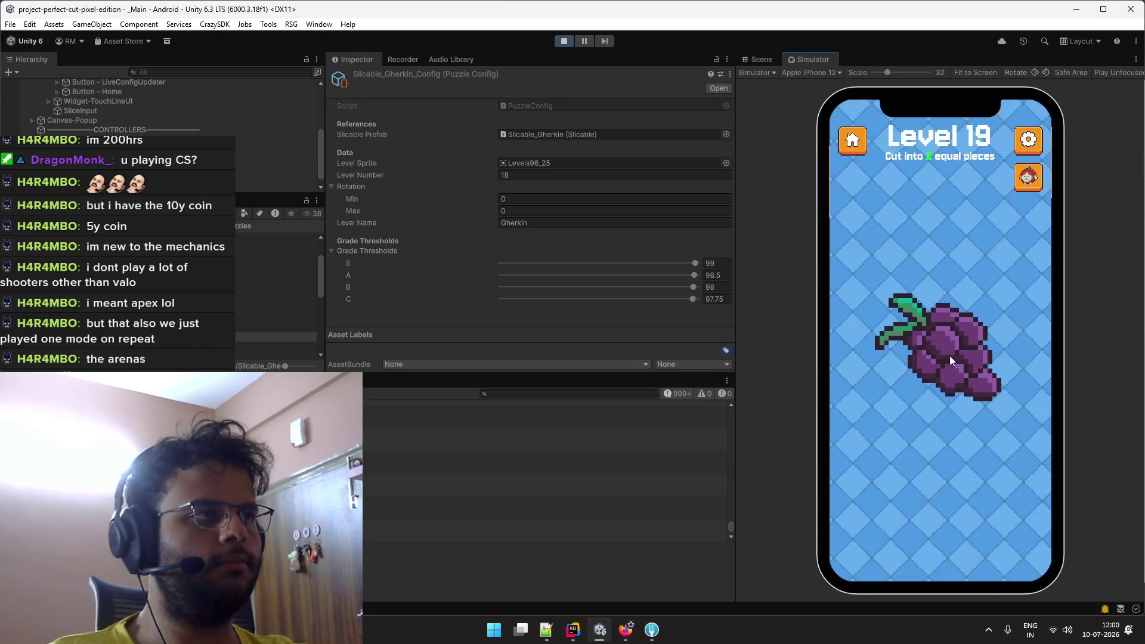
drag(862, 266, 1017, 417)
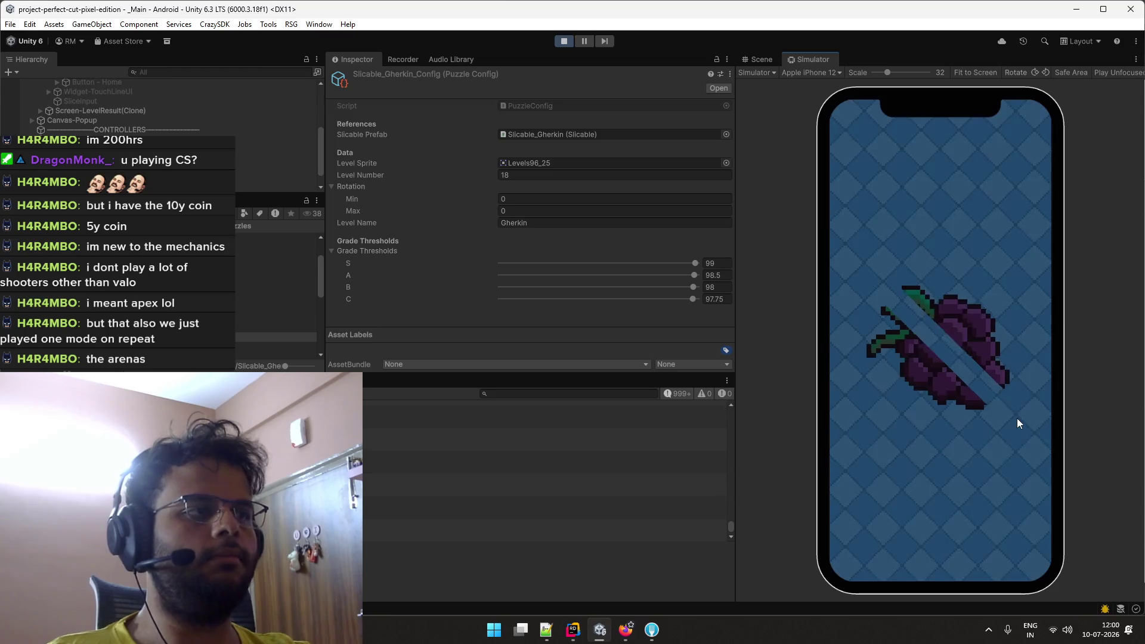
click(1009, 529)
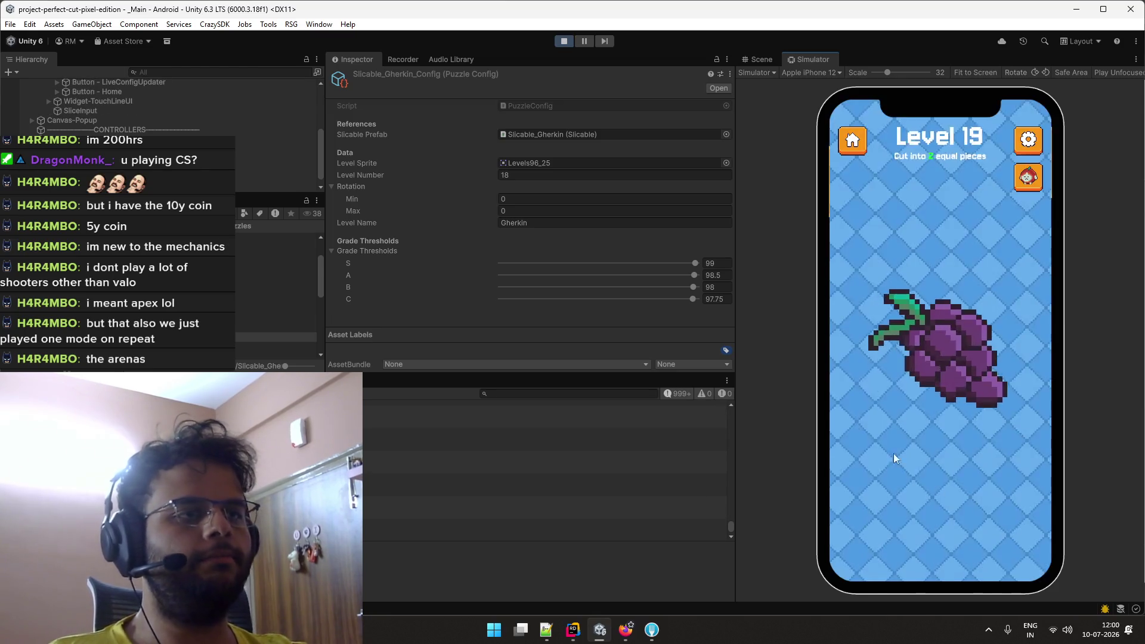
Enter 98, 97.5, 97 and 96.8 into the Inspector's S, A, B and C threshold fields.
click(717, 264)
text(98)
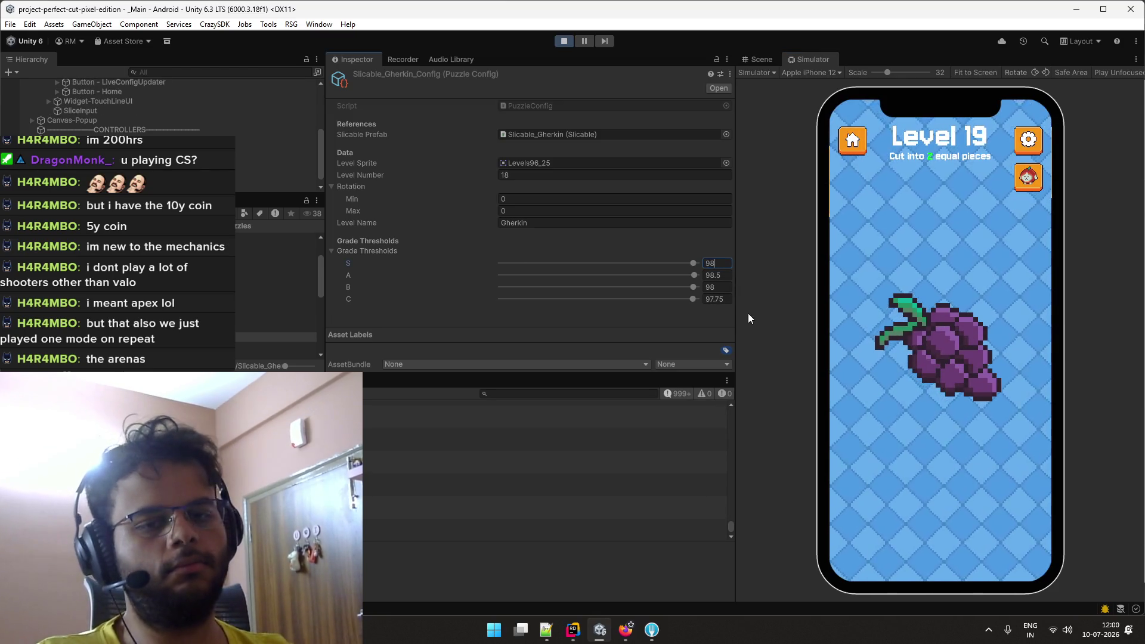
key(Tab)
text(97)
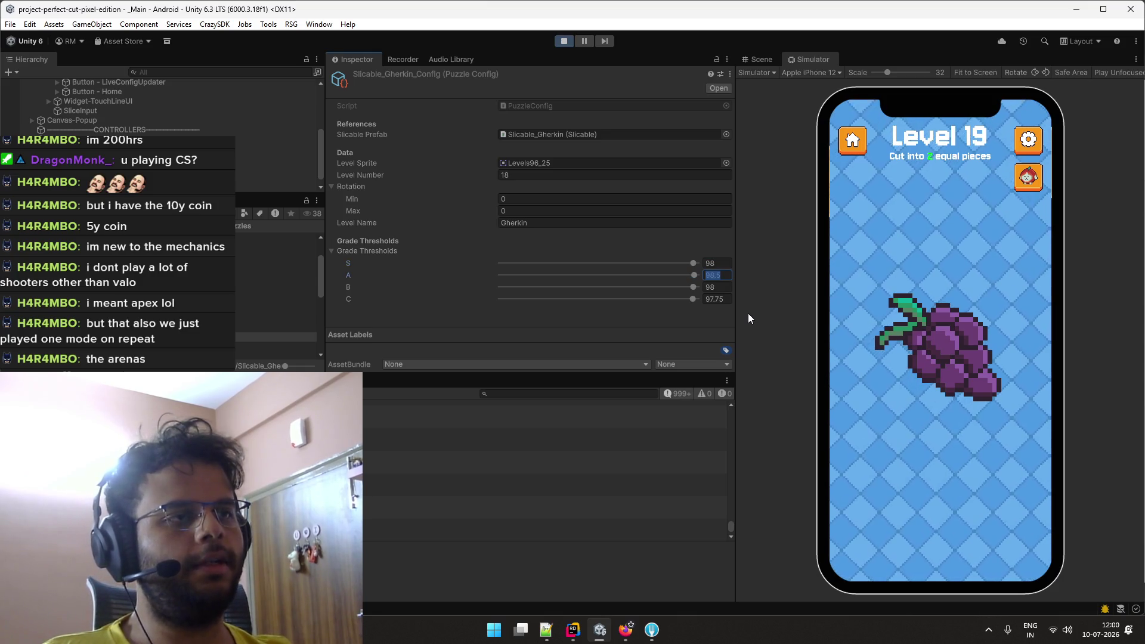
text(.5)
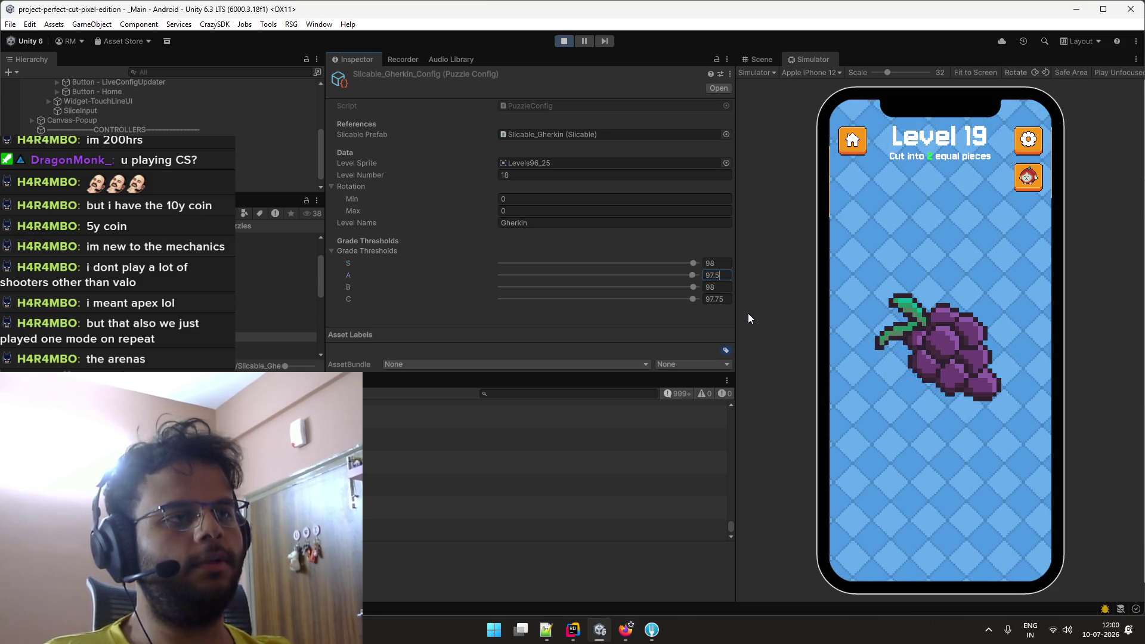
key(Tab)
text(97)
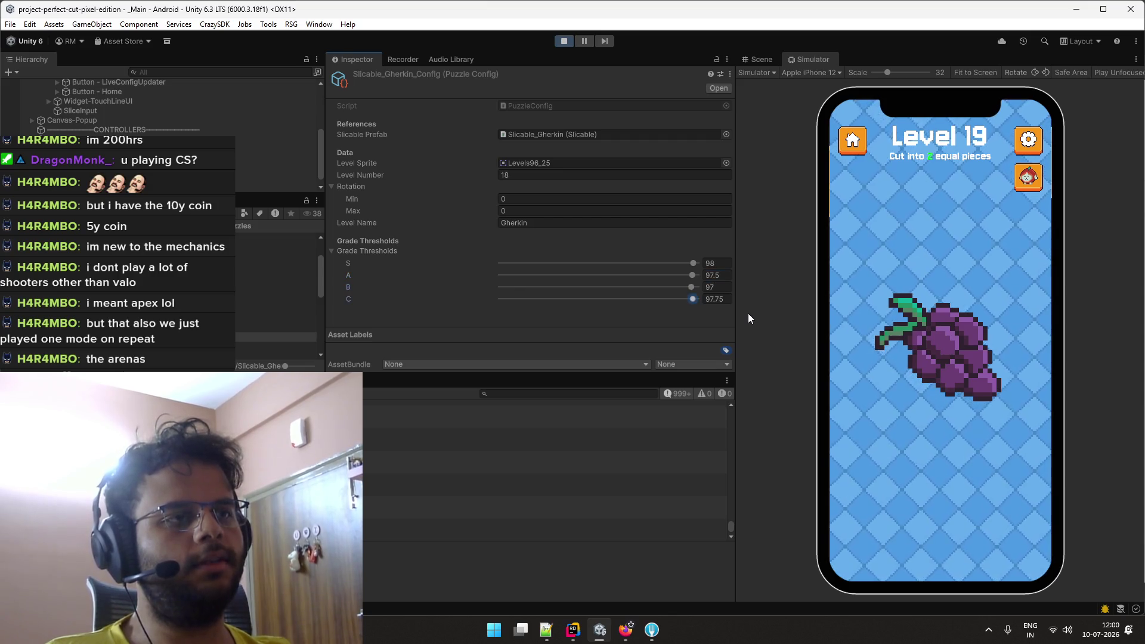
key(Tab)
text(96.8)
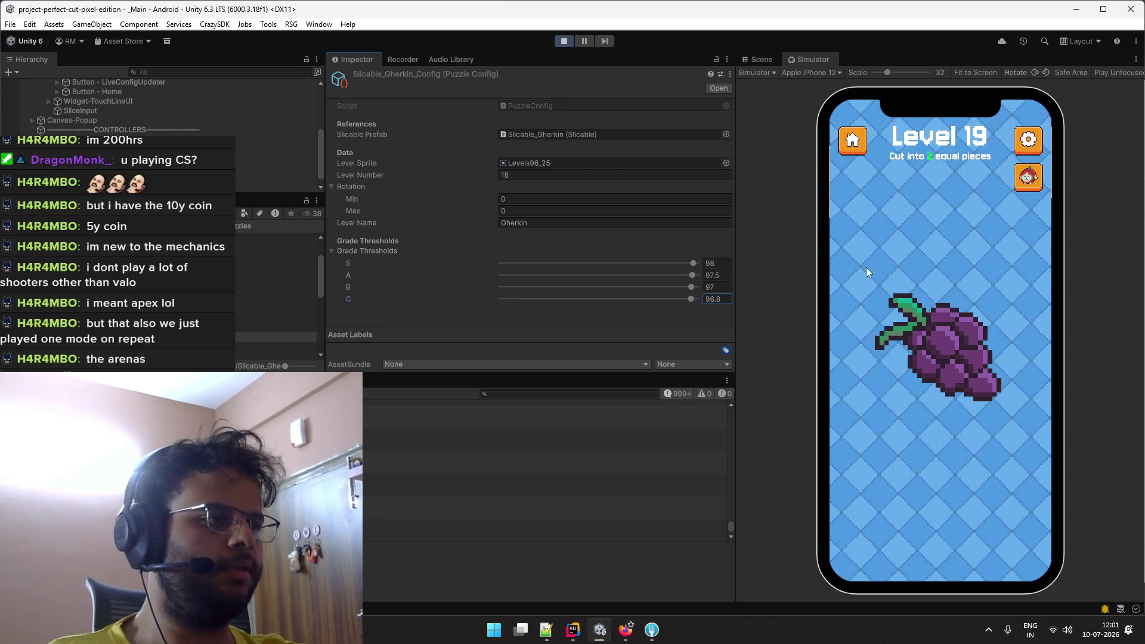
Slice the Level 19 grapes repeatedly, retrying after each F or B grade.
drag(864, 330, 1022, 414)
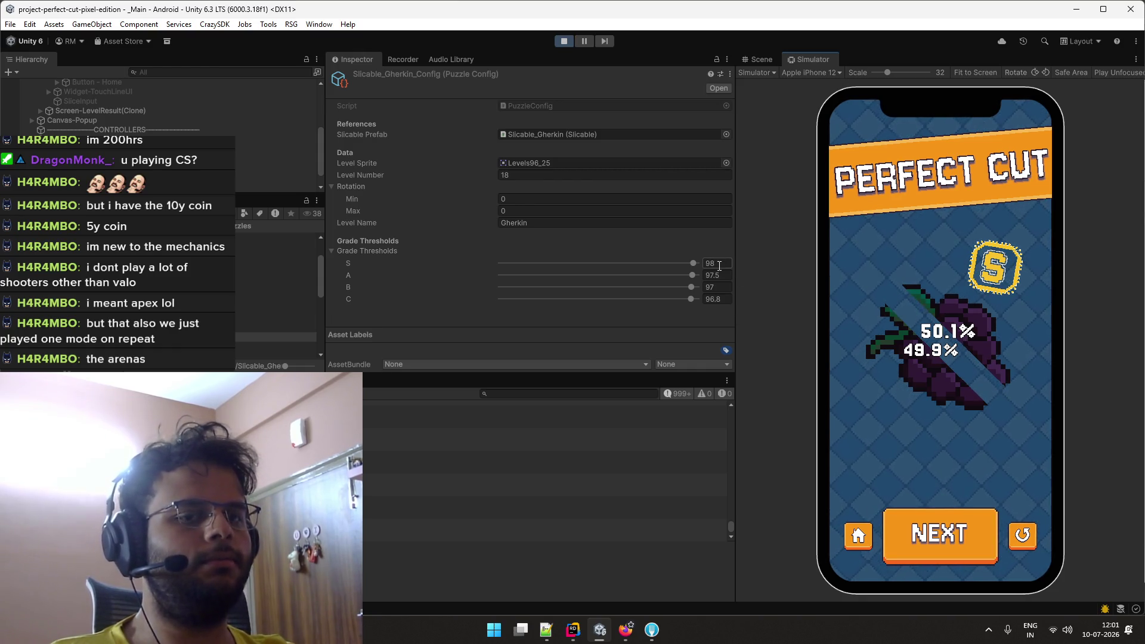
click(1016, 524)
mouse_move(865, 269)
mouse_down()
mouse_move(1049, 391)
mouse_move(1011, 410)
mouse_up()
click(1021, 522)
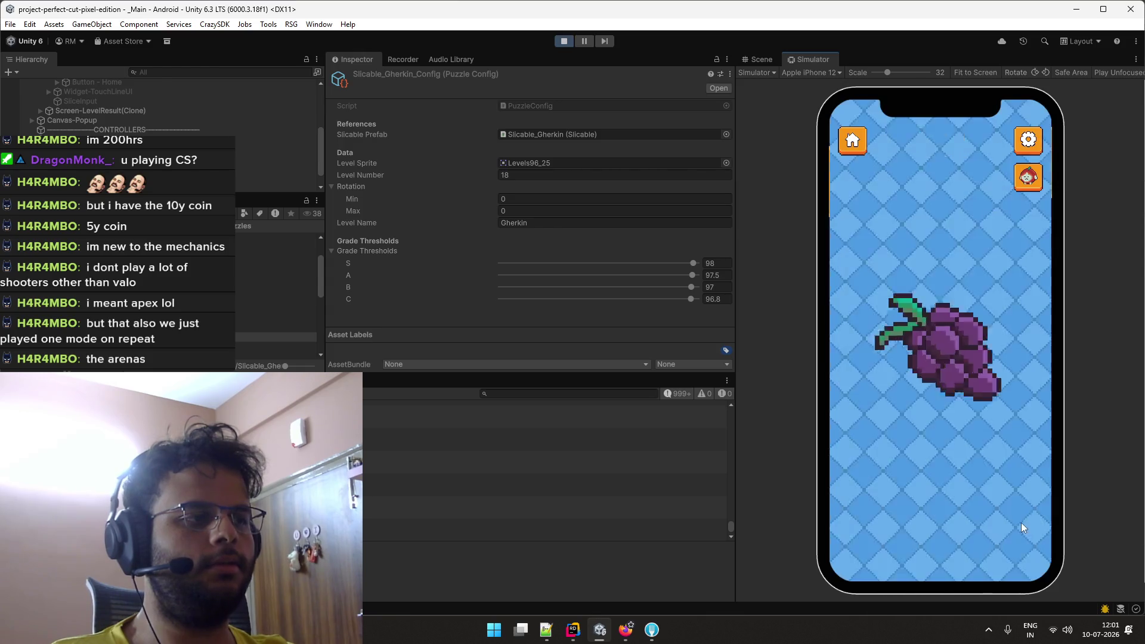
drag(865, 266, 1019, 421)
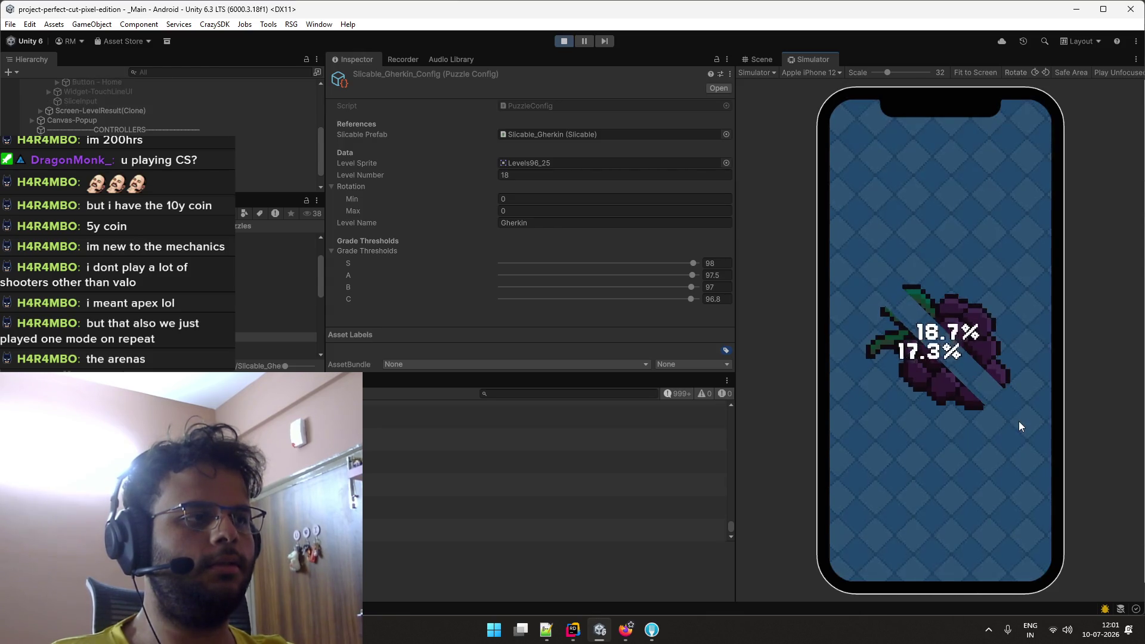
click(1018, 530)
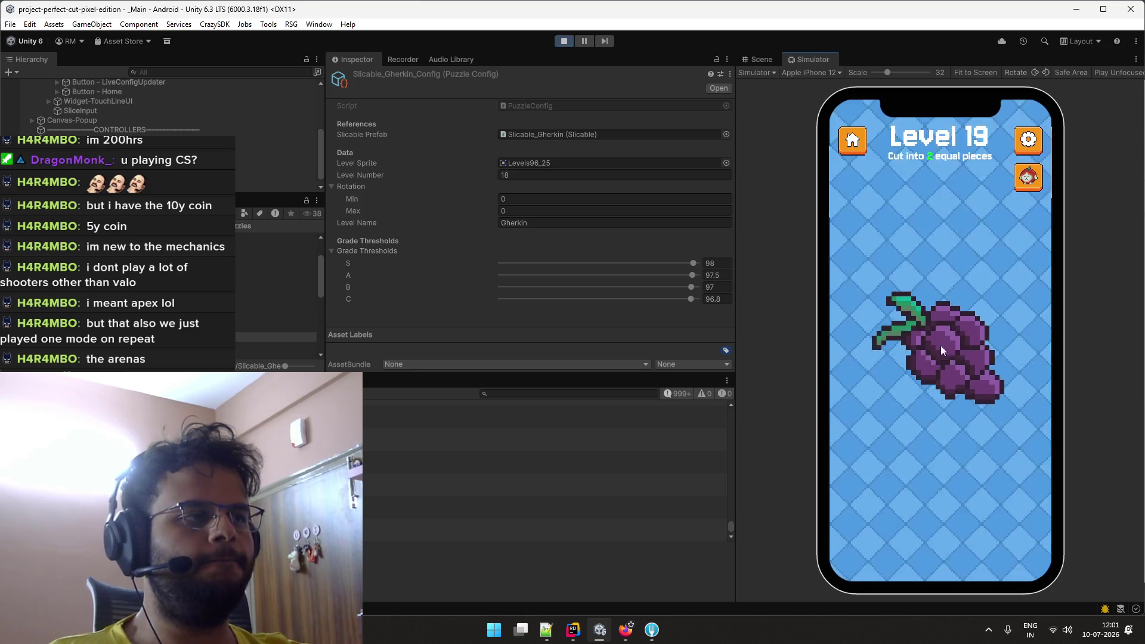
drag(889, 276, 1010, 412)
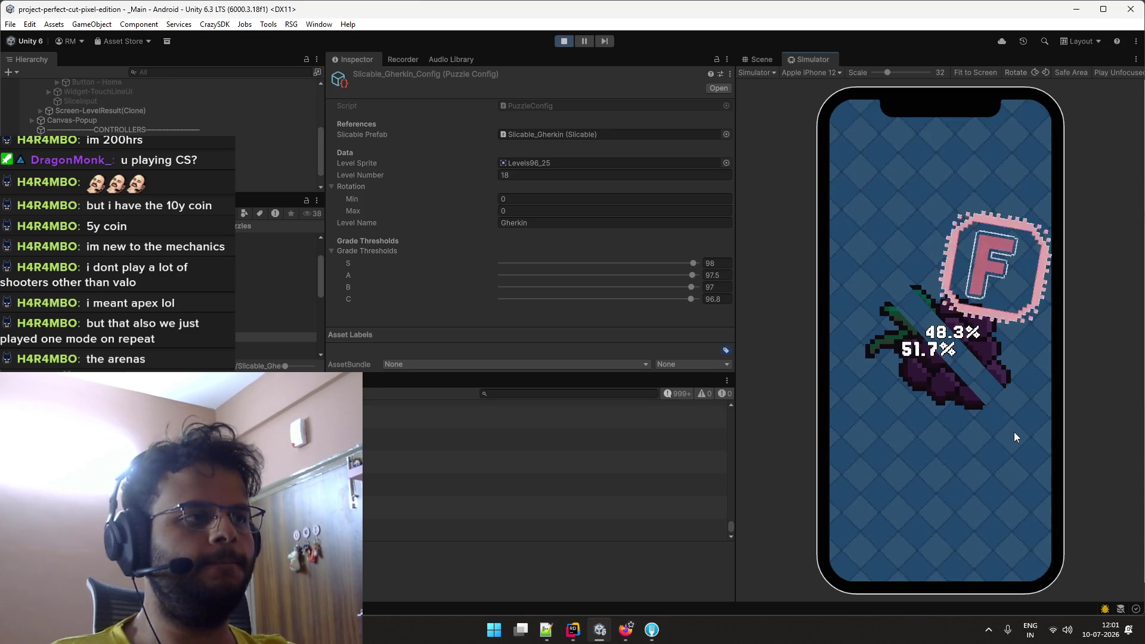
click(1017, 523)
drag(867, 269, 1015, 417)
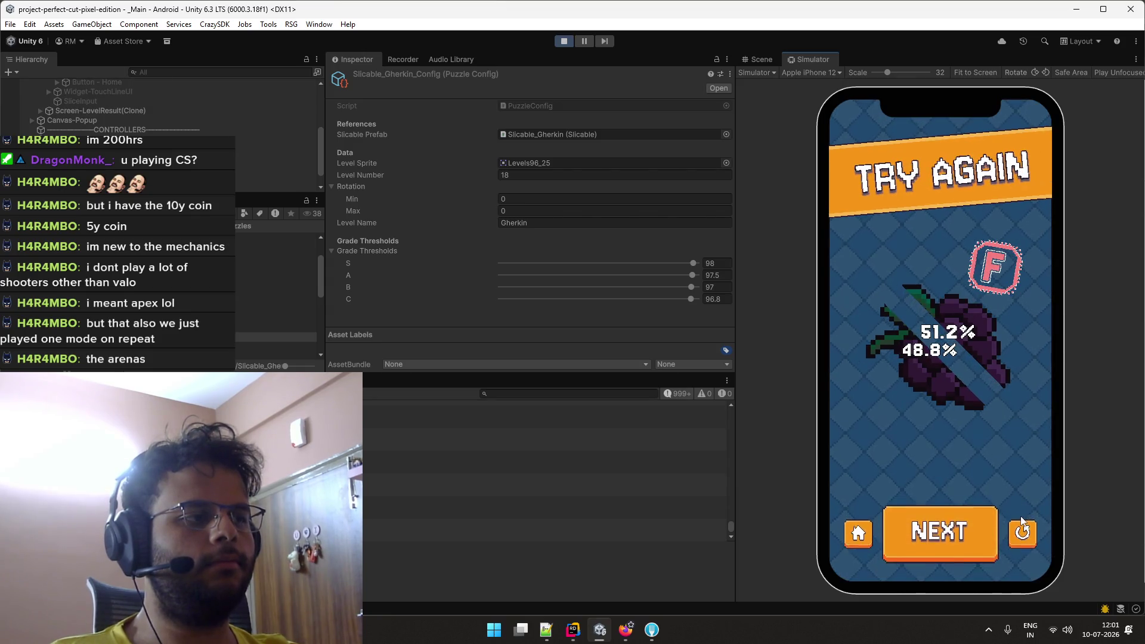
click(1022, 523)
mouse_move(891, 268)
mouse_down()
mouse_move(997, 440)
mouse_move(1011, 420)
mouse_up()
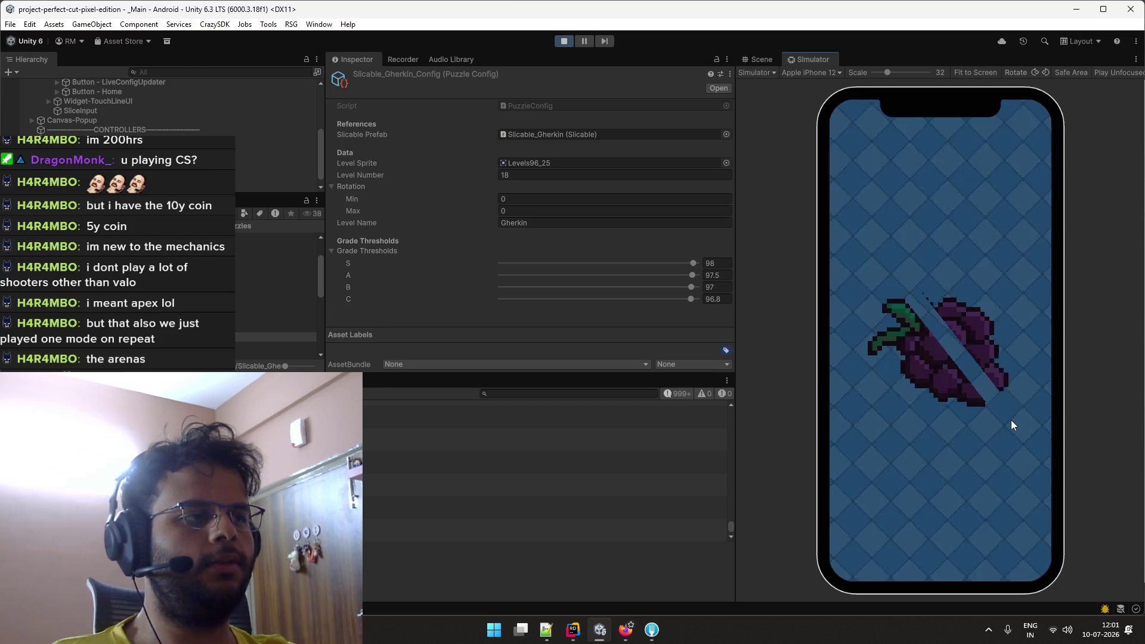
Keep cutting until a 49.9% / 50.1% split earns an S, then bring up the Level Balancing sheet.
click(1019, 540)
drag(873, 267, 1012, 416)
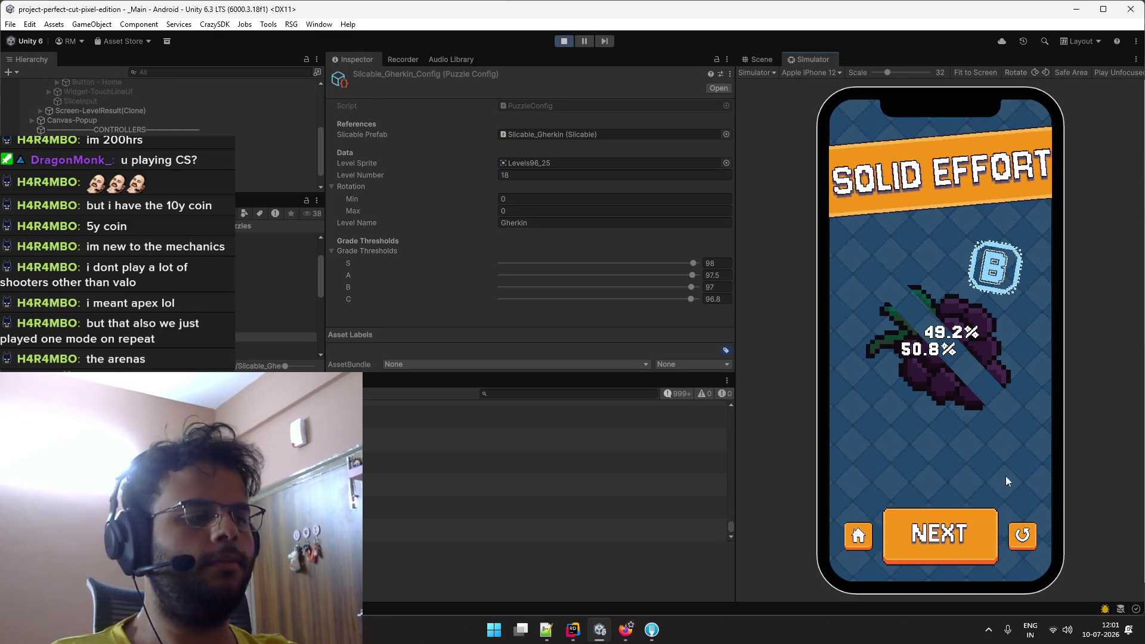
click(1023, 535)
drag(881, 273, 1012, 414)
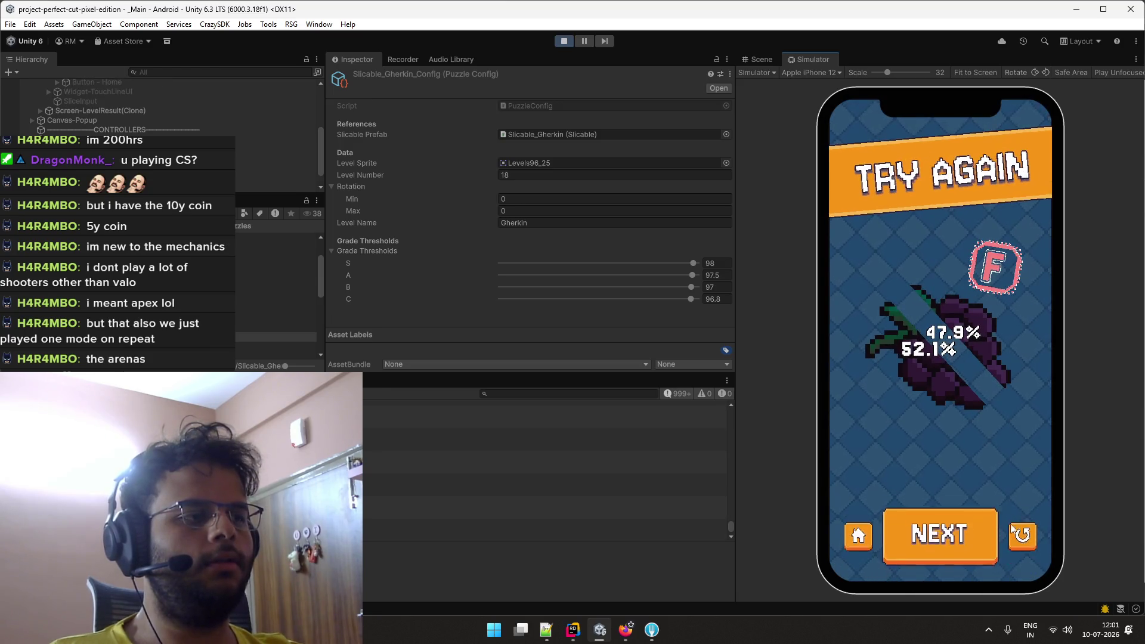
click(1012, 529)
drag(875, 272, 1012, 414)
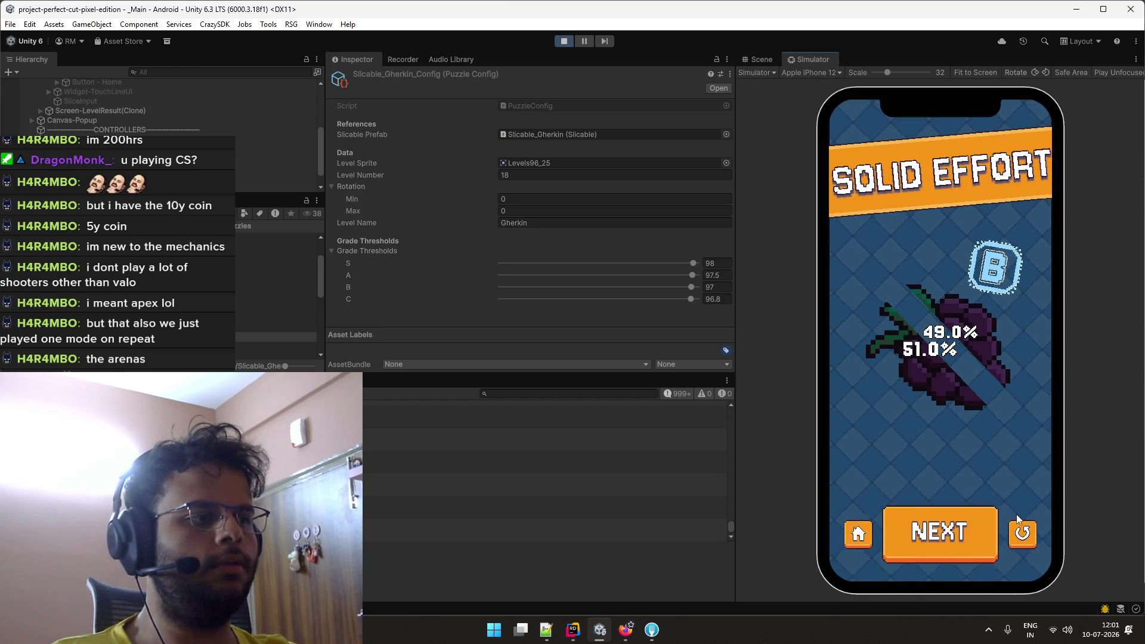
click(1021, 530)
drag(874, 269, 1019, 424)
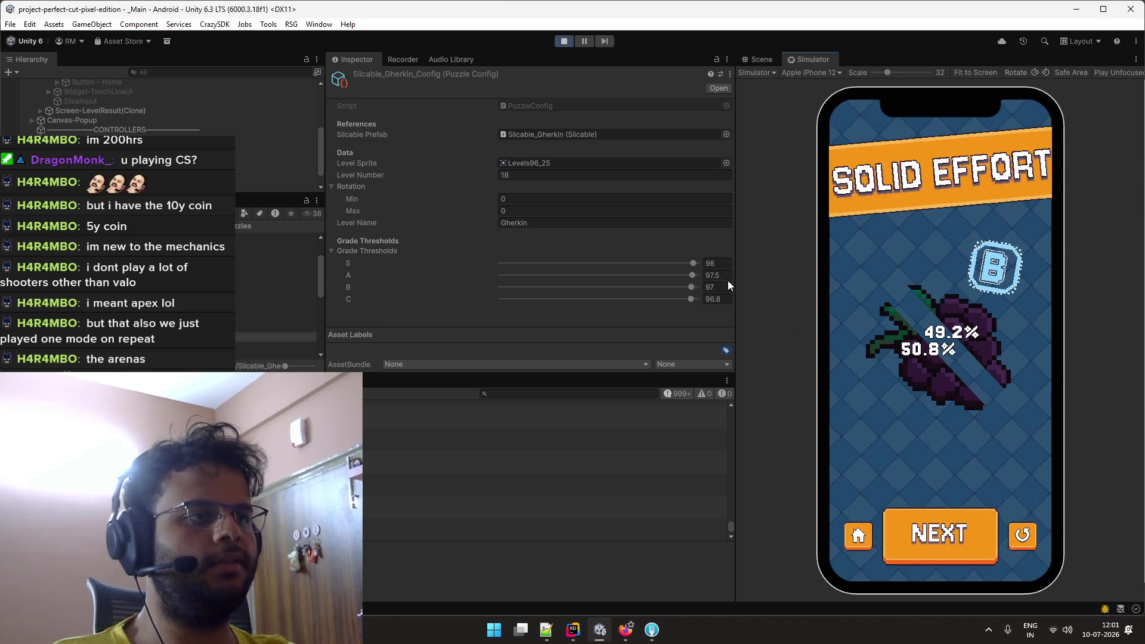
click(1025, 540)
mouse_move(881, 282)
mouse_down()
mouse_move(1015, 400)
mouse_move(1010, 408)
mouse_up()
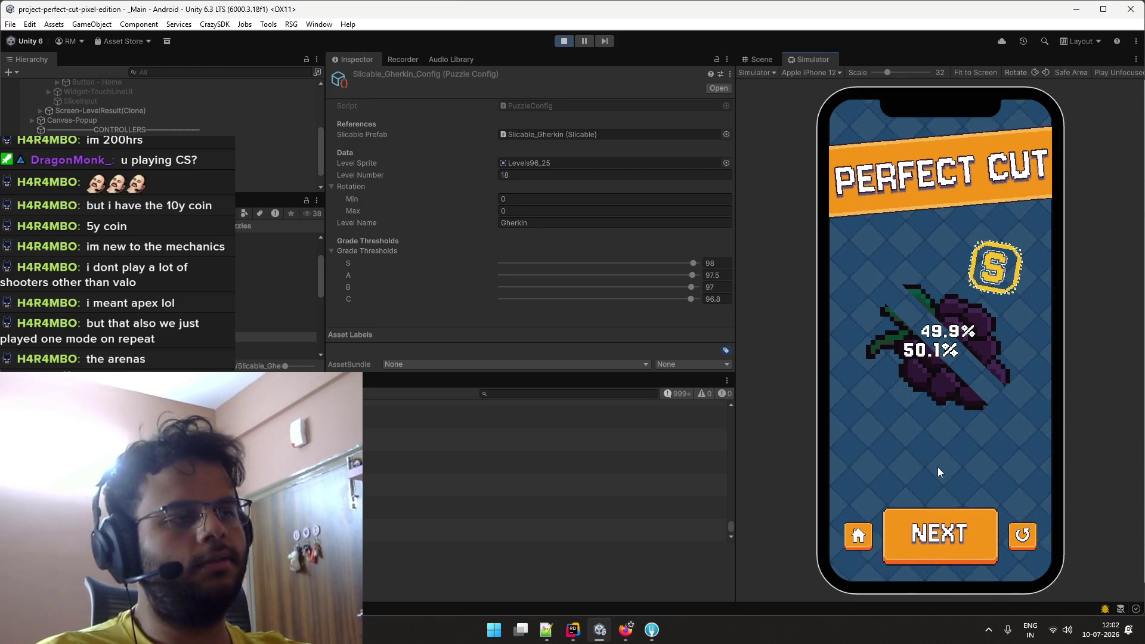
key(alt+Tab)
key(alt+Tab)
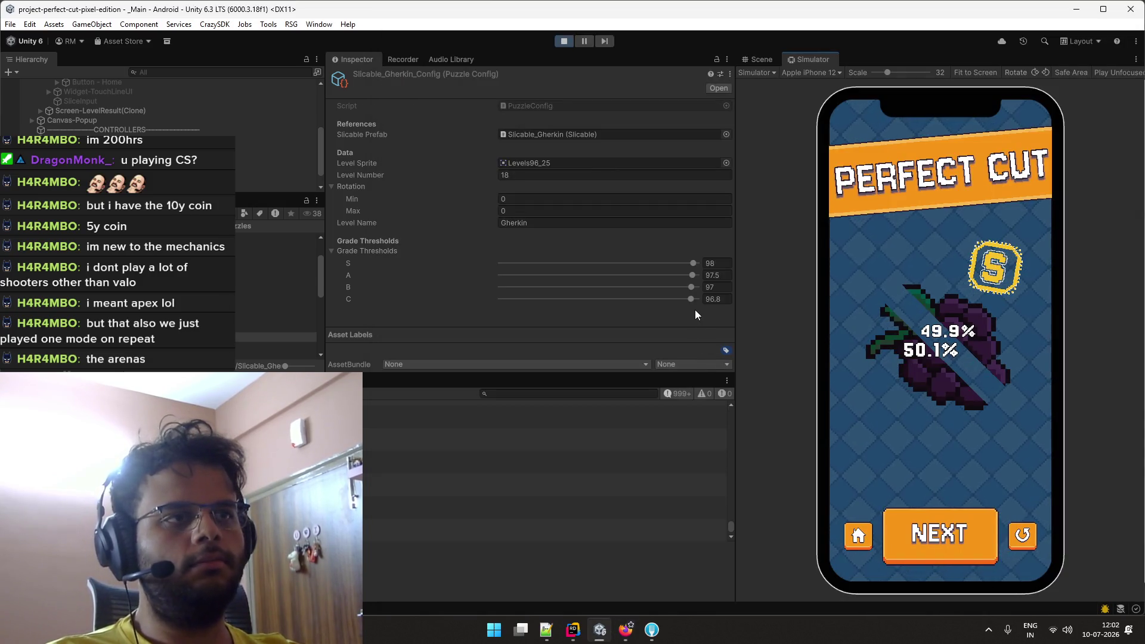
key(alt+Tab)
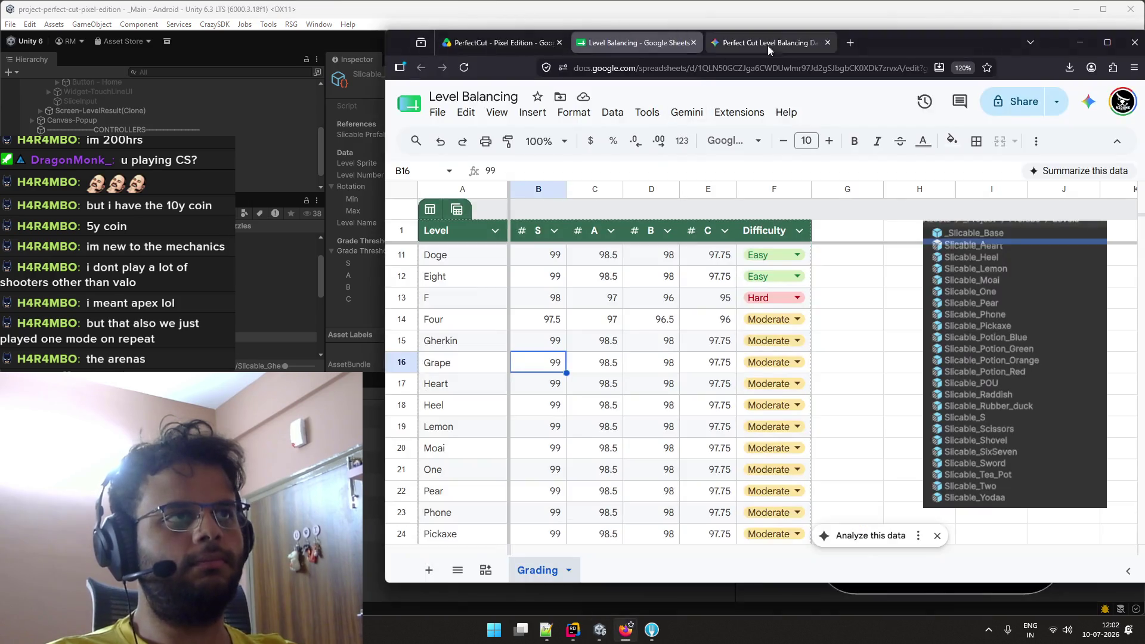
With Sheets beside Unity, enter Grape thresholds 98, 97.5, 97, 96.8 and advance to Level 20.
mouse_move(894, 44)
mouse_down()
mouse_move(661, 30)
mouse_move(600, 10)
mouse_move(594, 48)
mouse_move(574, 12)
mouse_move(558, 37)
mouse_up()
click(358, 149)
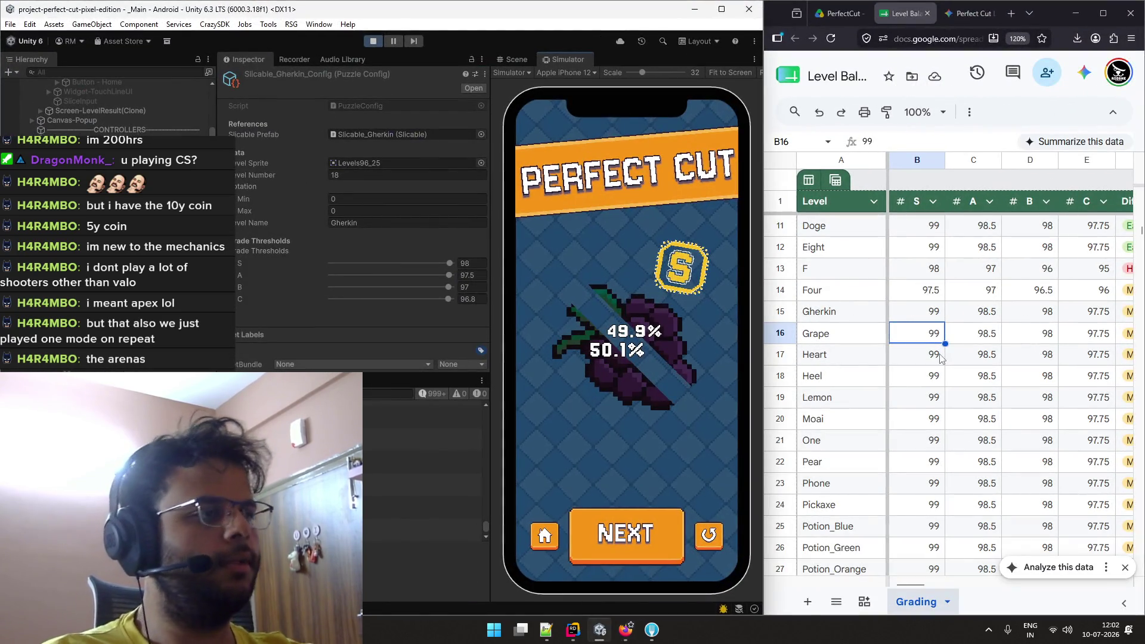
double_click(912, 339)
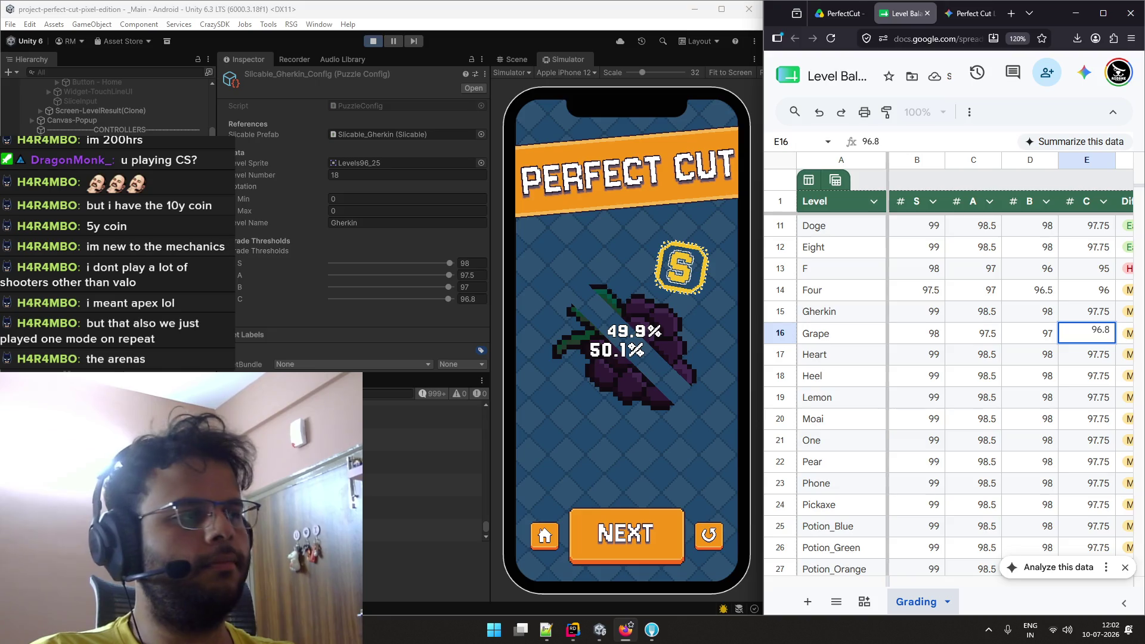
click(944, 356)
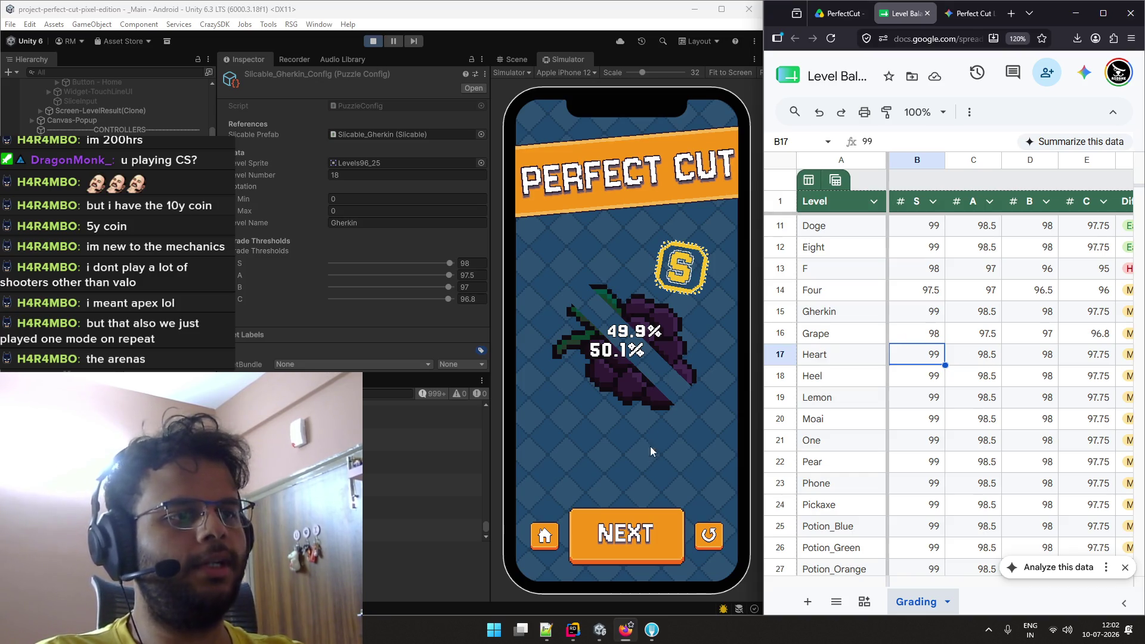
click(652, 532)
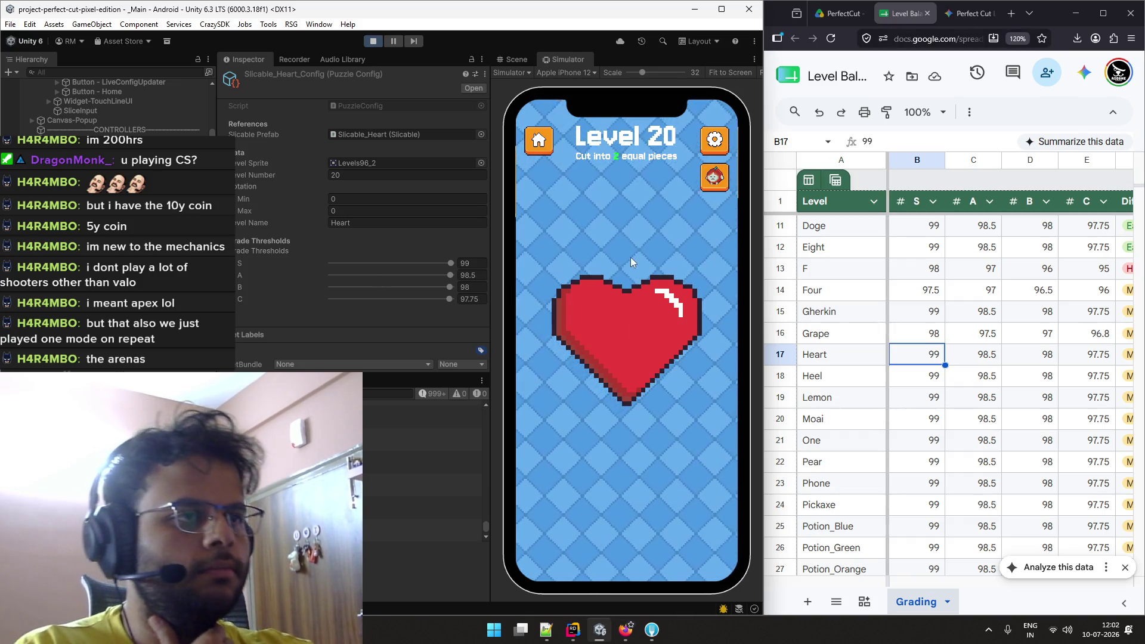
Cut the Level 20 heart vertically, mark Heart as Easy, and move on to Level 21.
drag(630, 237, 627, 467)
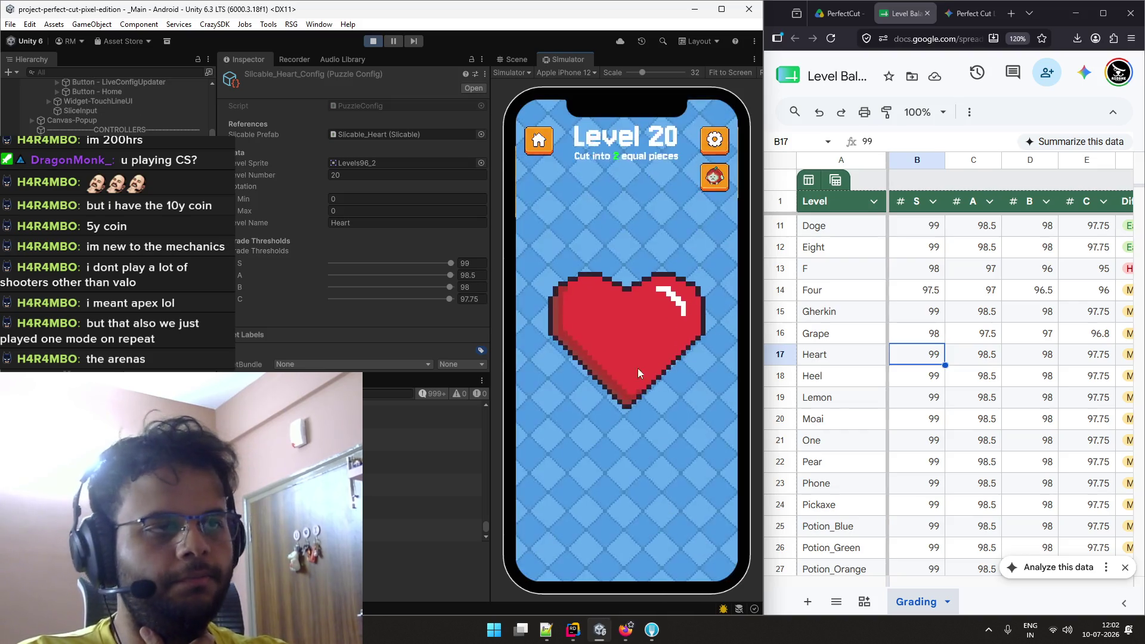
drag(626, 260, 627, 435)
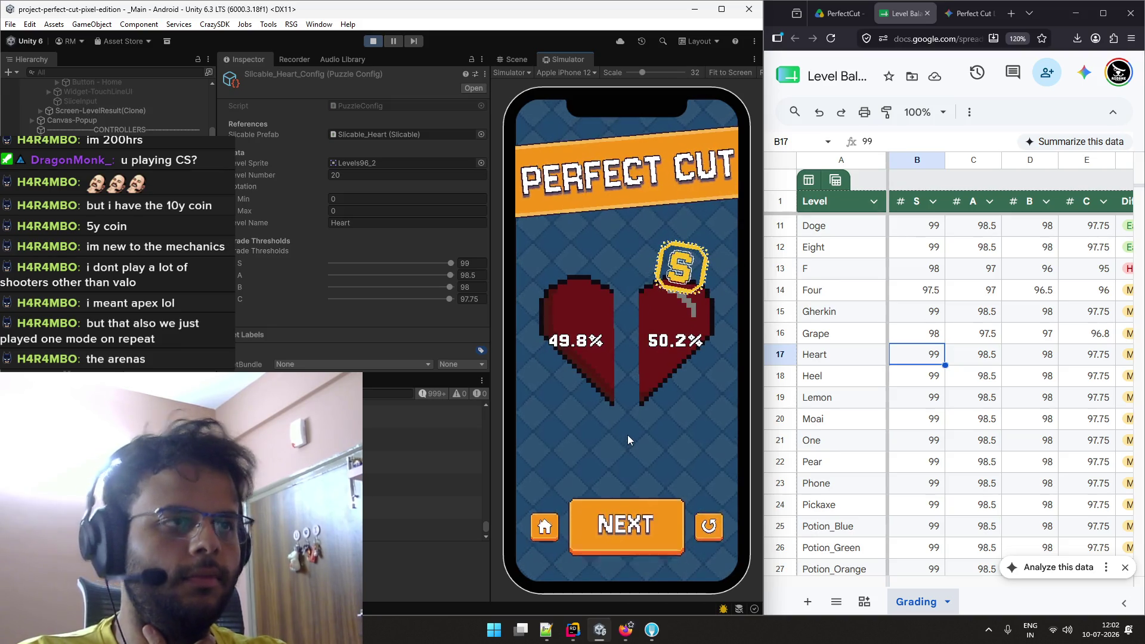
click(1118, 354)
click(1079, 378)
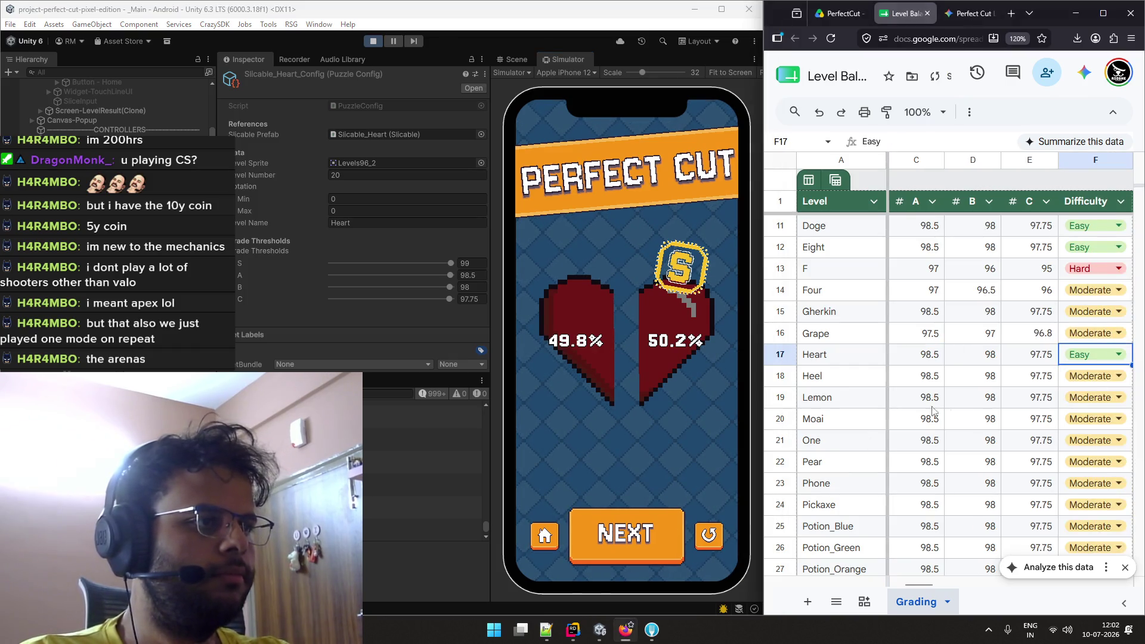
click(628, 512)
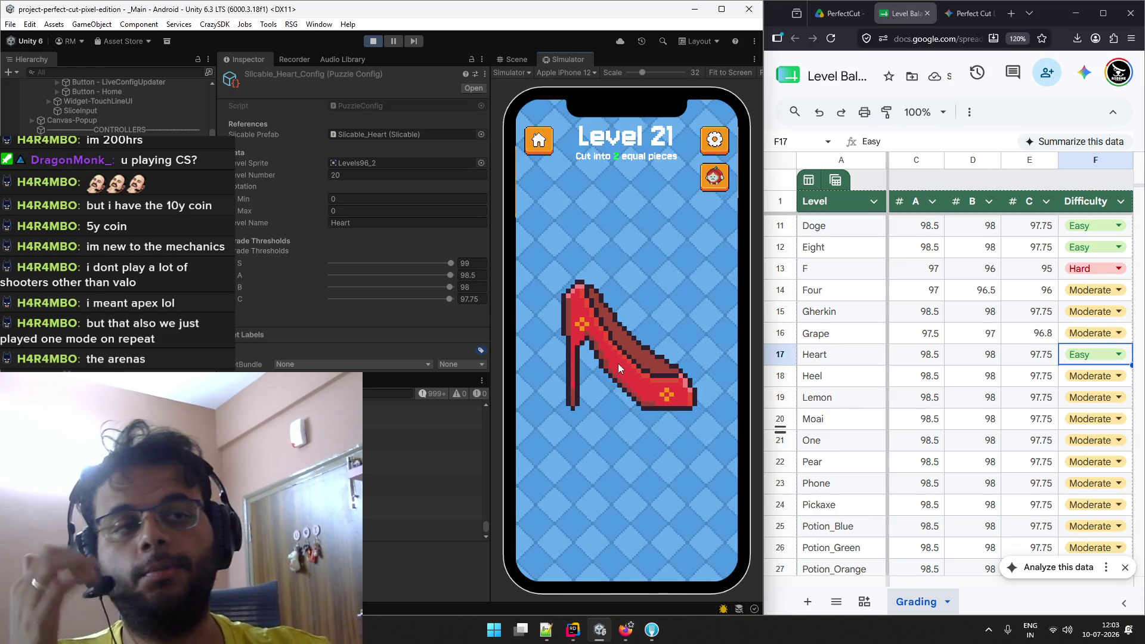
Slice the Level 21 red shoe diagonally several times, retrying after each failed cut.
drag(548, 260, 697, 446)
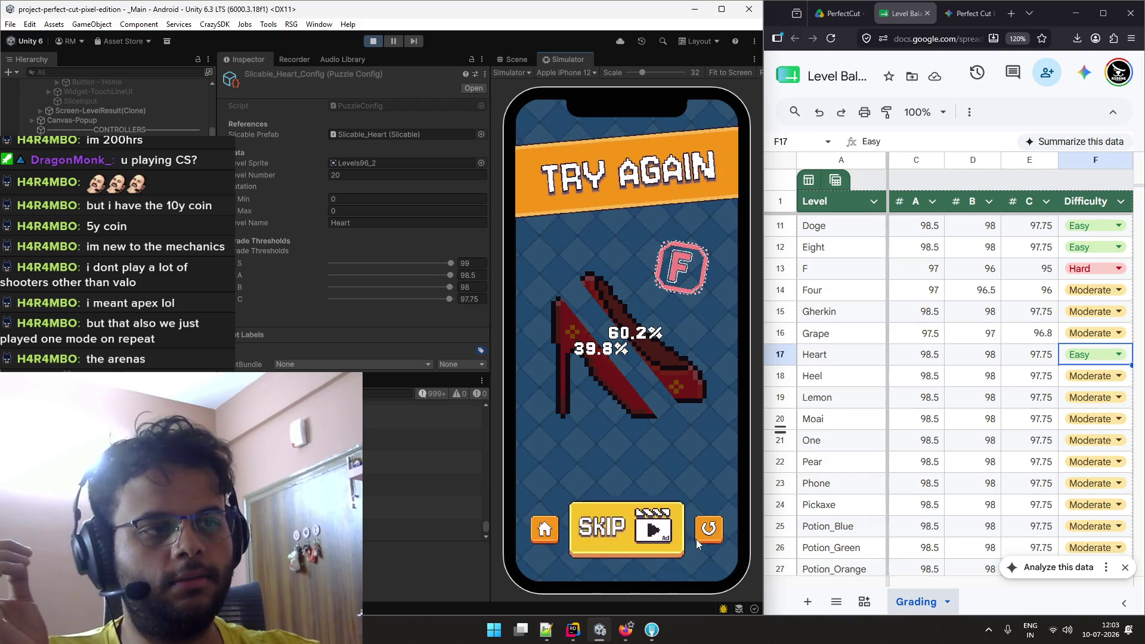
click(701, 536)
drag(545, 279, 703, 425)
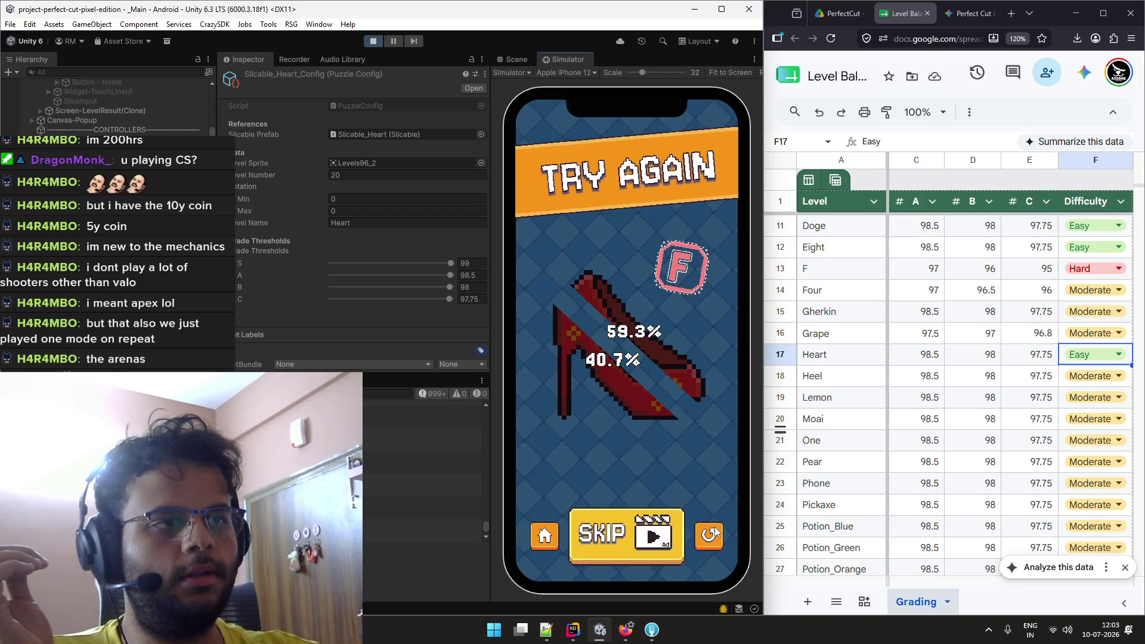
click(711, 534)
mouse_move(548, 263)
mouse_down()
mouse_move(628, 352)
mouse_move(633, 439)
mouse_move(701, 430)
mouse_up()
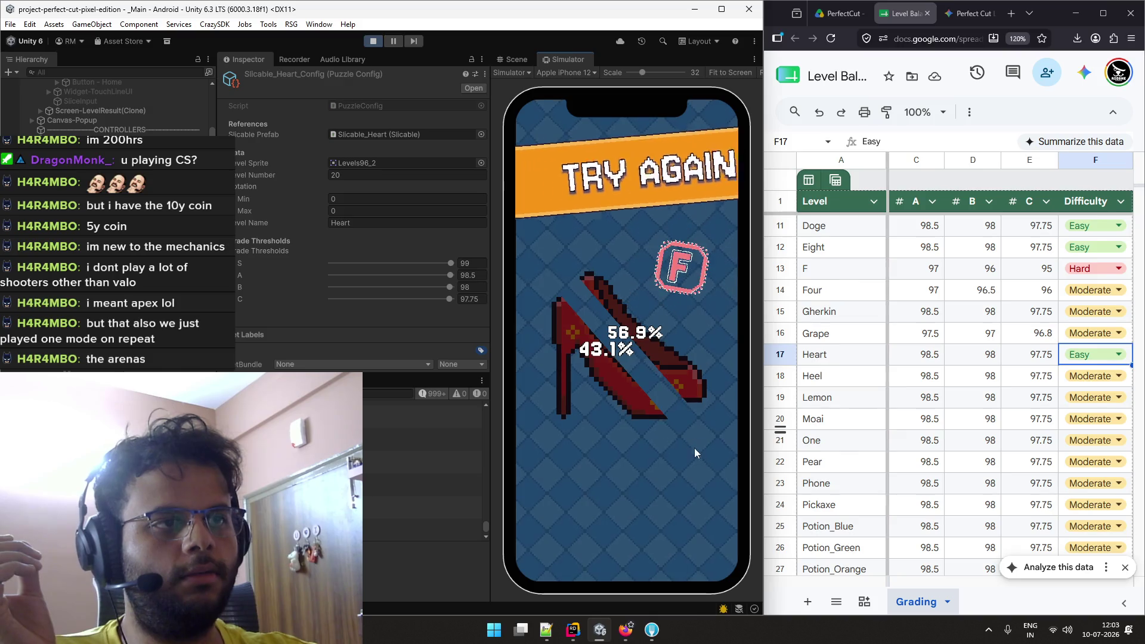
click(710, 533)
drag(542, 275, 705, 434)
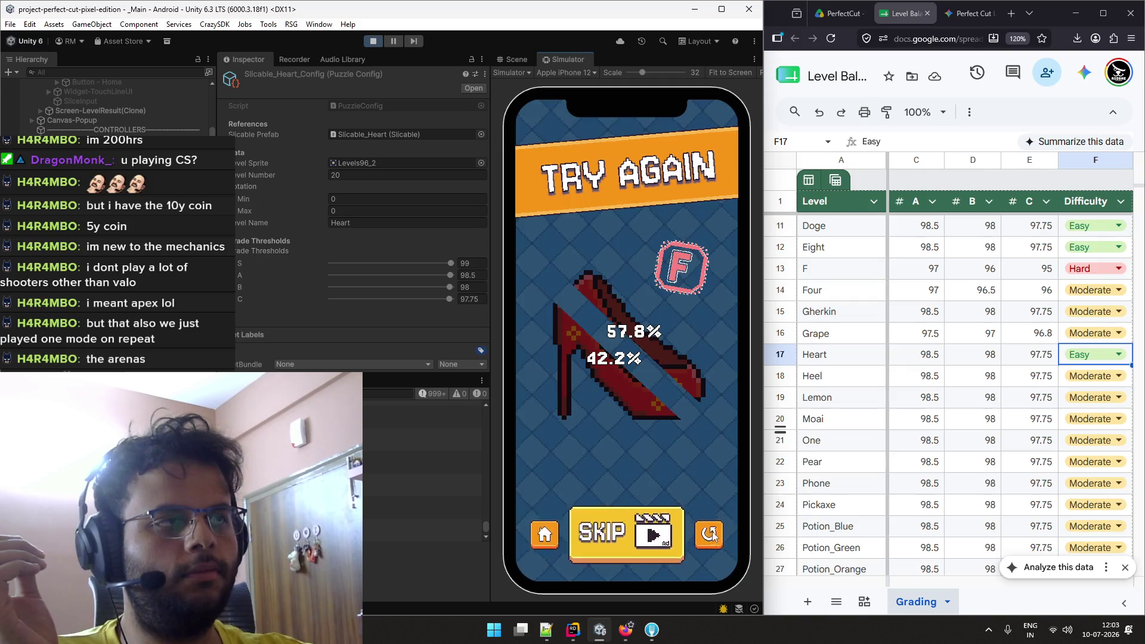
click(658, 533)
drag(546, 239, 685, 435)
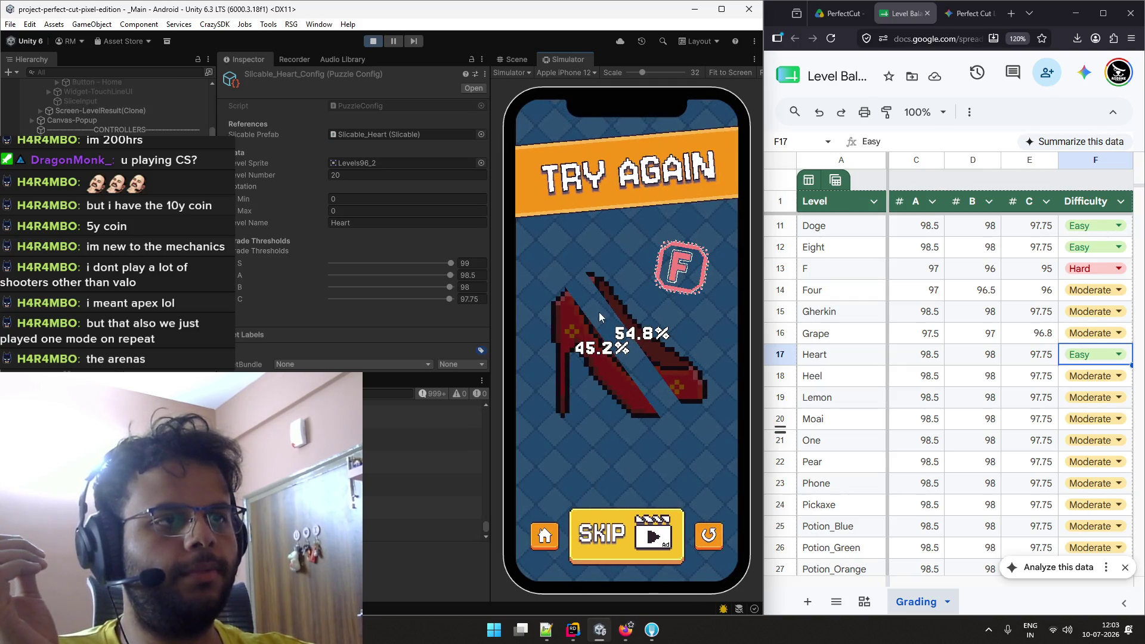
click(704, 539)
drag(557, 249, 698, 452)
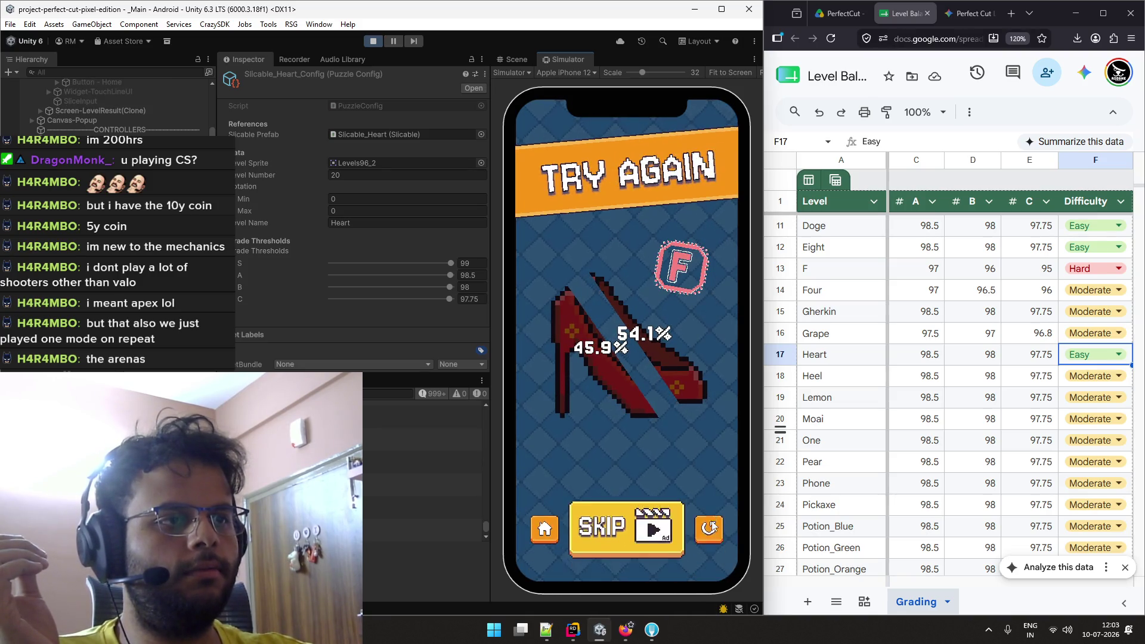
click(704, 540)
mouse_move(577, 253)
mouse_down()
mouse_move(665, 393)
mouse_move(678, 463)
mouse_up()
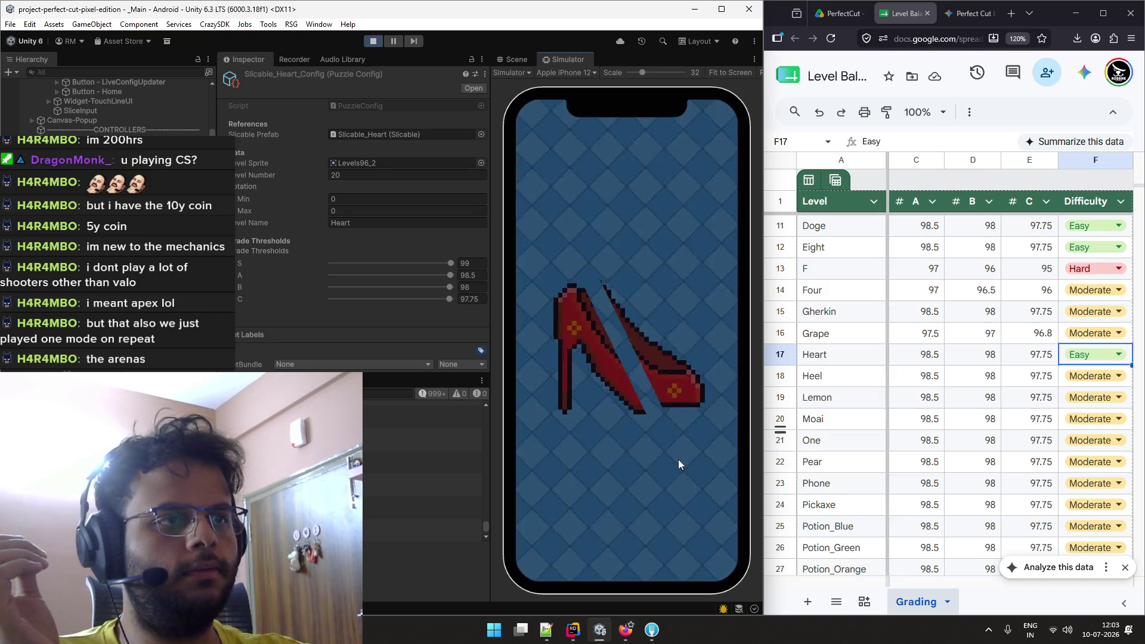
click(704, 536)
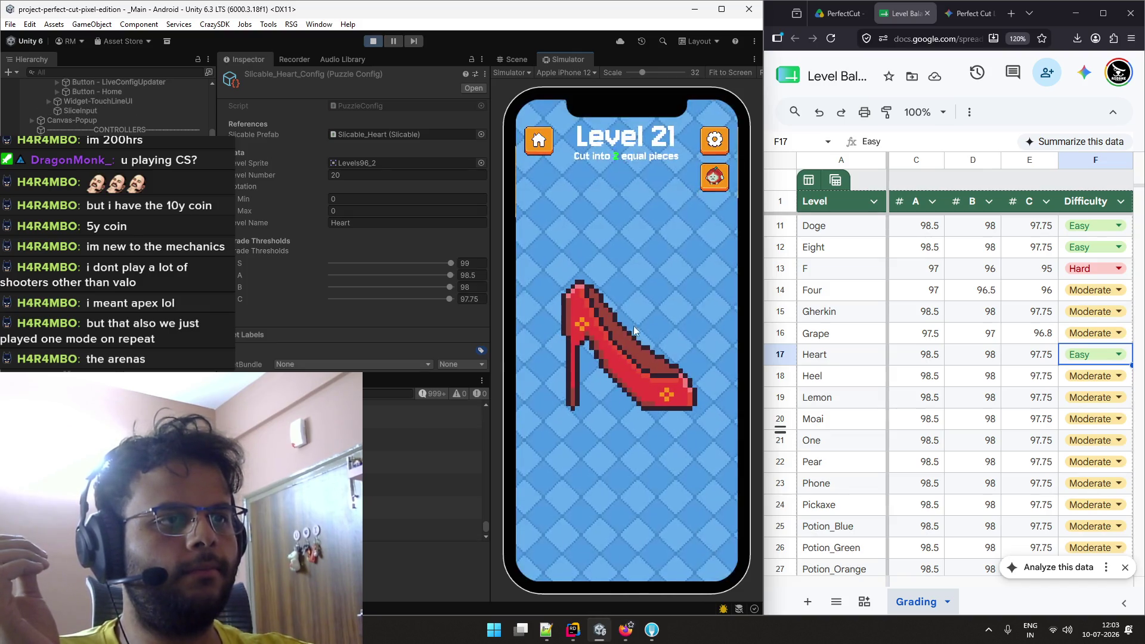
drag(567, 272, 692, 437)
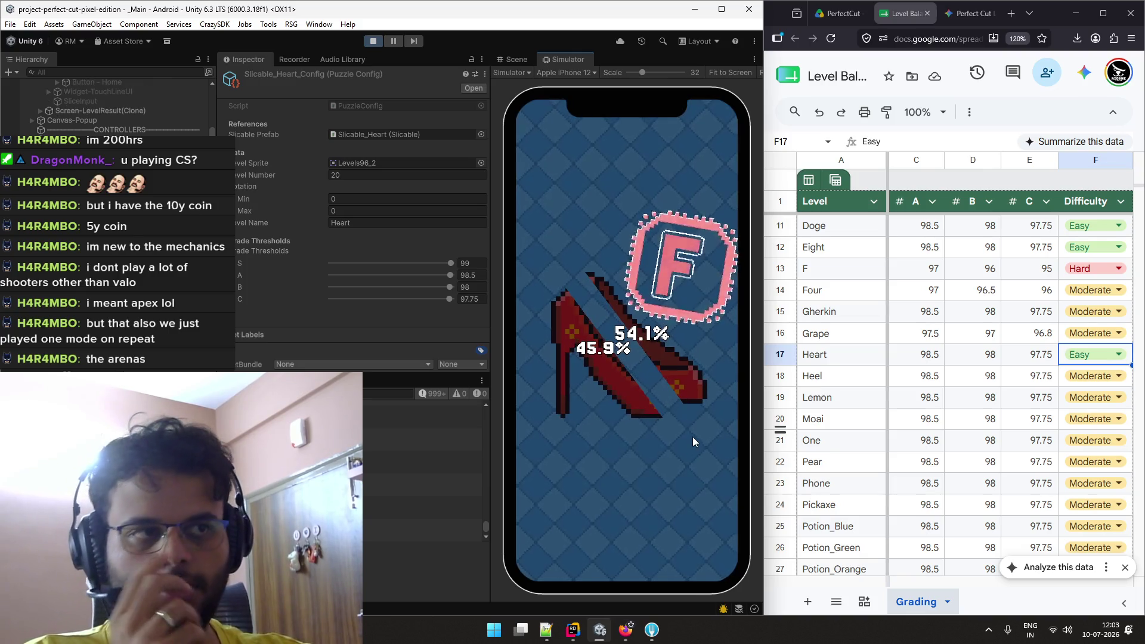
click(709, 531)
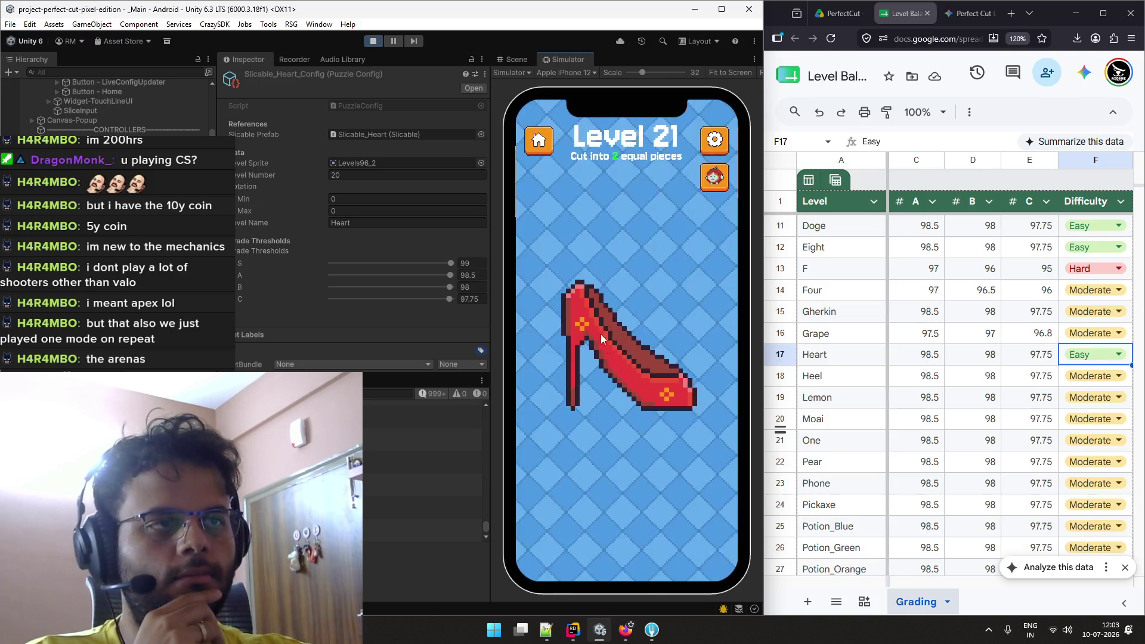
drag(587, 265, 663, 457)
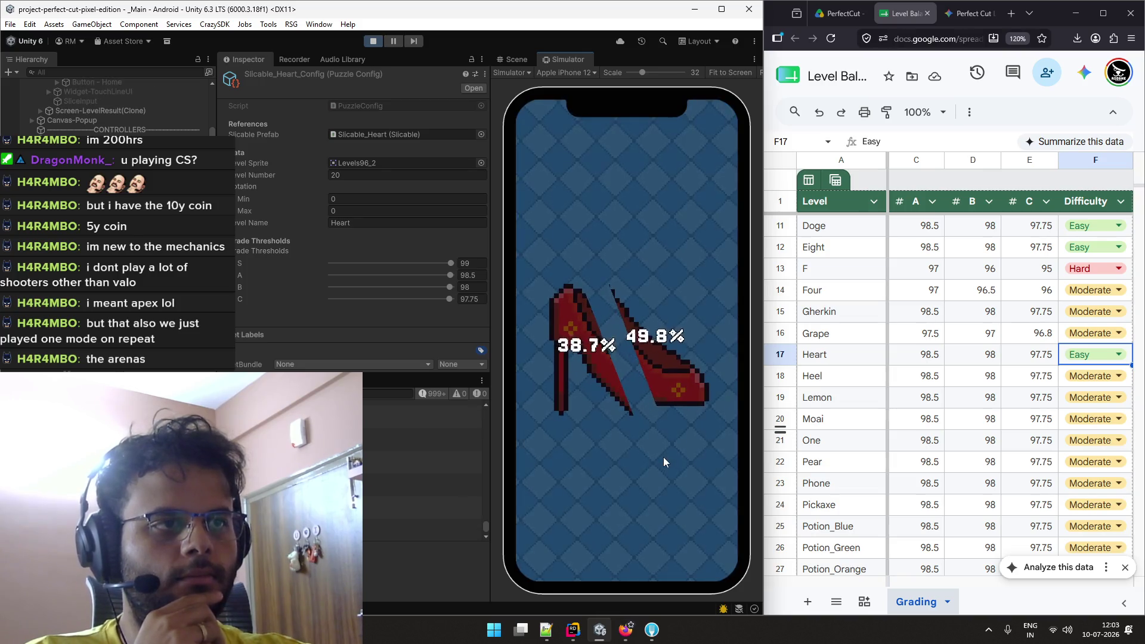
click(709, 531)
Try near-vertical and shorter cuts across the shoe, restarting after each F grade.
drag(614, 361, 621, 492)
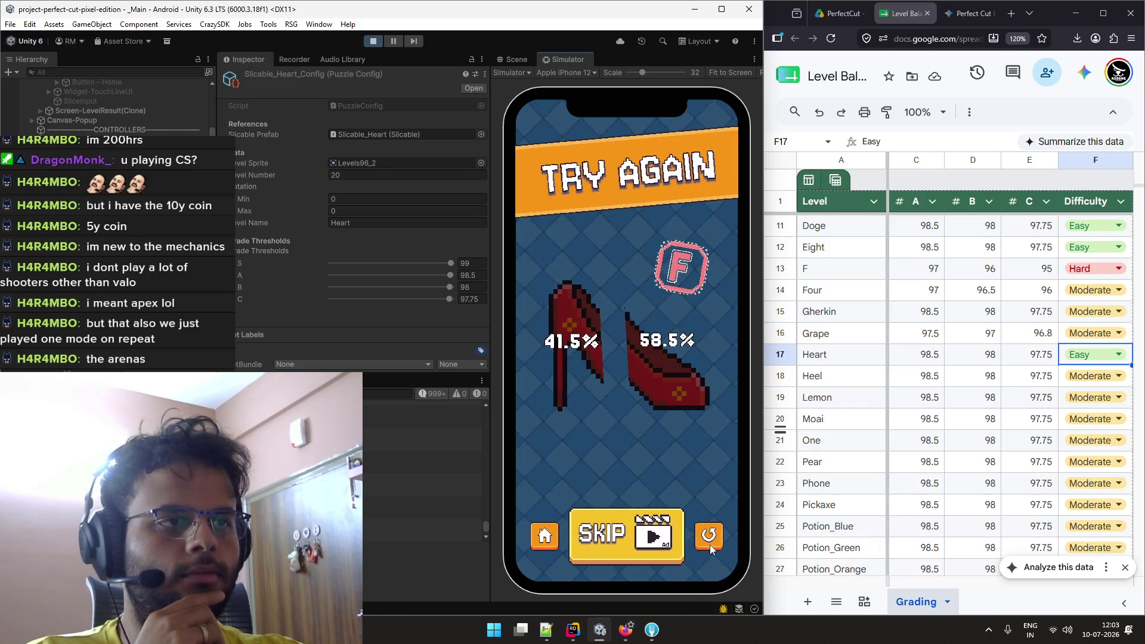
click(707, 532)
mouse_move(668, 281)
mouse_down()
mouse_move(543, 411)
mouse_move(664, 295)
mouse_up()
click(708, 536)
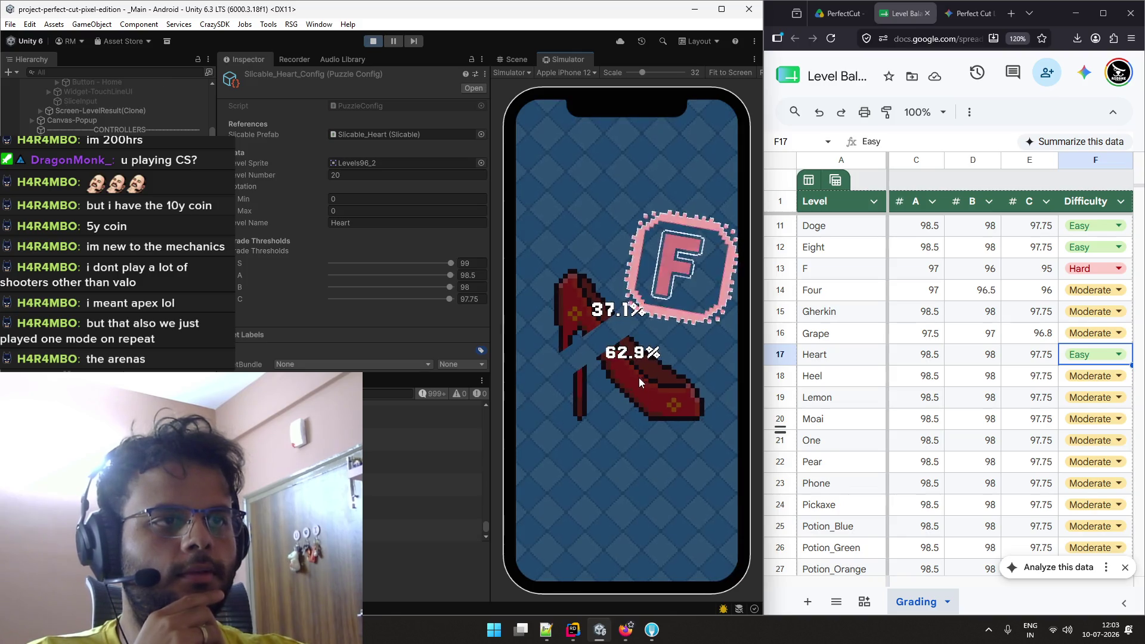
click(709, 561)
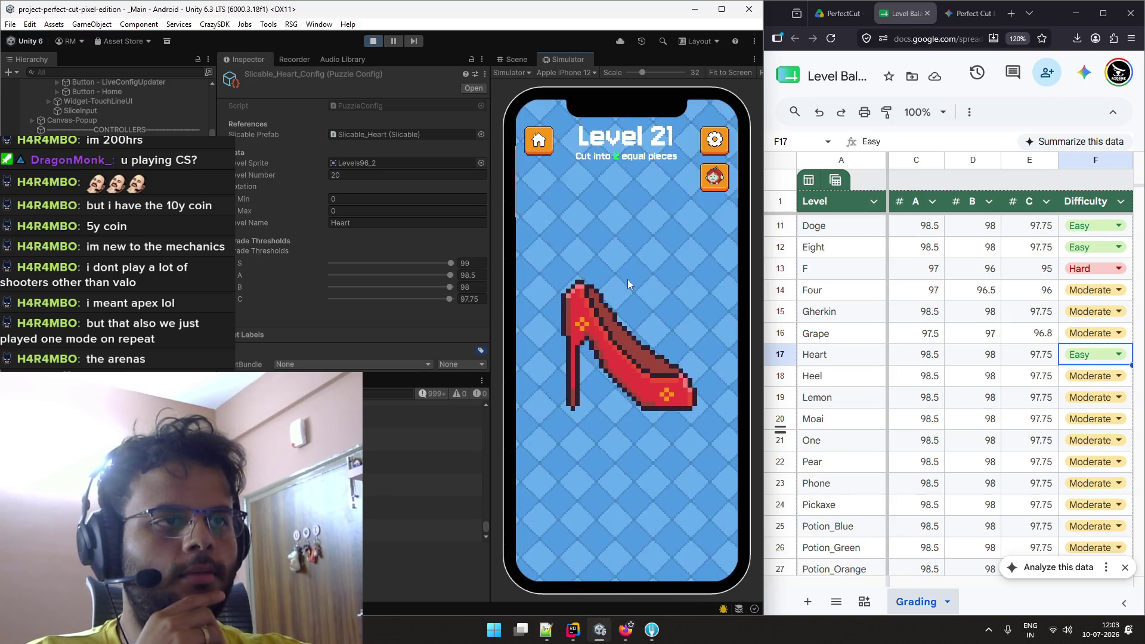
drag(627, 279, 625, 506)
click(704, 536)
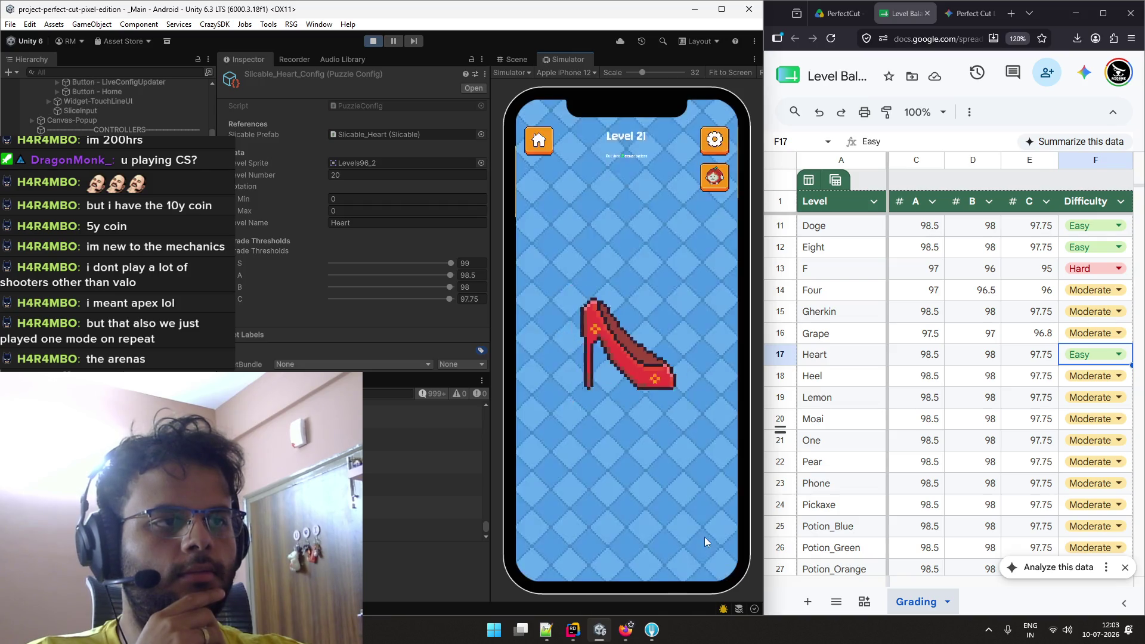
drag(644, 285, 614, 464)
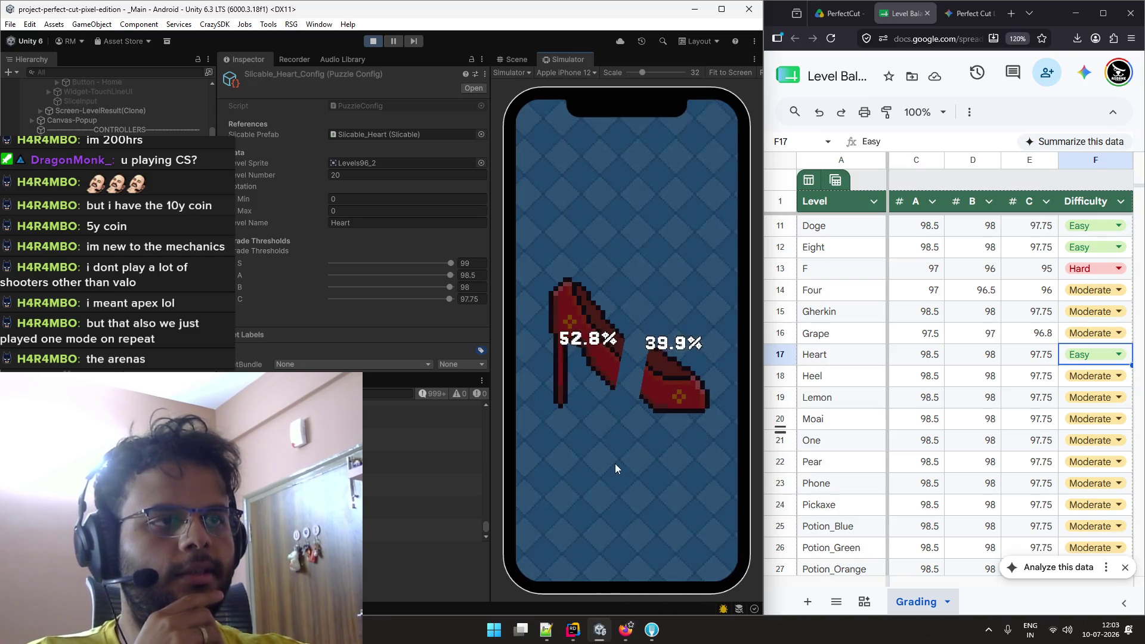
click(704, 531)
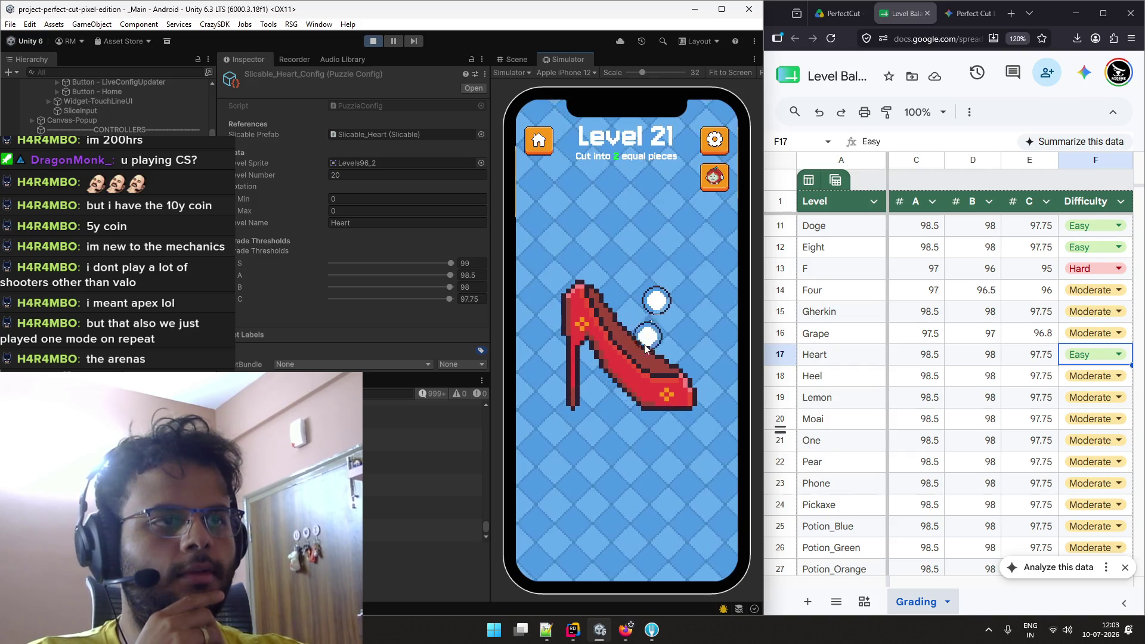
mouse_move(656, 300)
mouse_down()
mouse_move(612, 404)
mouse_move(596, 396)
mouse_up()
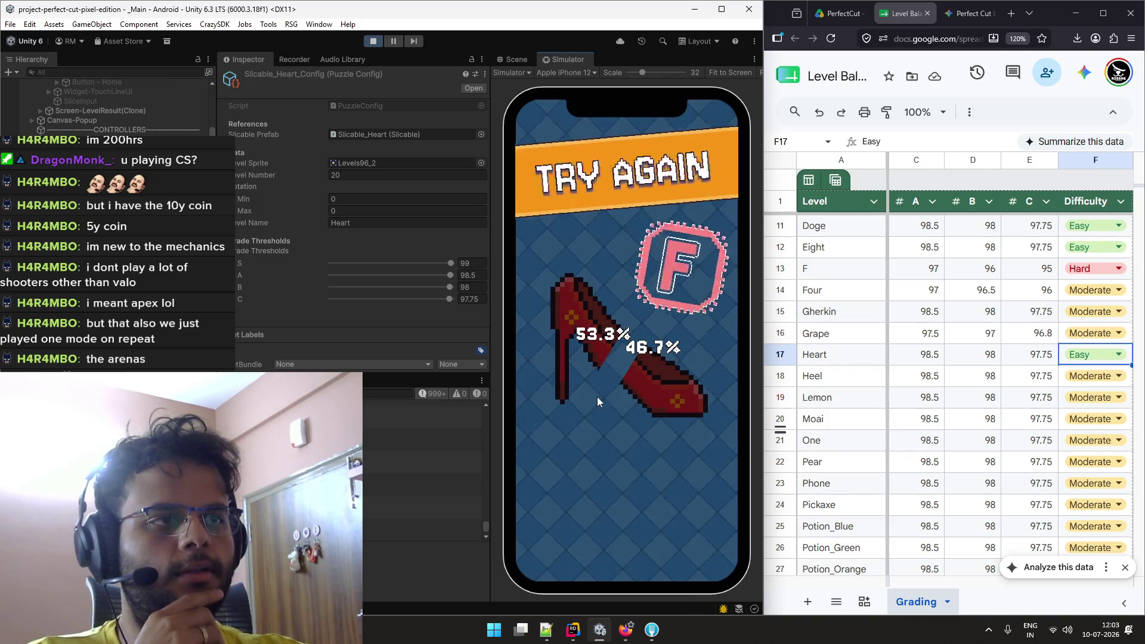
click(708, 525)
drag(558, 262, 685, 432)
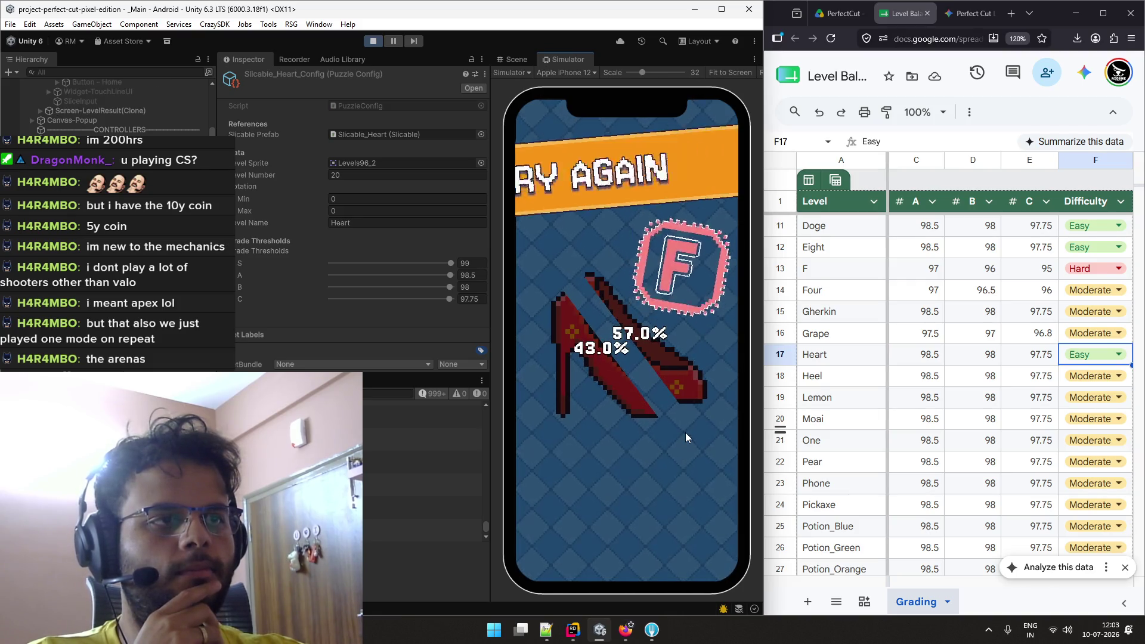
click(709, 525)
drag(566, 293, 718, 448)
click(709, 526)
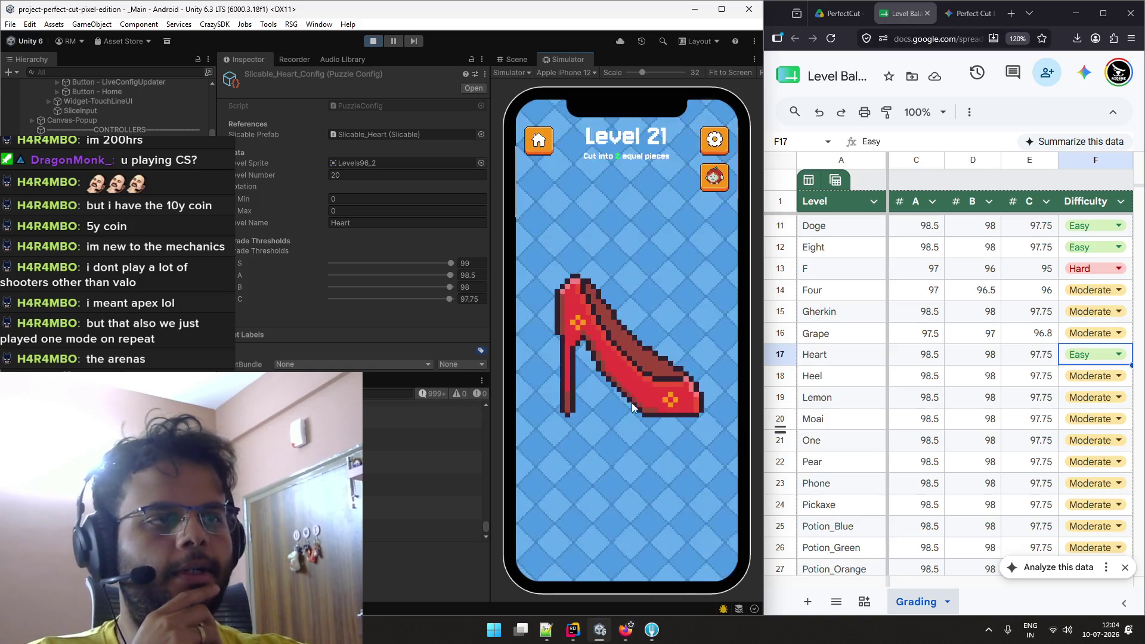
mouse_move(558, 294)
mouse_down()
mouse_move(639, 405)
mouse_move(685, 438)
mouse_up()
click(708, 525)
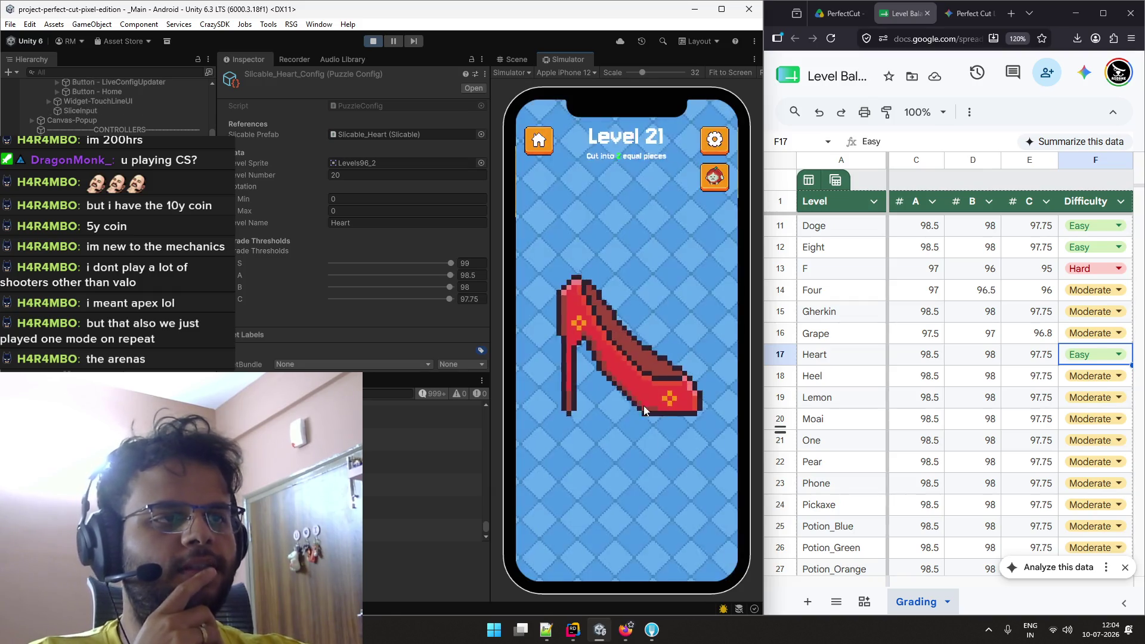
drag(556, 269, 699, 425)
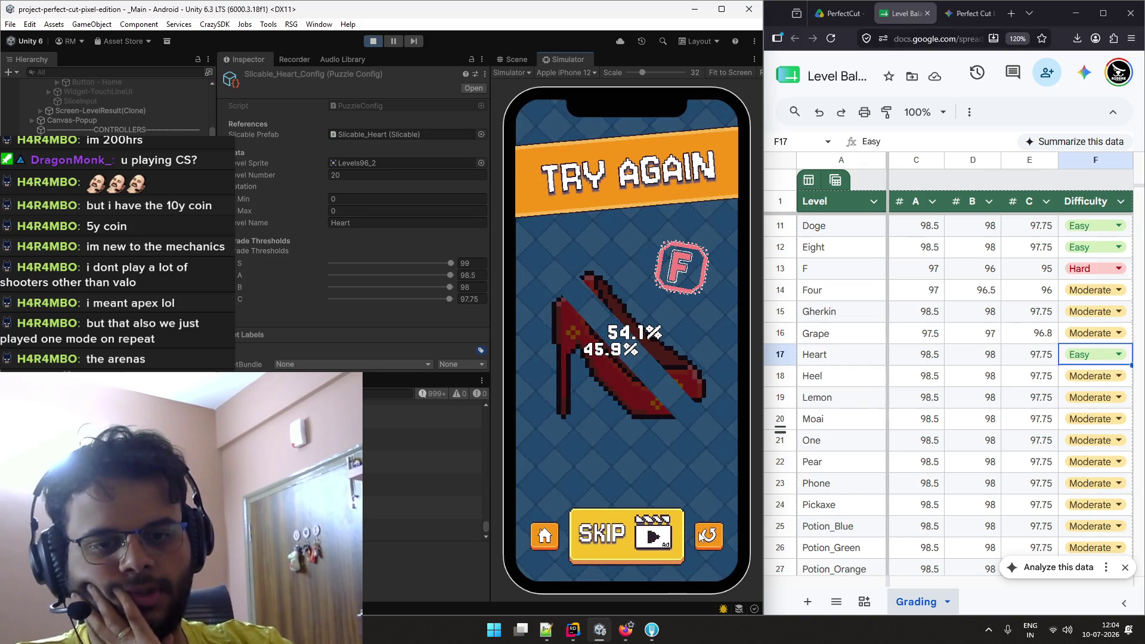
Keep cutting the shoe diagonally, with splits like 45.6% / 54.4% still earning F.
click(707, 535)
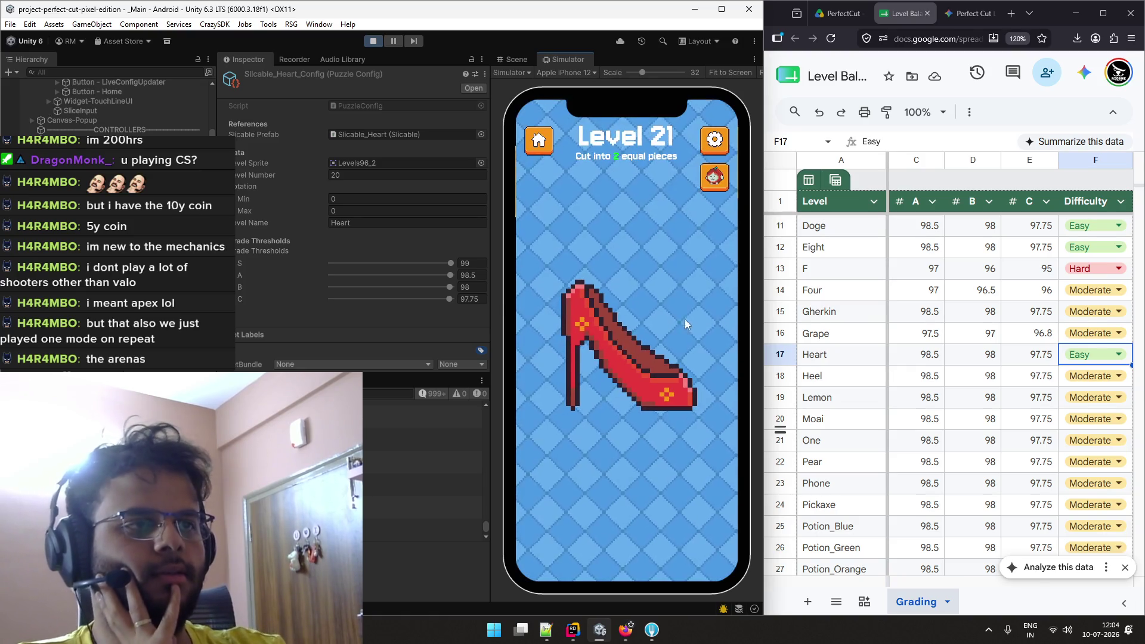
mouse_move(538, 275)
mouse_down()
mouse_move(613, 414)
mouse_move(708, 431)
mouse_up()
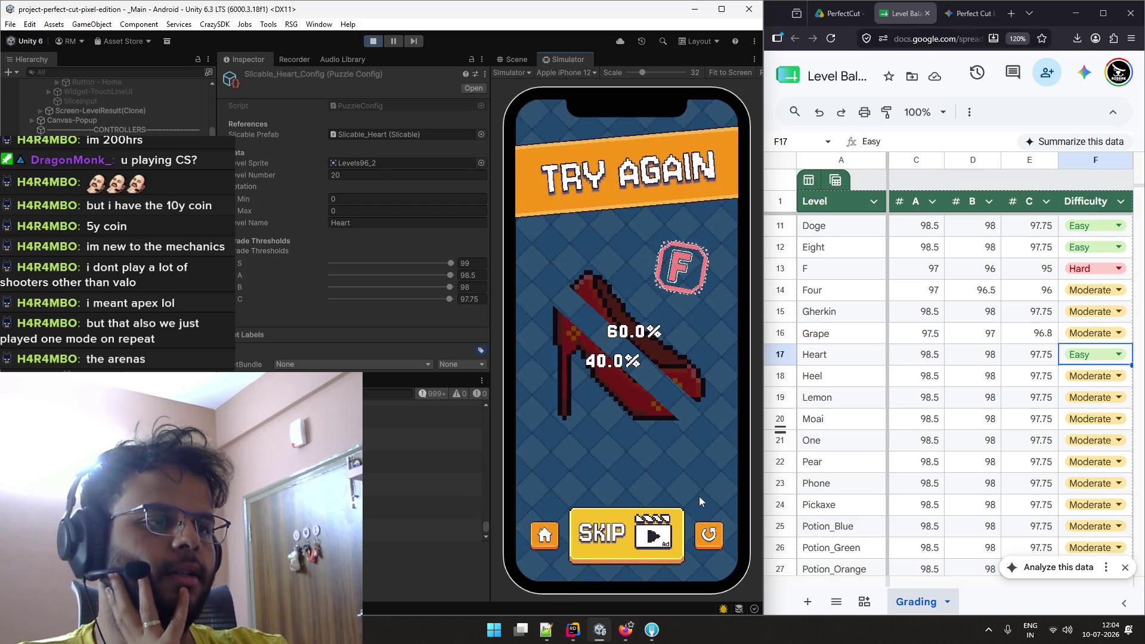
click(709, 535)
drag(545, 267, 696, 442)
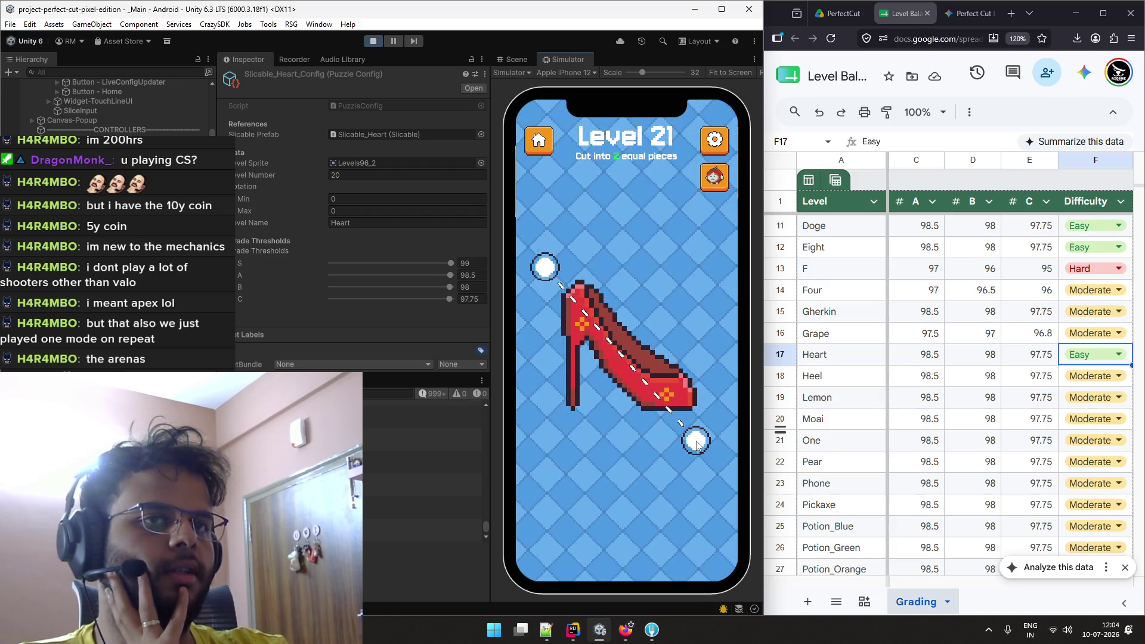
drag(697, 443, 697, 442)
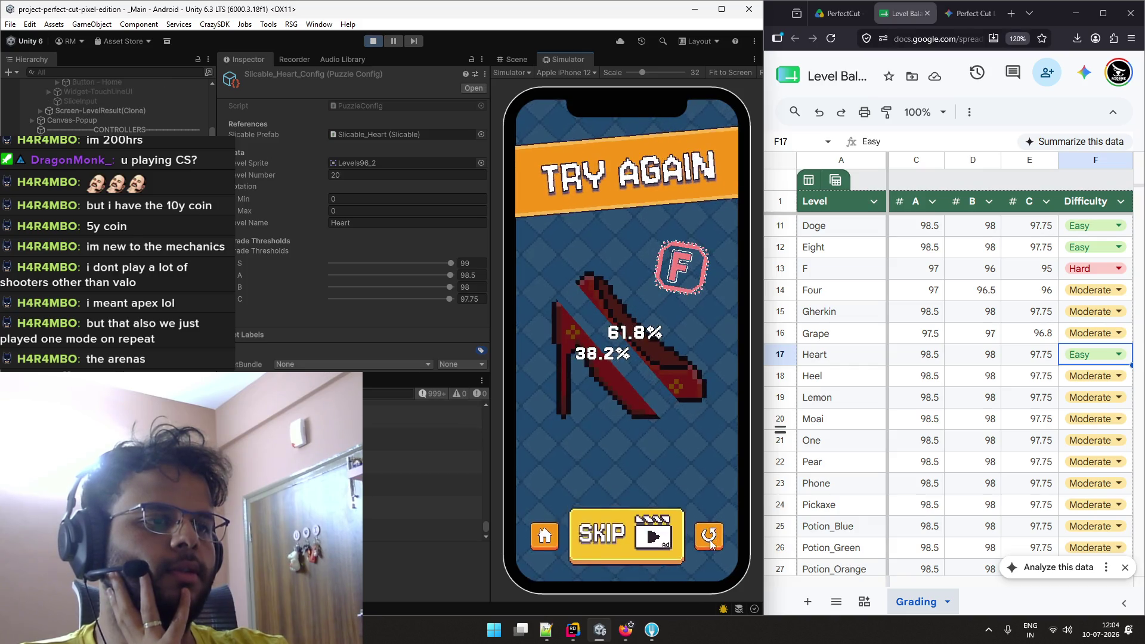
click(710, 537)
mouse_move(578, 259)
mouse_down()
mouse_move(611, 362)
mouse_move(668, 463)
mouse_up()
click(709, 525)
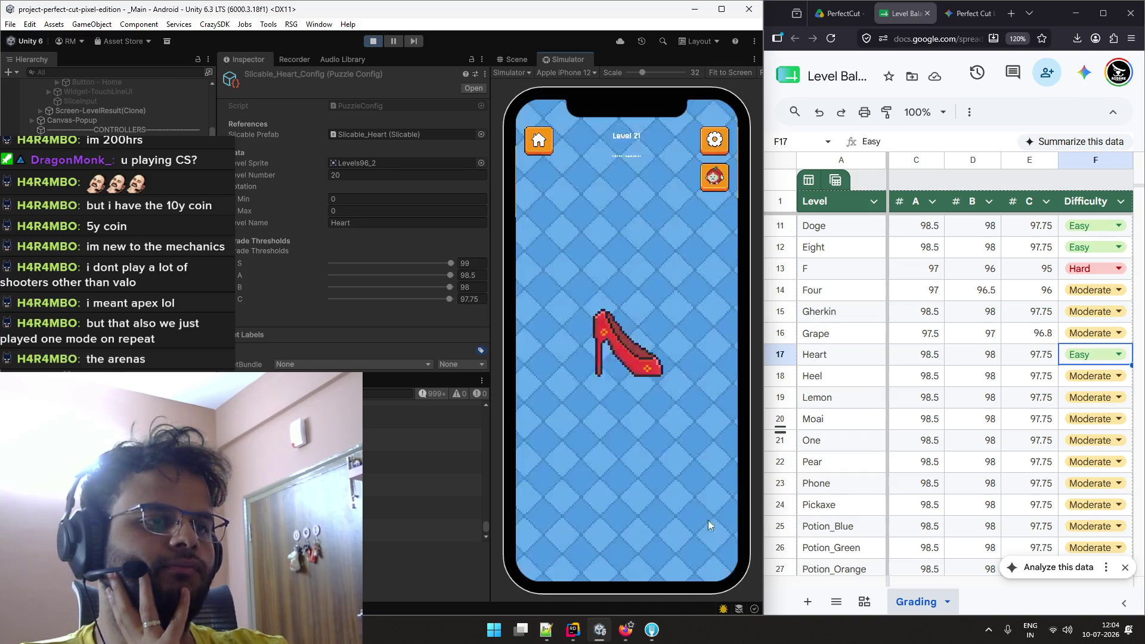
mouse_move(621, 364)
mouse_down()
mouse_move(680, 361)
mouse_move(679, 428)
mouse_up()
click(709, 525)
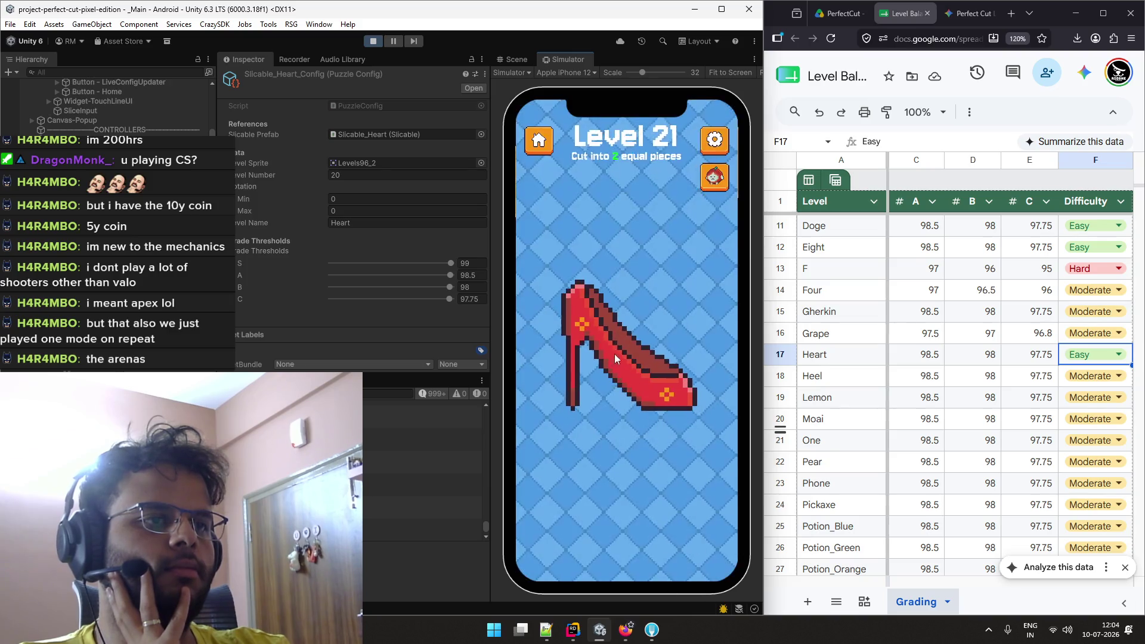
mouse_move(656, 402)
mouse_down()
mouse_move(693, 445)
mouse_move(704, 438)
mouse_up()
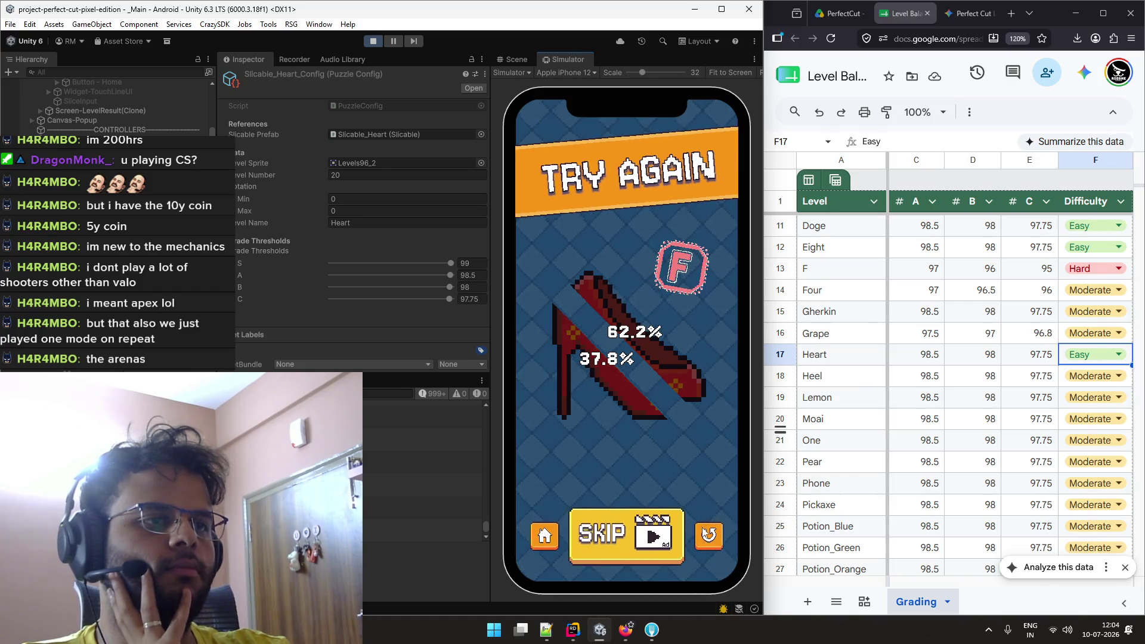
click(710, 528)
mouse_move(539, 314)
mouse_down()
mouse_move(668, 447)
mouse_move(700, 450)
mouse_up()
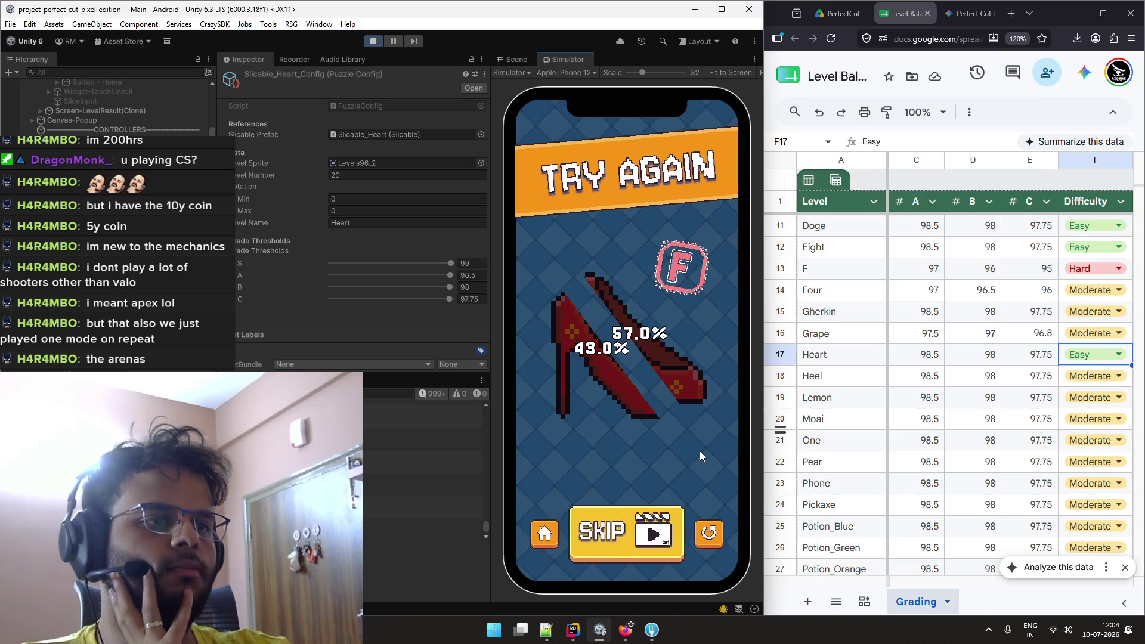
click(716, 527)
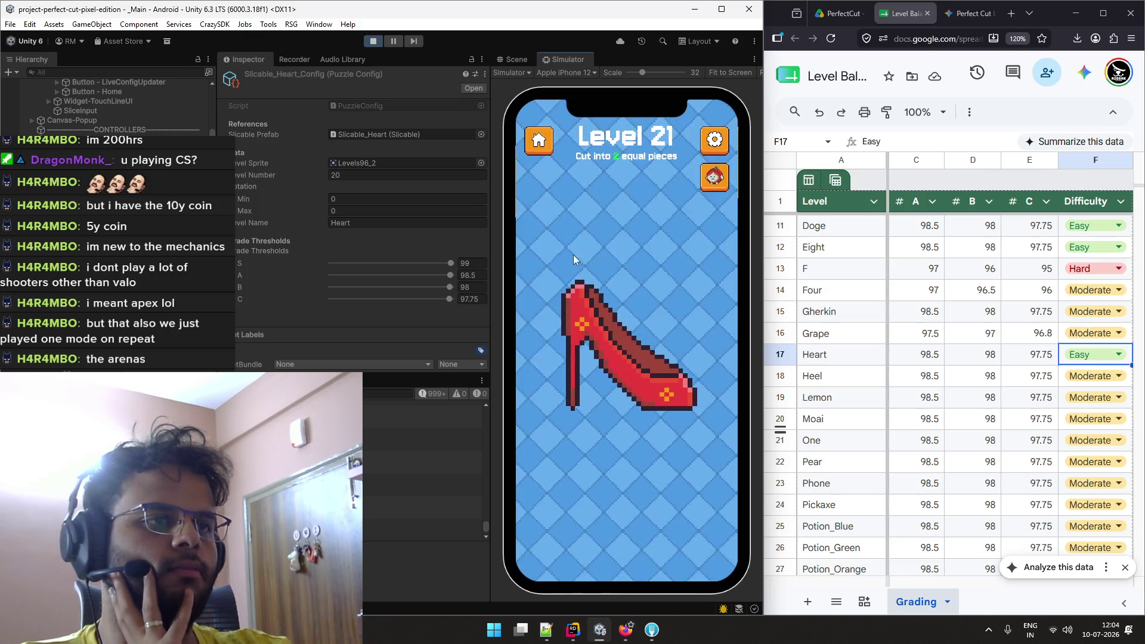
drag(545, 309, 688, 460)
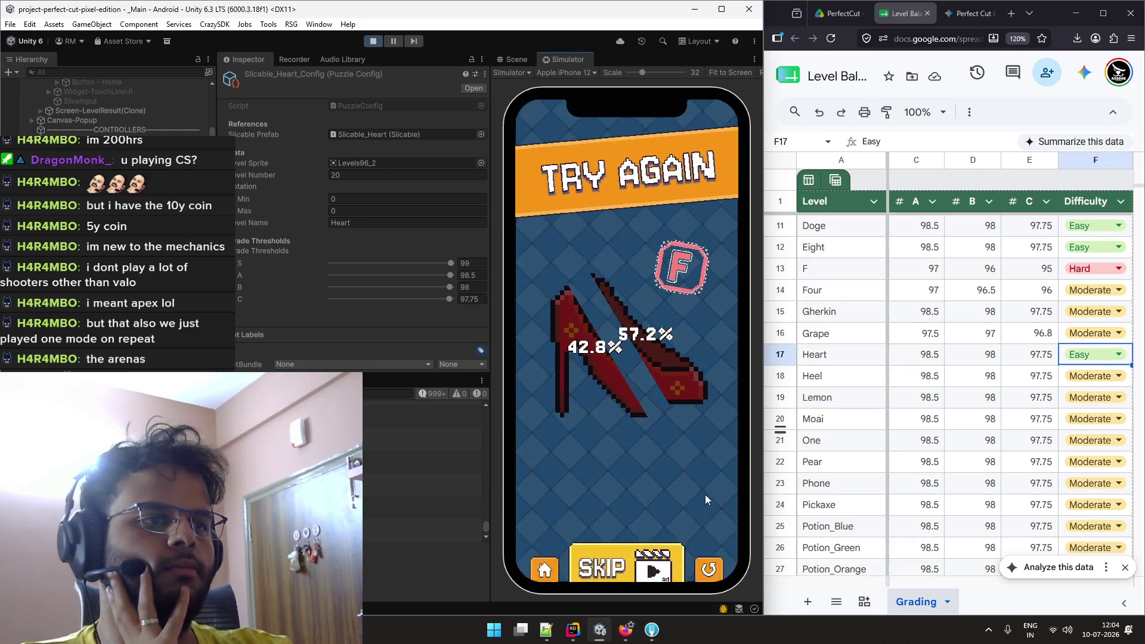
click(717, 535)
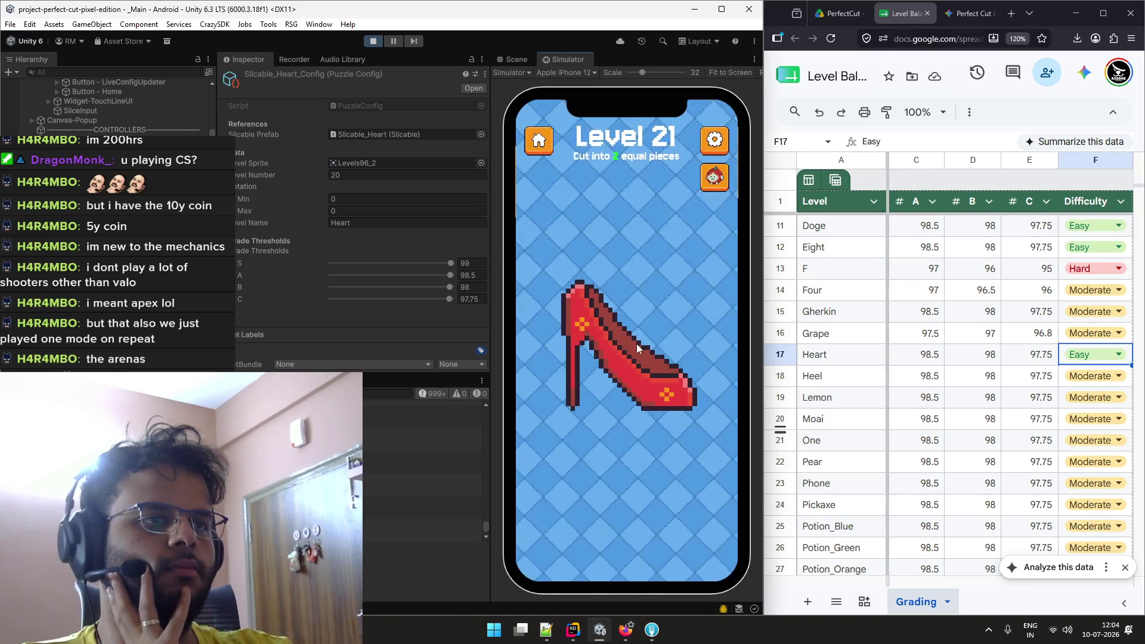
mouse_move(550, 251)
mouse_down()
mouse_move(686, 365)
mouse_move(698, 447)
mouse_up()
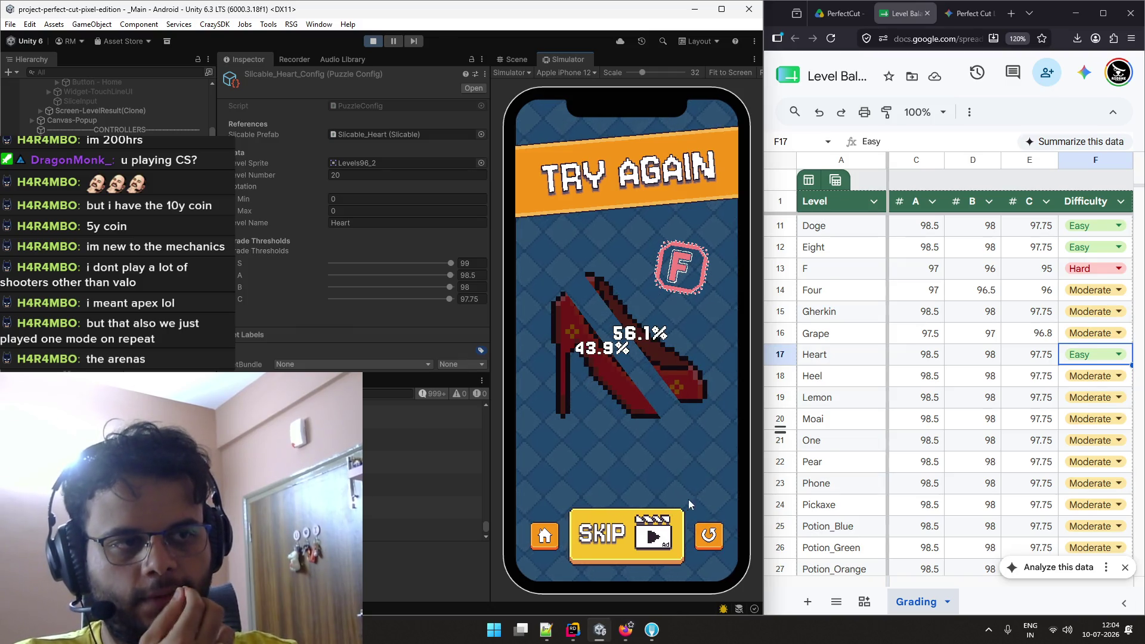
click(716, 535)
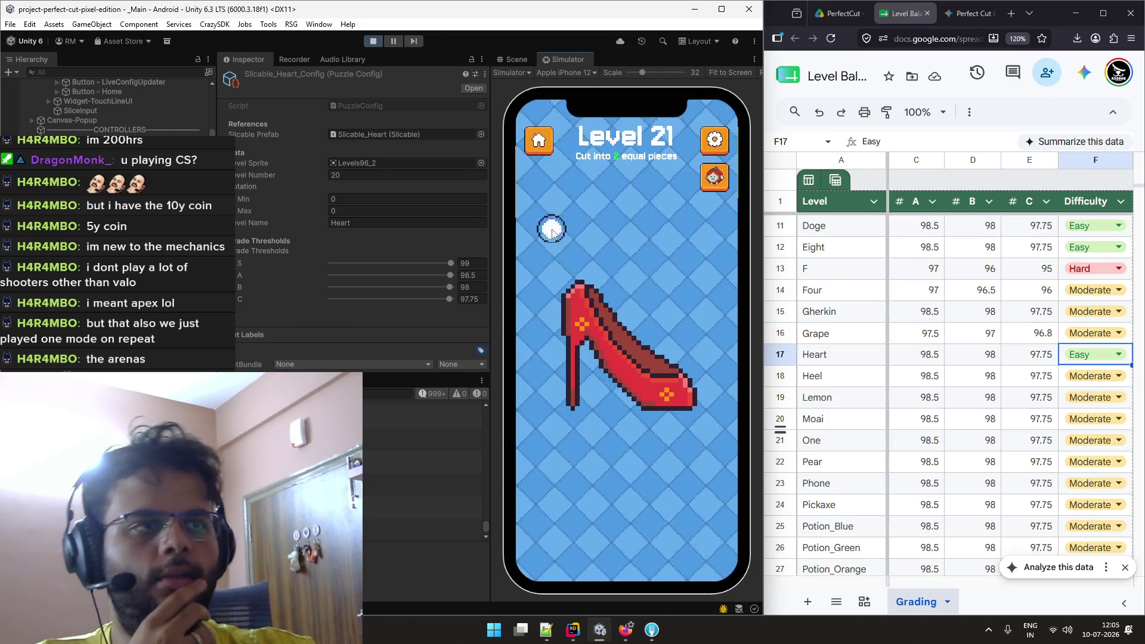
drag(588, 263, 676, 432)
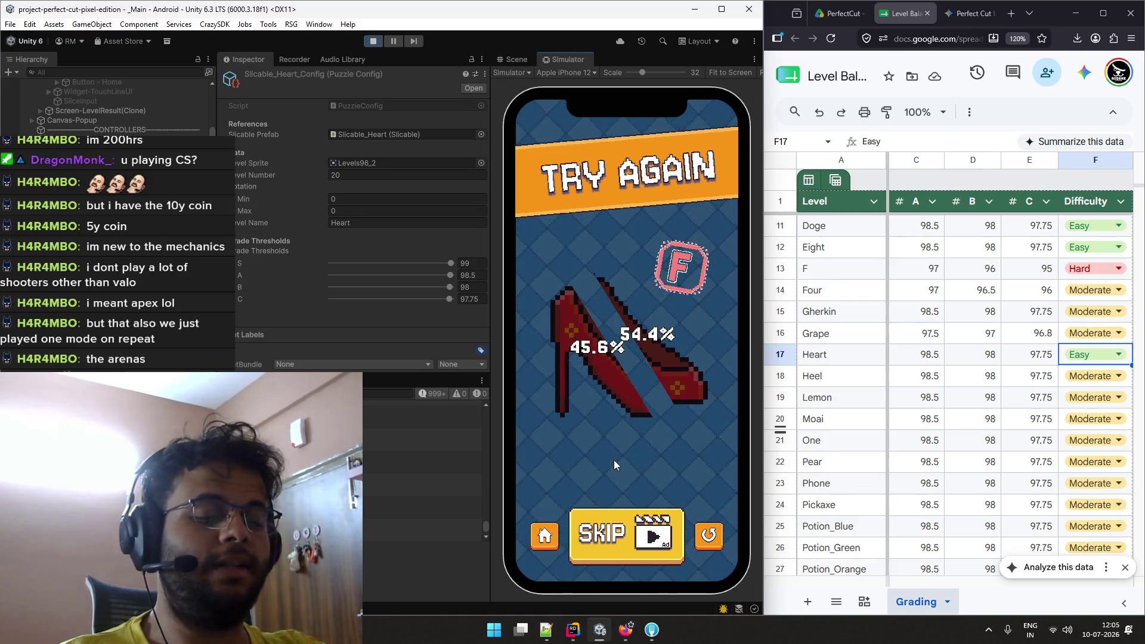
click(708, 535)
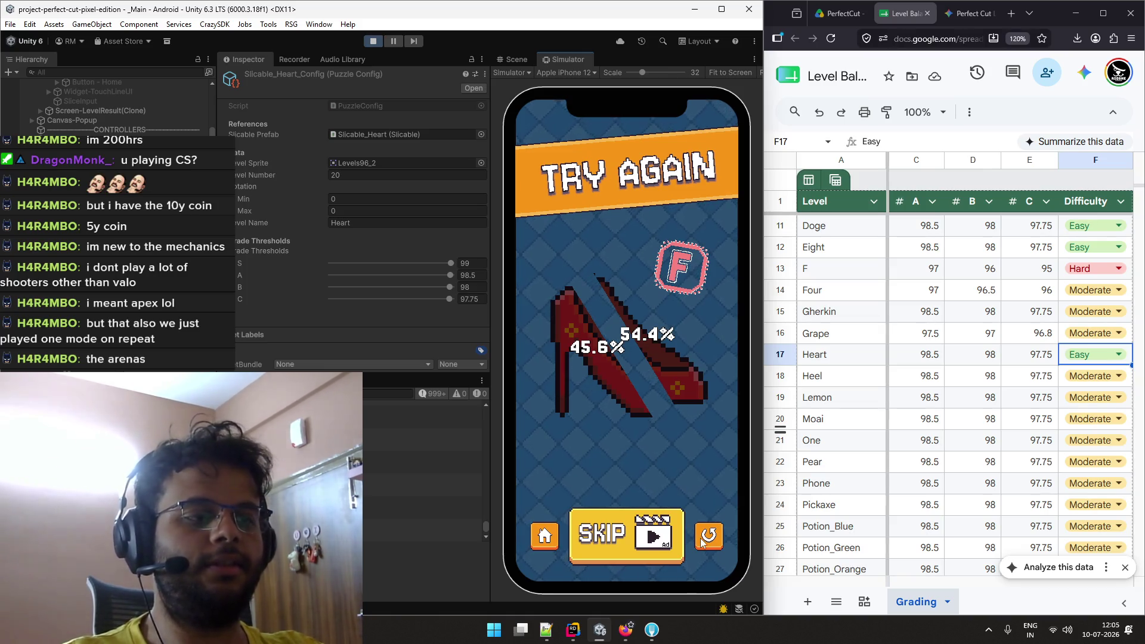
drag(562, 265, 681, 441)
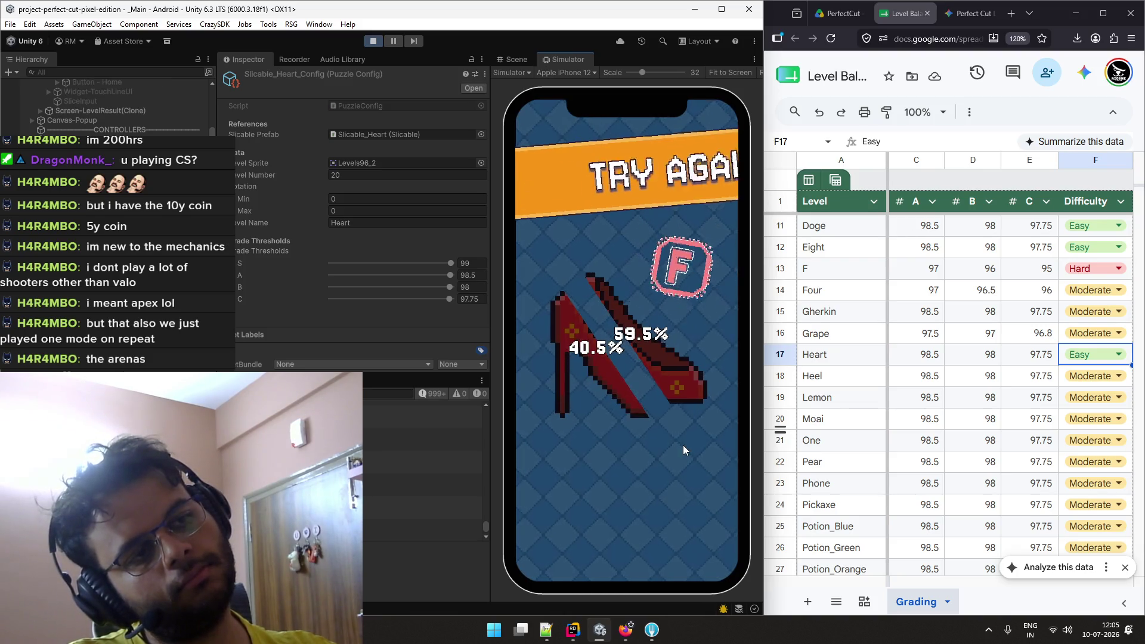
click(708, 535)
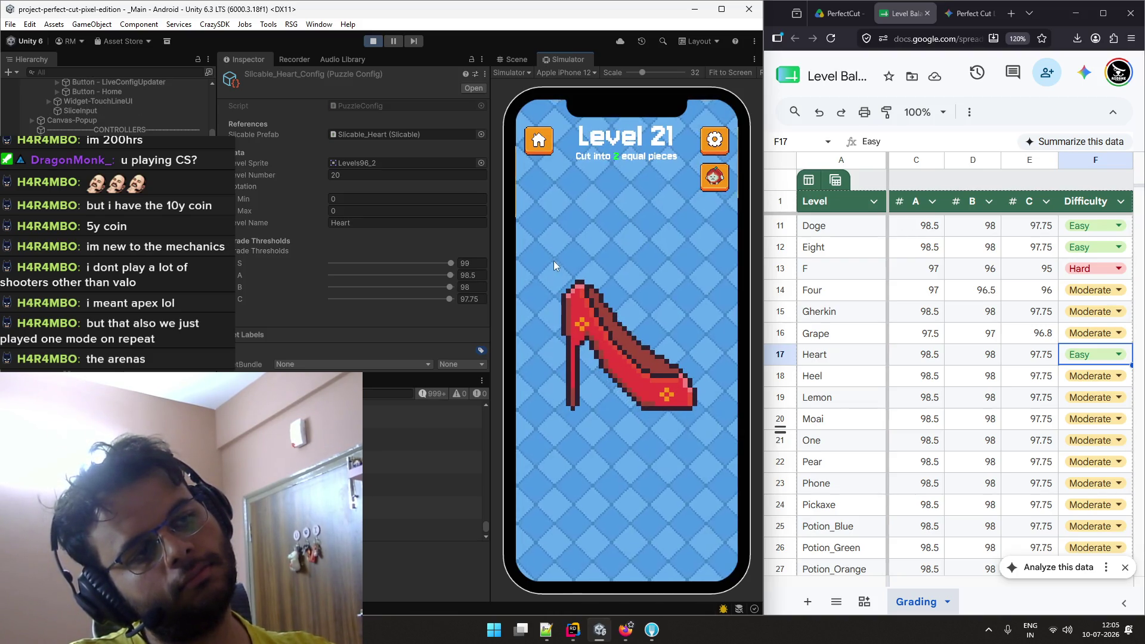
drag(546, 256, 703, 459)
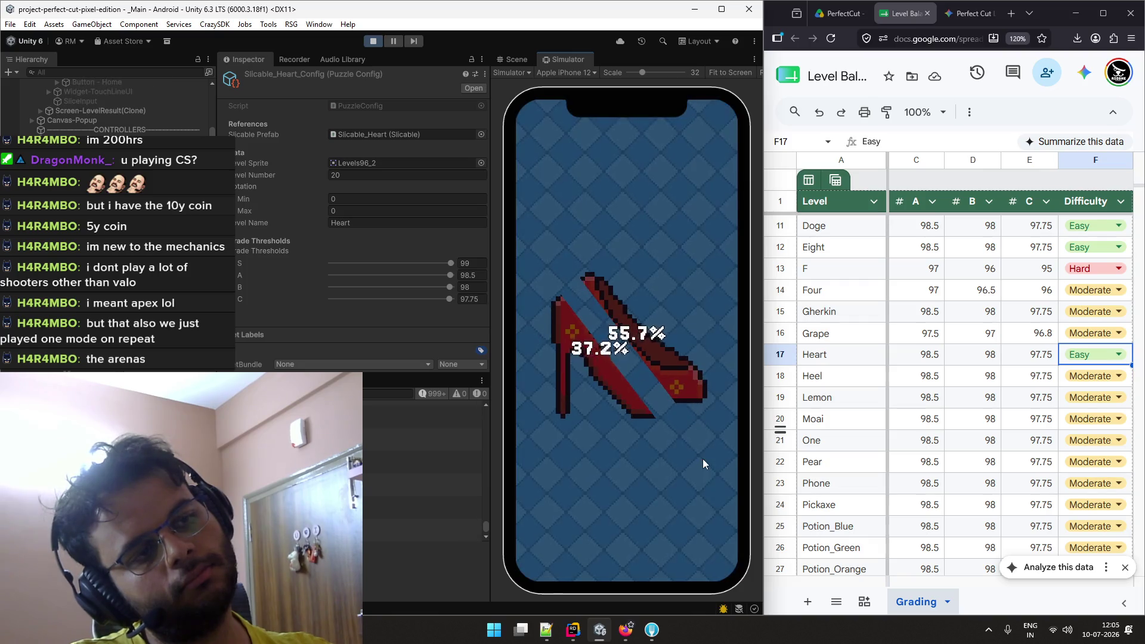
click(709, 535)
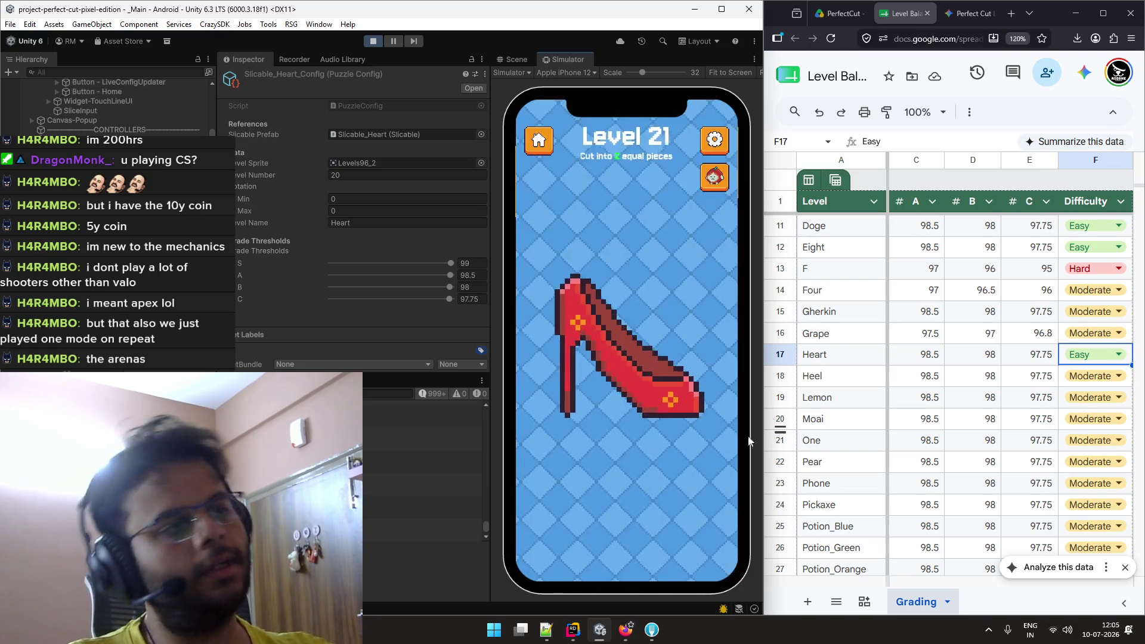
Use Paint format to copy A3 Apple_Cat's red fill onto A18 Heel.
click(829, 381)
scroll(864, 345, up, 3)
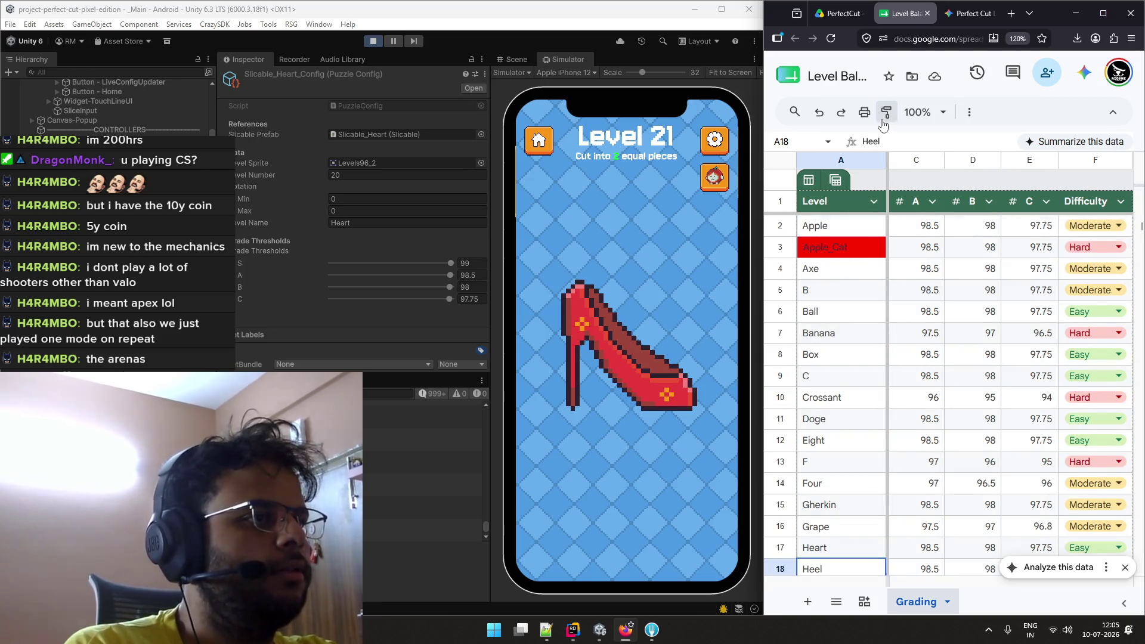
scroll(843, 280, down, 1)
scroll(846, 305, up, 1)
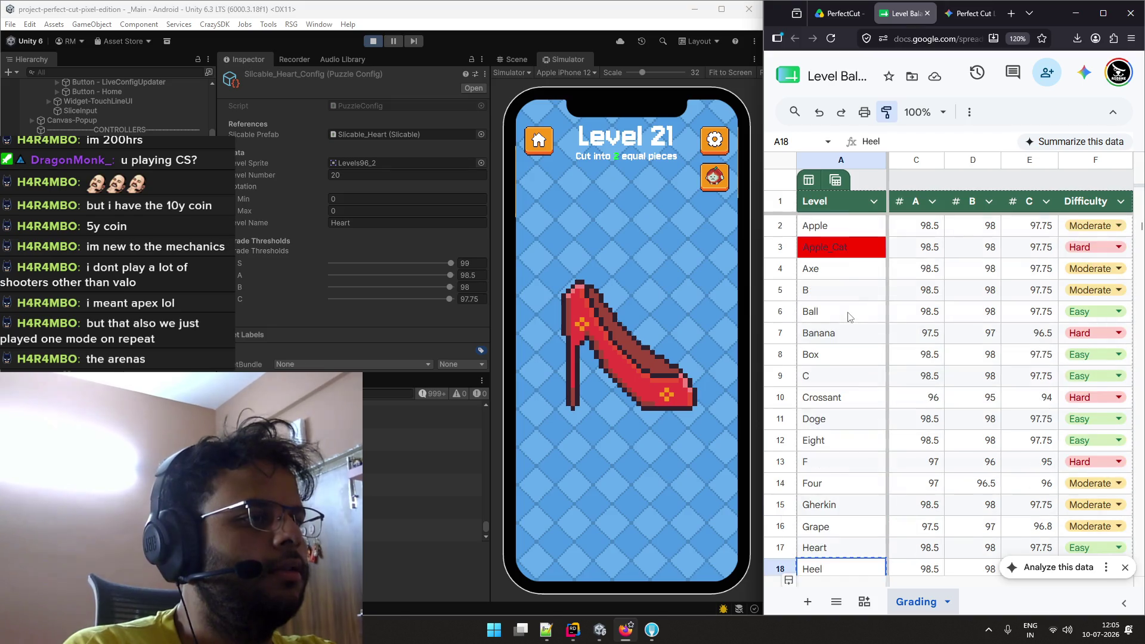
click(841, 253)
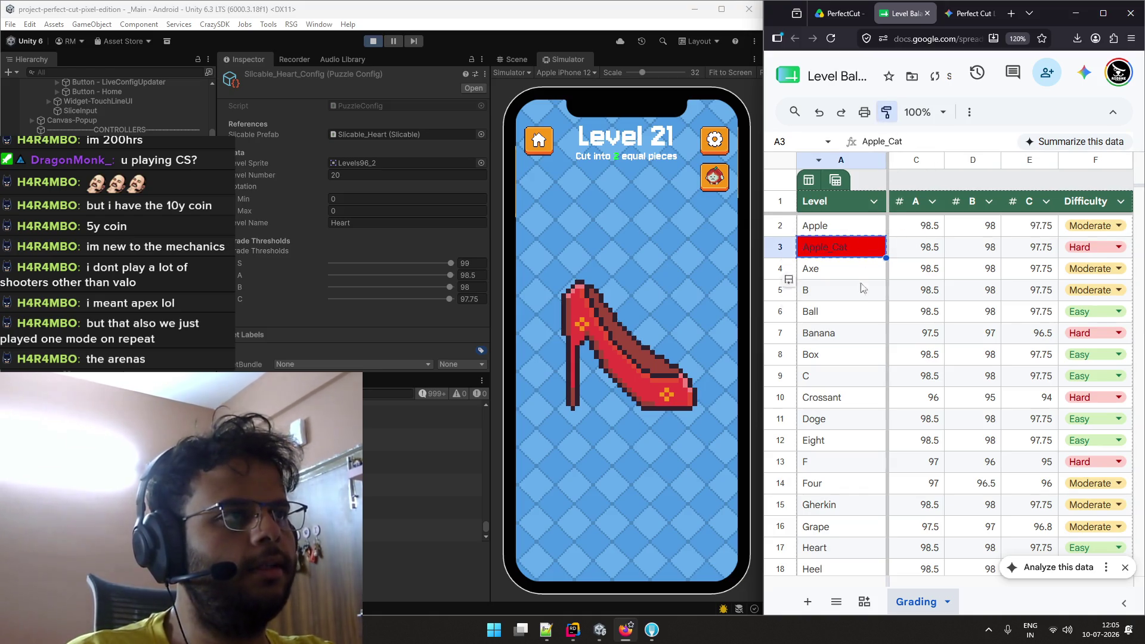
scroll(858, 298, down, 2)
click(823, 441)
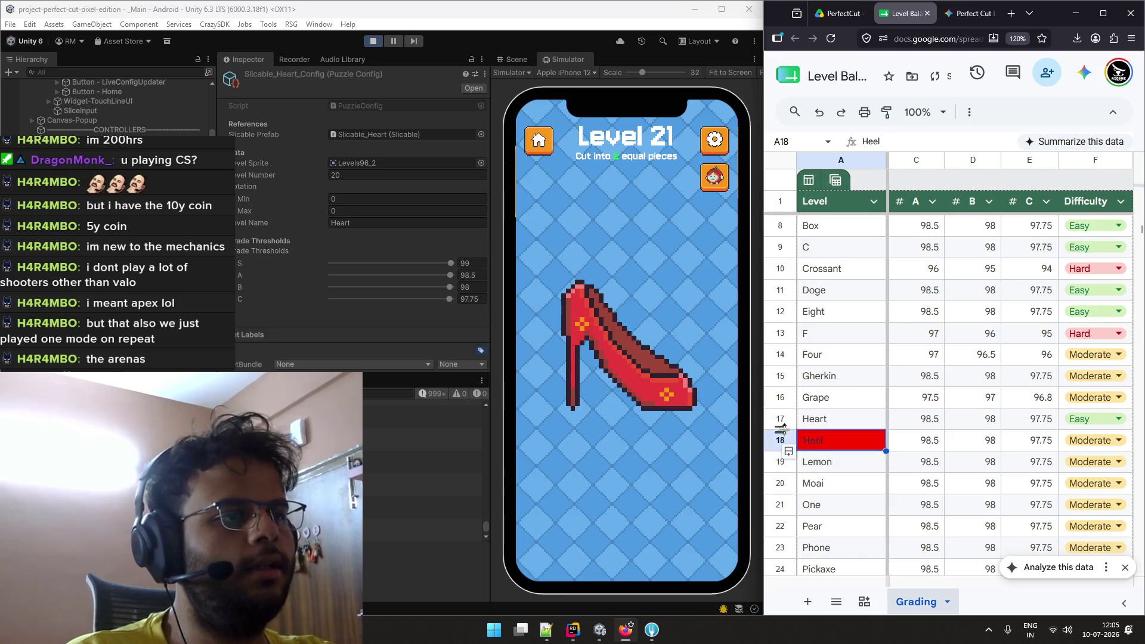
Cut the Level 21 shoe and the Level 22 lemon into near-equal halves, the lemon at 50.5% / 49.5%.
drag(632, 327, 599, 456)
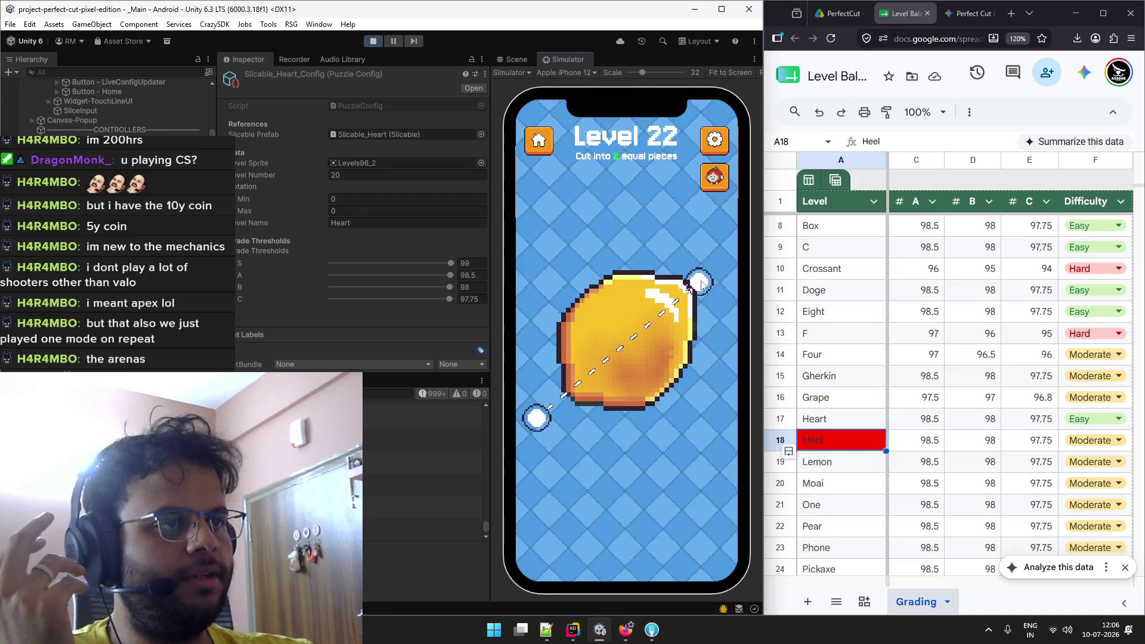
drag(546, 414, 709, 272)
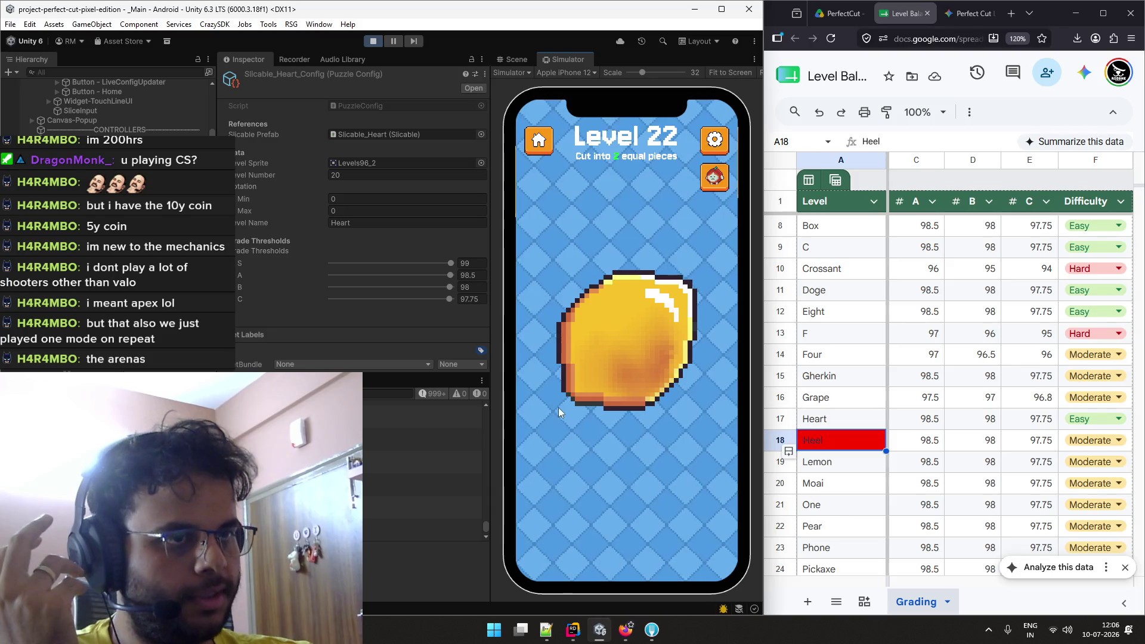
drag(560, 405, 698, 281)
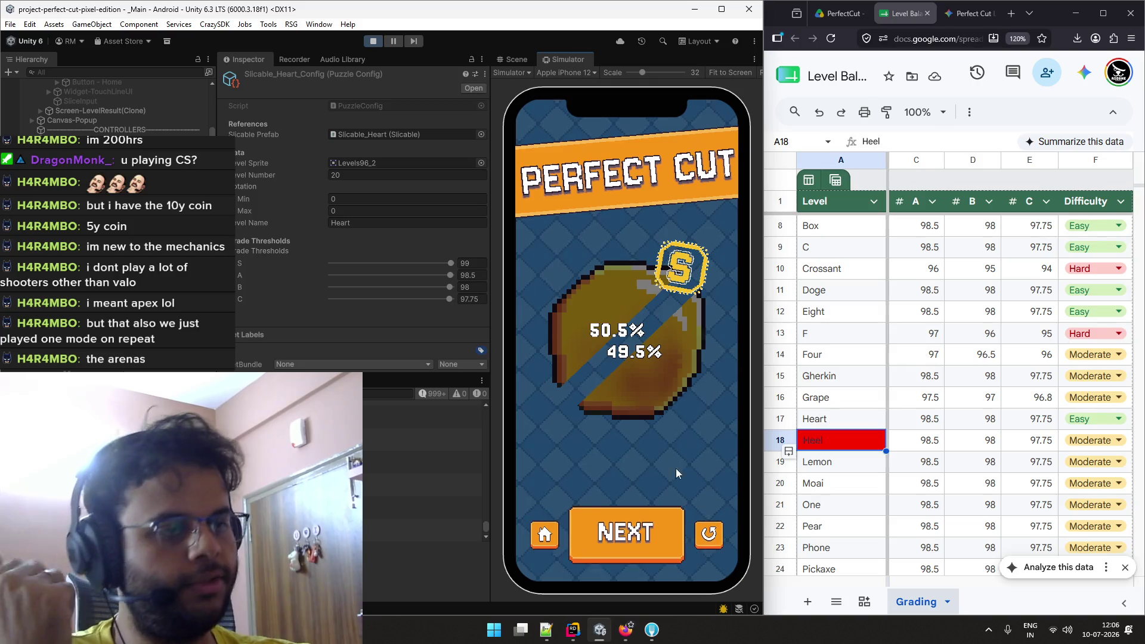
Set Lemon's difficulty to Easy in cell F19.
double_click(1092, 468)
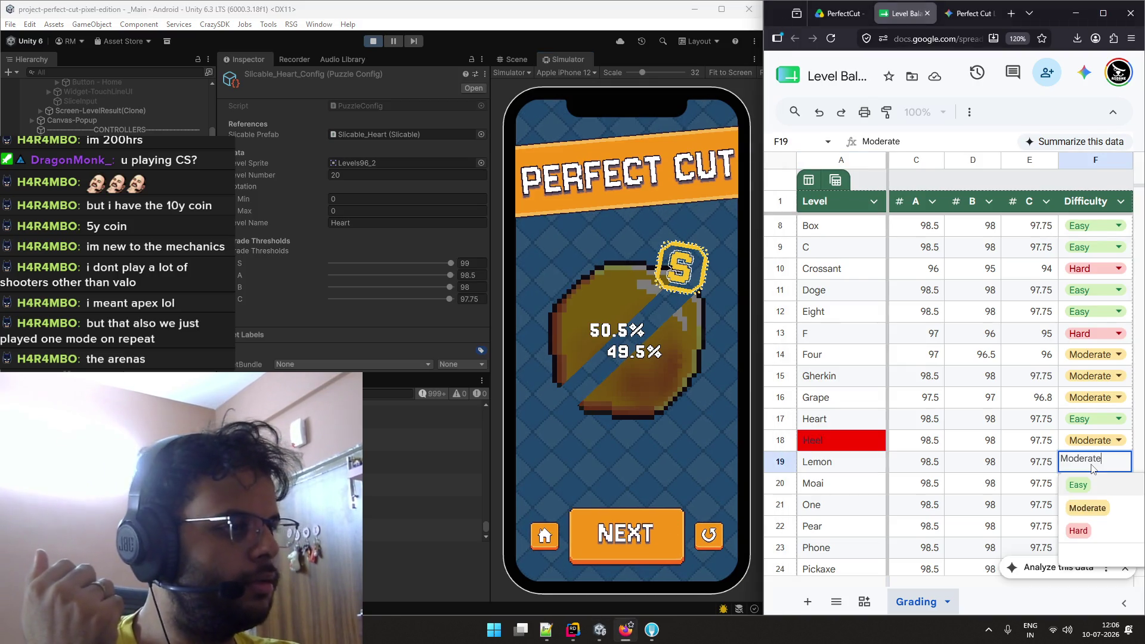
click(1091, 487)
click(707, 535)
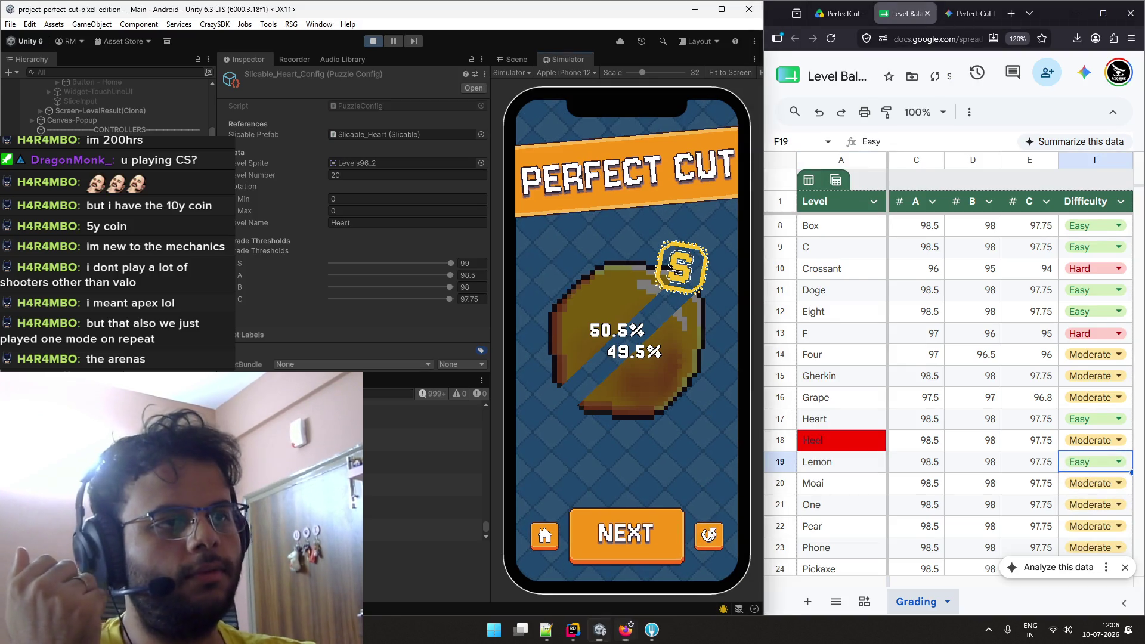
Advance to Level 23 and slice the Moai vertically down the middle for an S.
drag(707, 263, 541, 423)
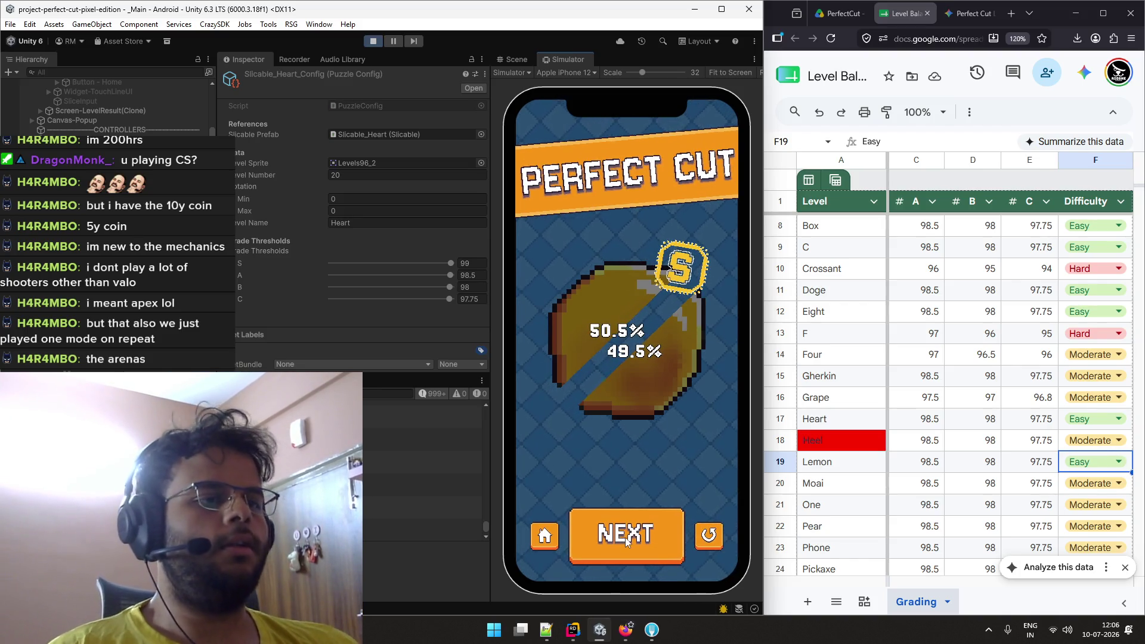
click(661, 536)
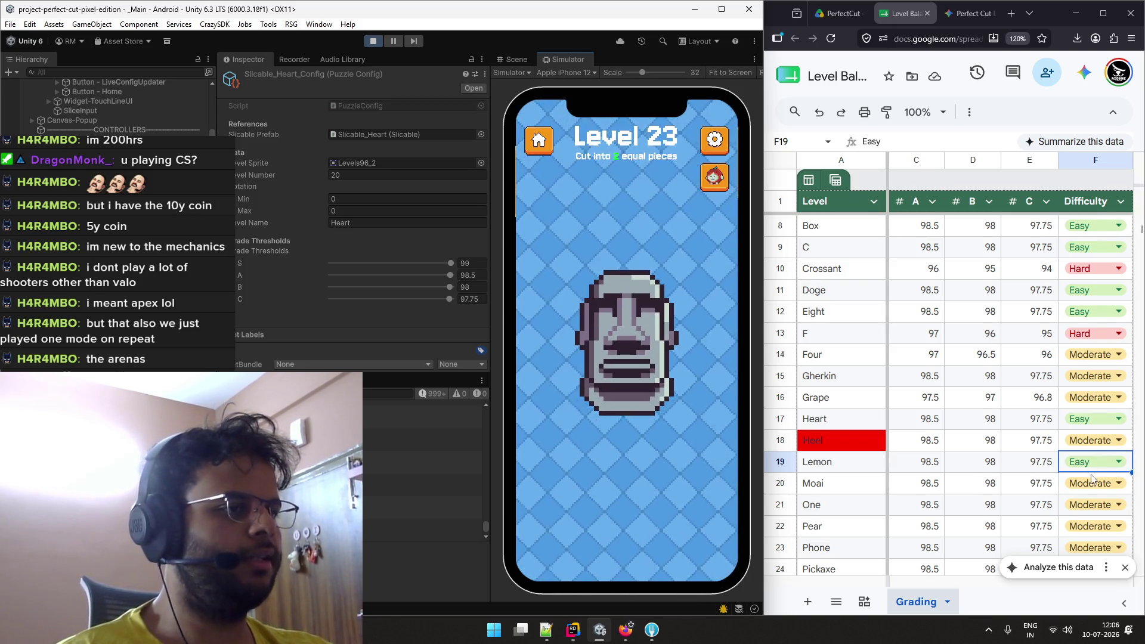
scroll(1075, 522, up, 2)
scroll(1075, 522, down, 2)
scroll(1075, 521, down, 1)
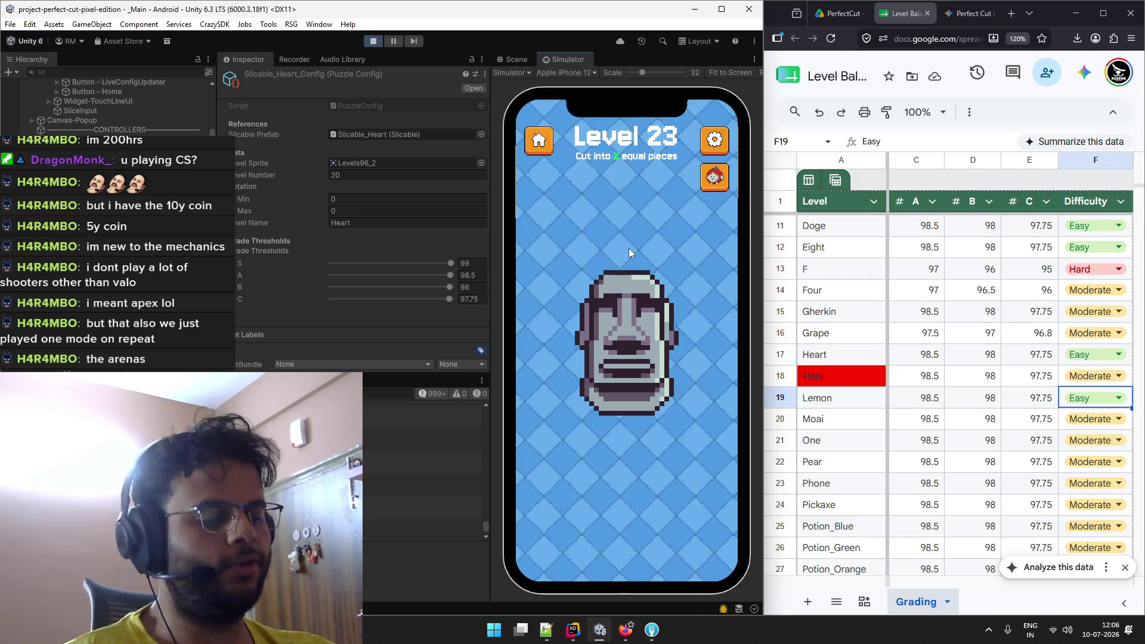
drag(630, 242, 625, 447)
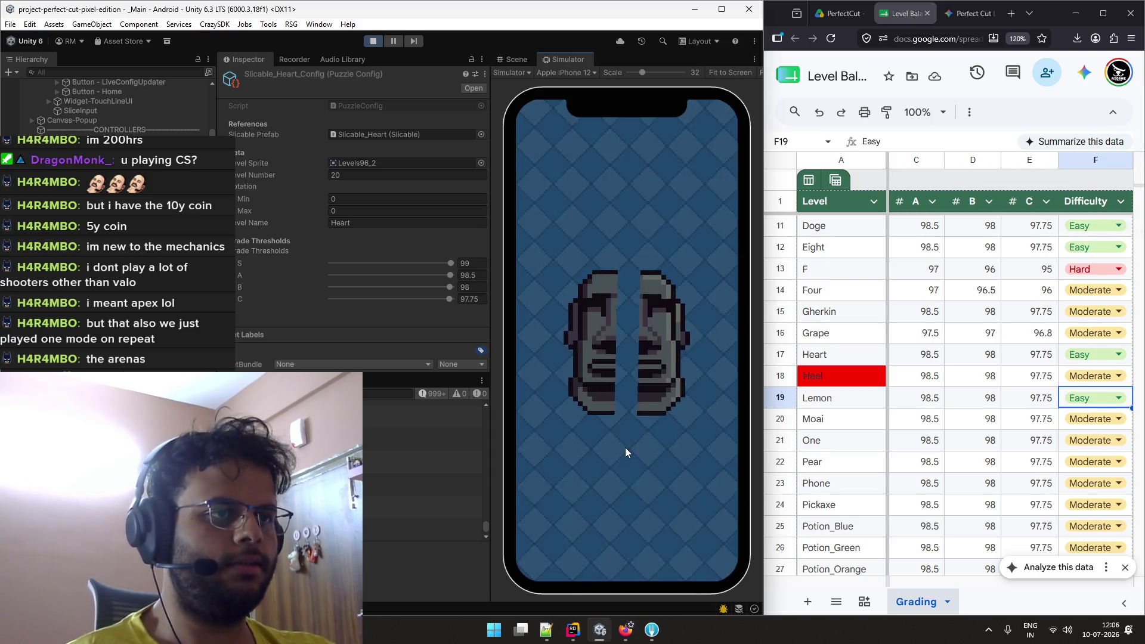
Change Lemon to Moderate and Moai to Easy in the sheet, then move to Level 24.
click(1098, 404)
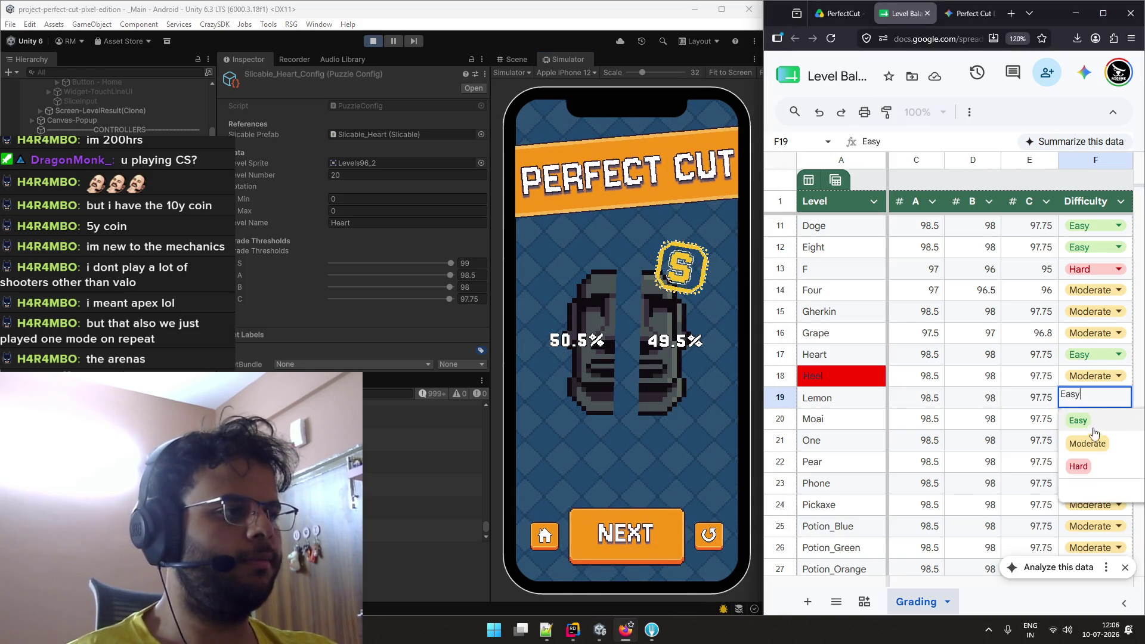
click(1087, 443)
click(1119, 418)
click(1079, 442)
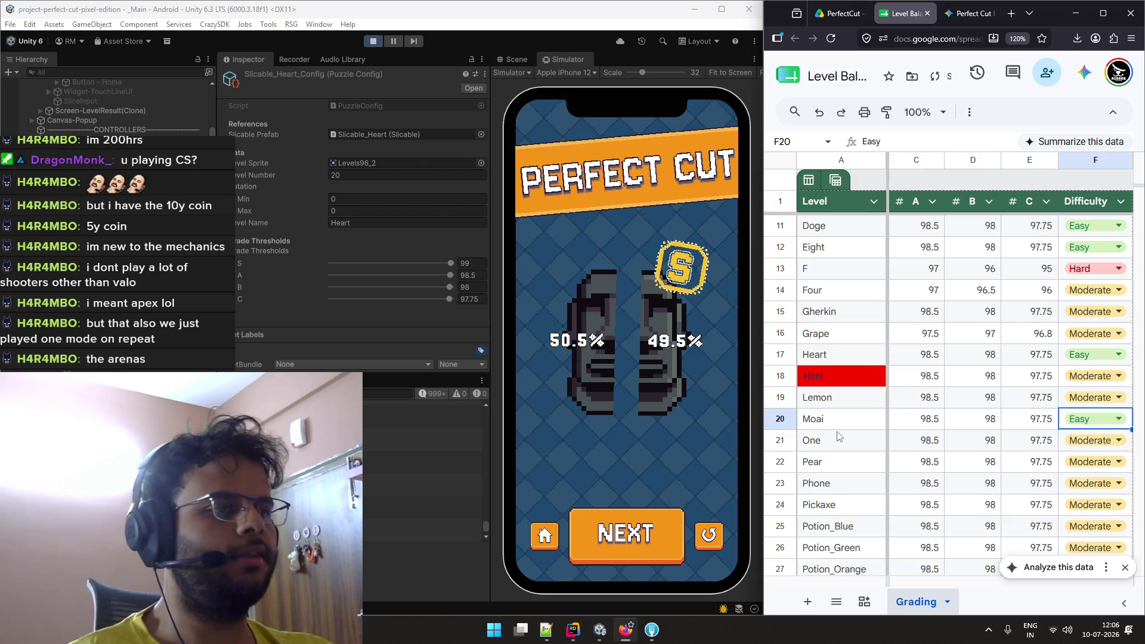
click(669, 533)
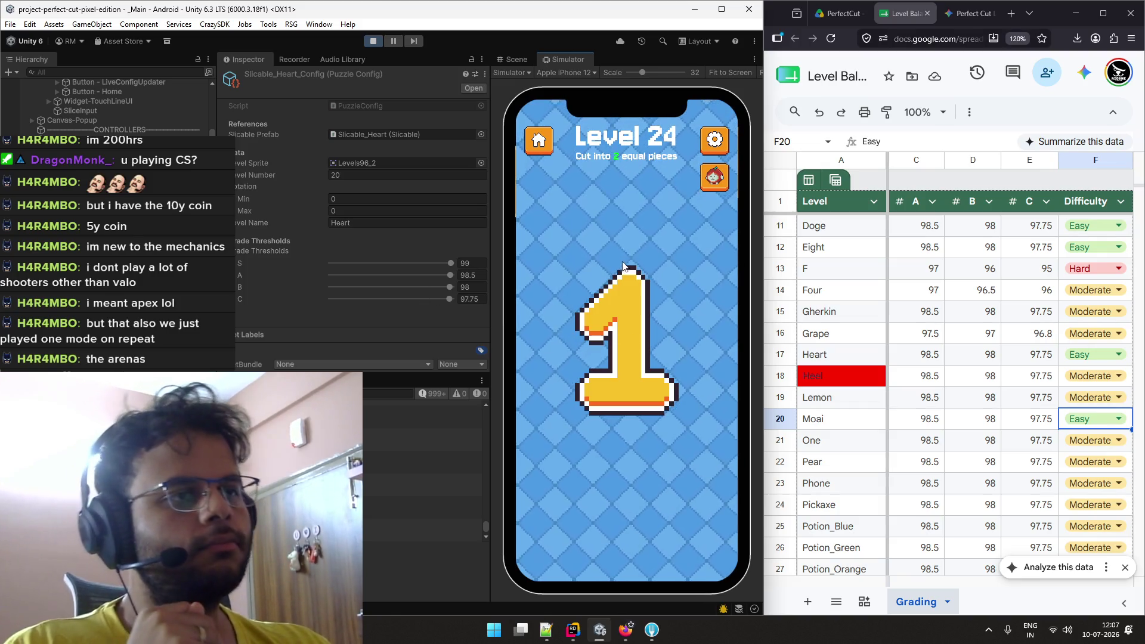
Slice Level 24's pixel 1 vertically and horizontally, retrying after each graded result.
drag(619, 246, 643, 481)
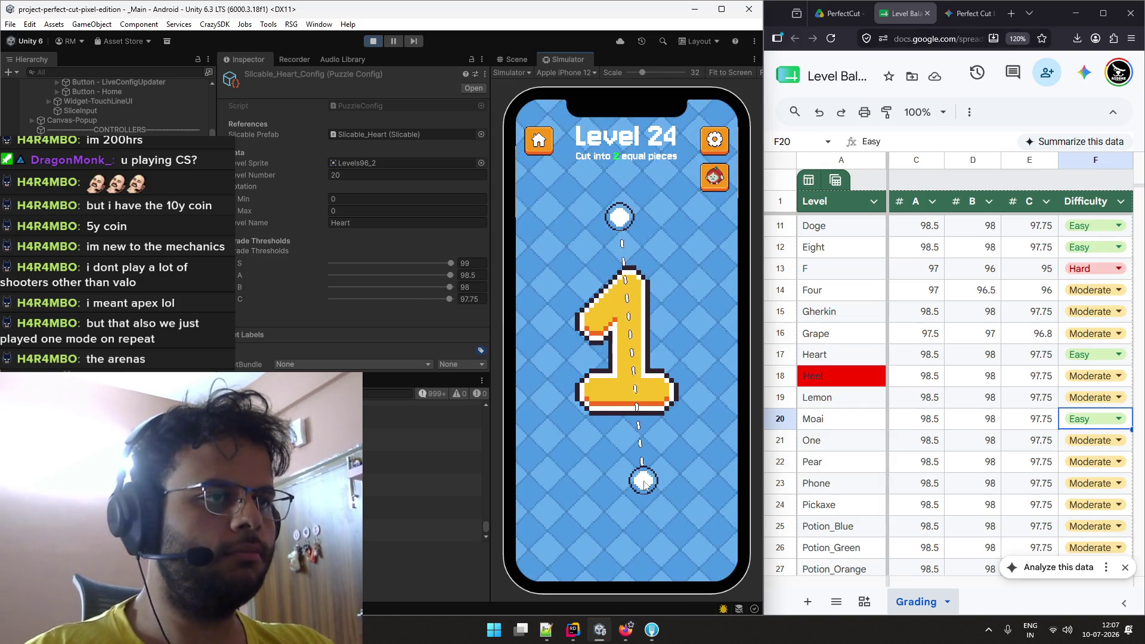
click(700, 525)
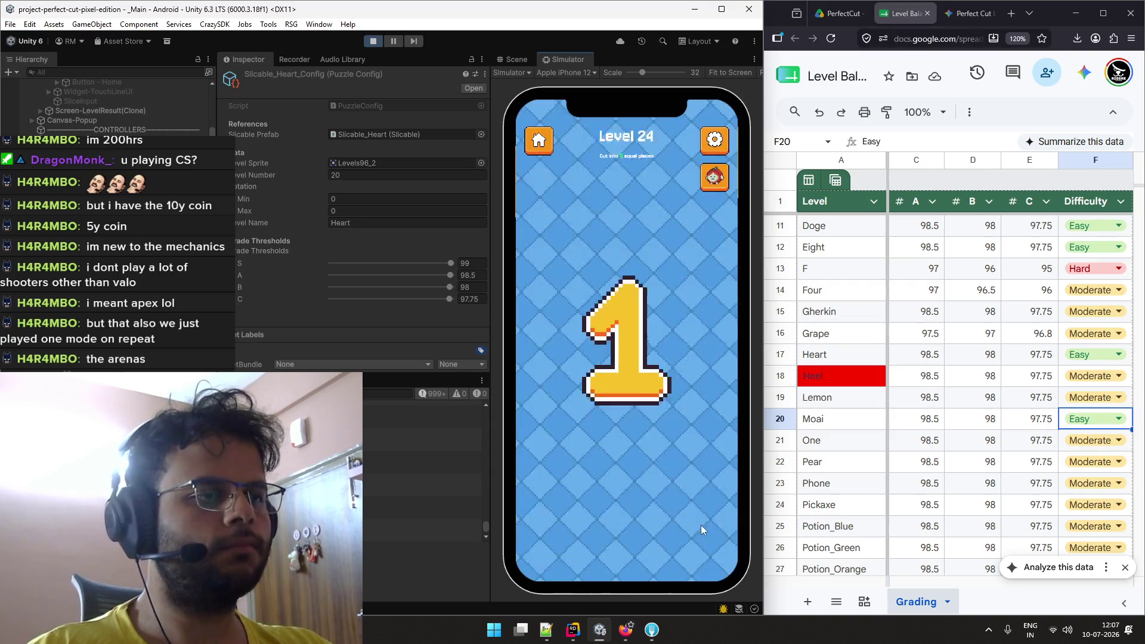
drag(621, 230, 633, 460)
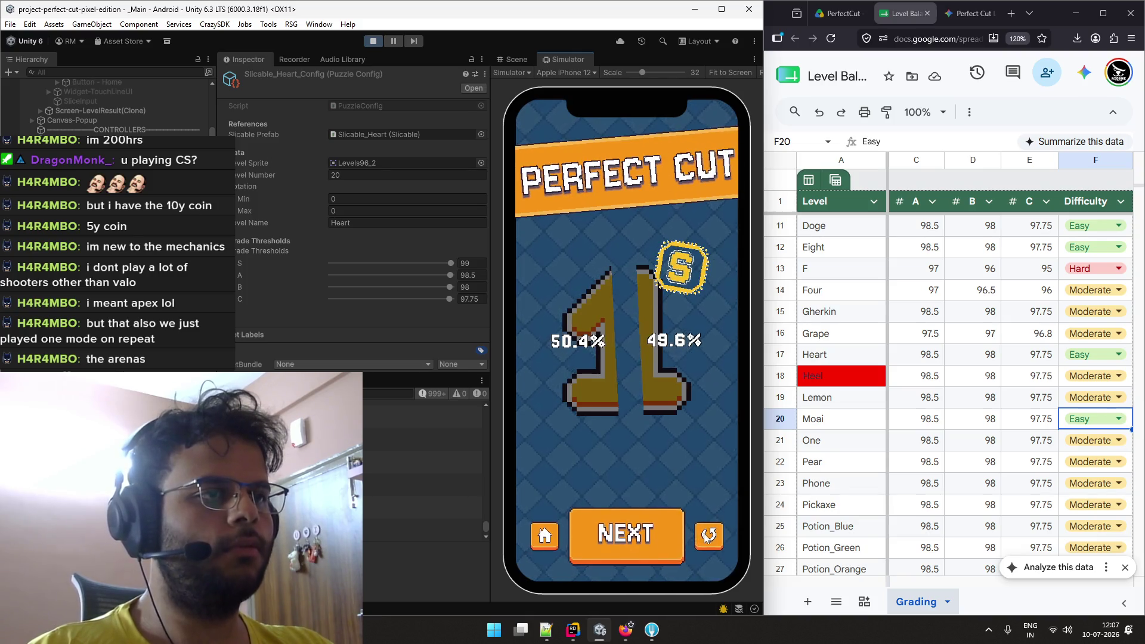
click(705, 538)
mouse_move(631, 166)
mouse_down()
mouse_move(631, 460)
mouse_move(635, 450)
mouse_up()
click(707, 536)
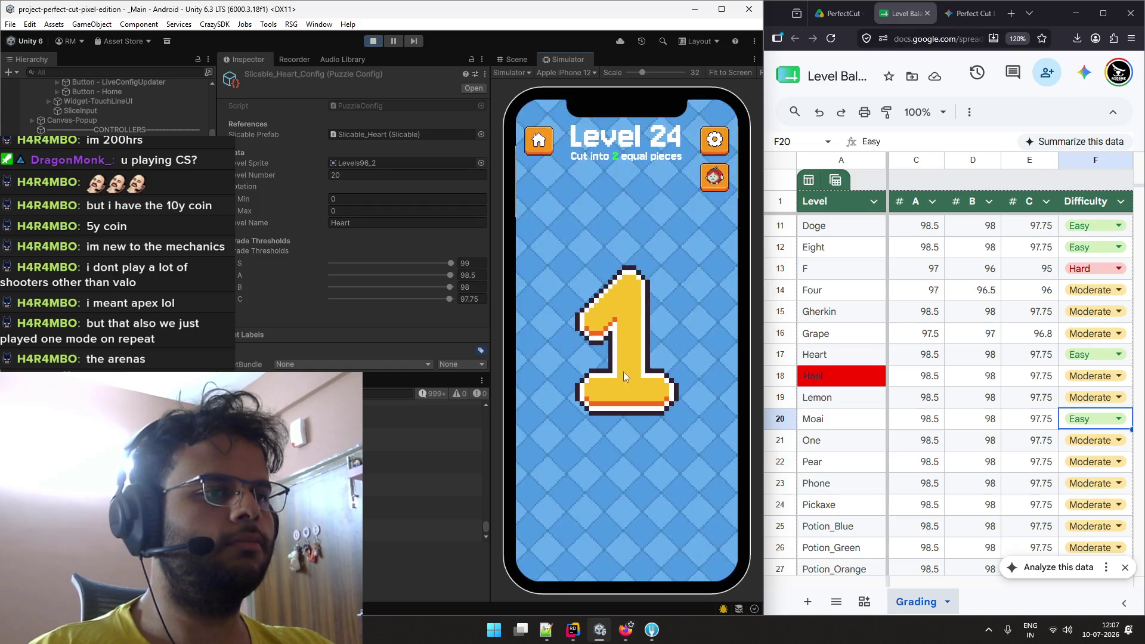
drag(623, 354, 676, 352)
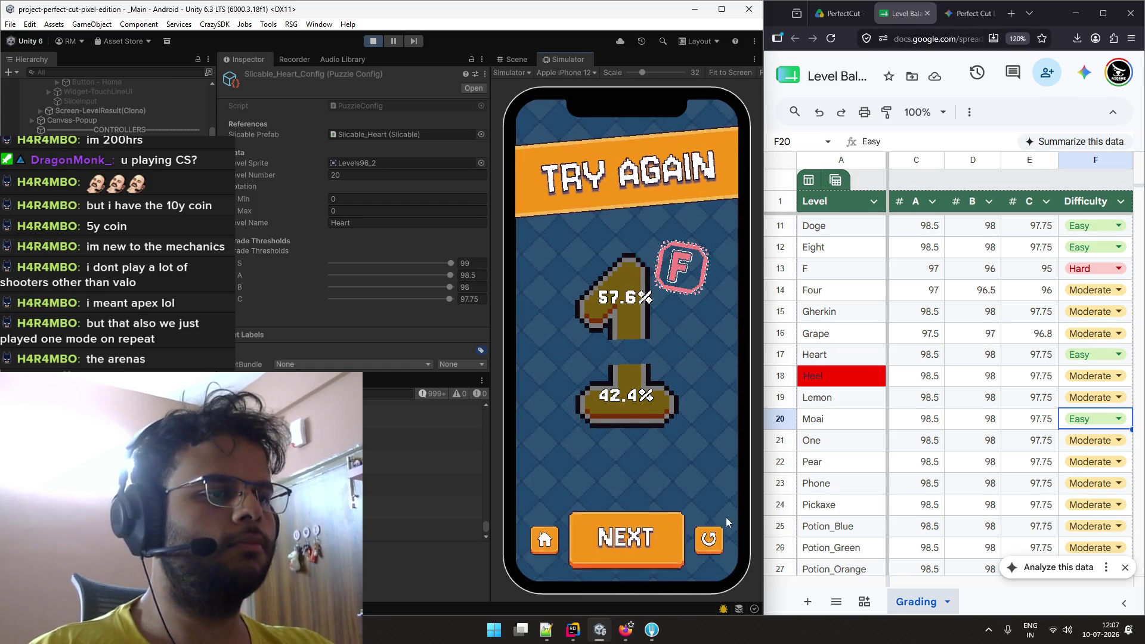
click(707, 537)
Try diagonal and near-half vertical cuts on the 1, getting F, A and perfect grades.
drag(557, 370, 685, 342)
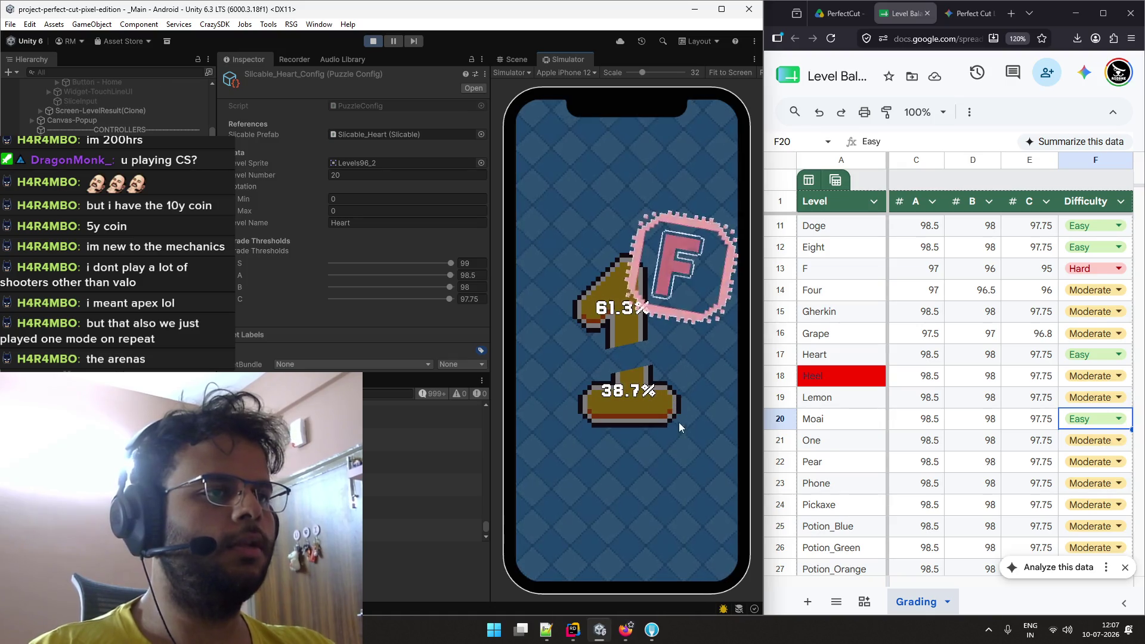
click(699, 524)
drag(619, 226, 642, 468)
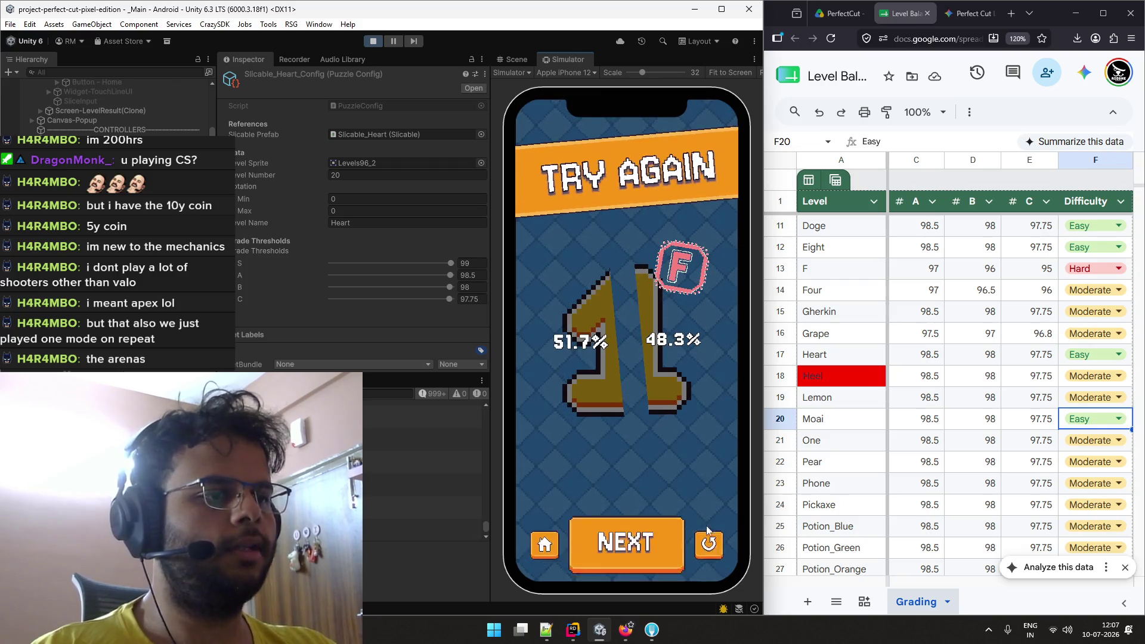
click(709, 528)
drag(621, 230, 635, 455)
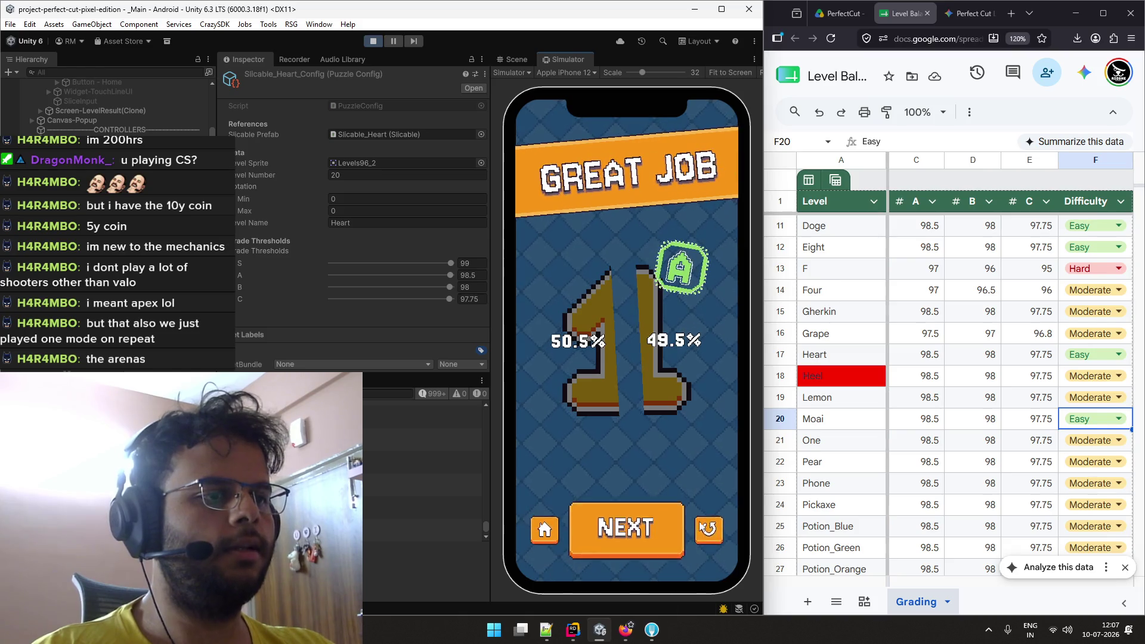
click(626, 527)
drag(628, 228, 639, 453)
click(709, 528)
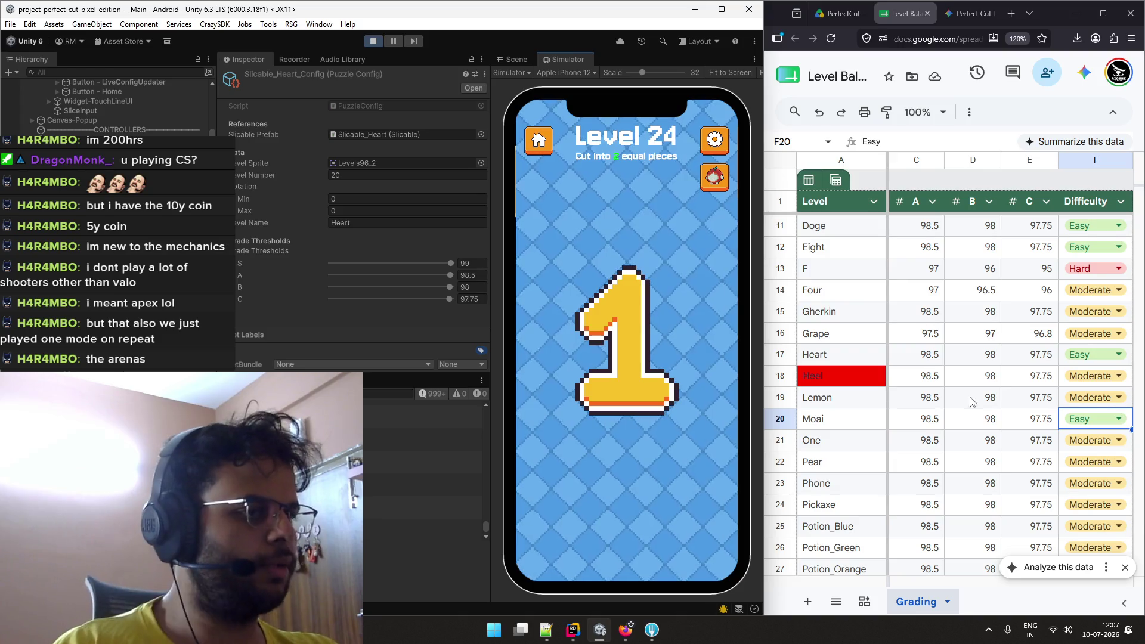
Keep cutting the 1 until it splits 49.9% / 50.1% for an S Perfect Cut.
scroll(942, 399, down, 2)
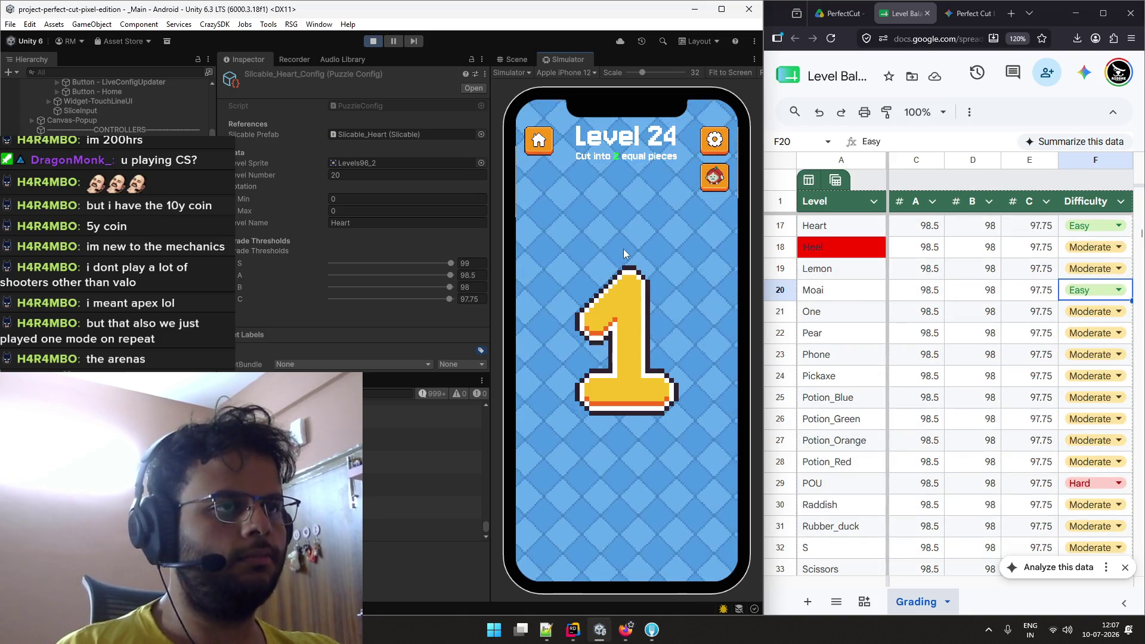
mouse_move(624, 249)
mouse_down()
mouse_move(613, 457)
mouse_move(637, 446)
mouse_up()
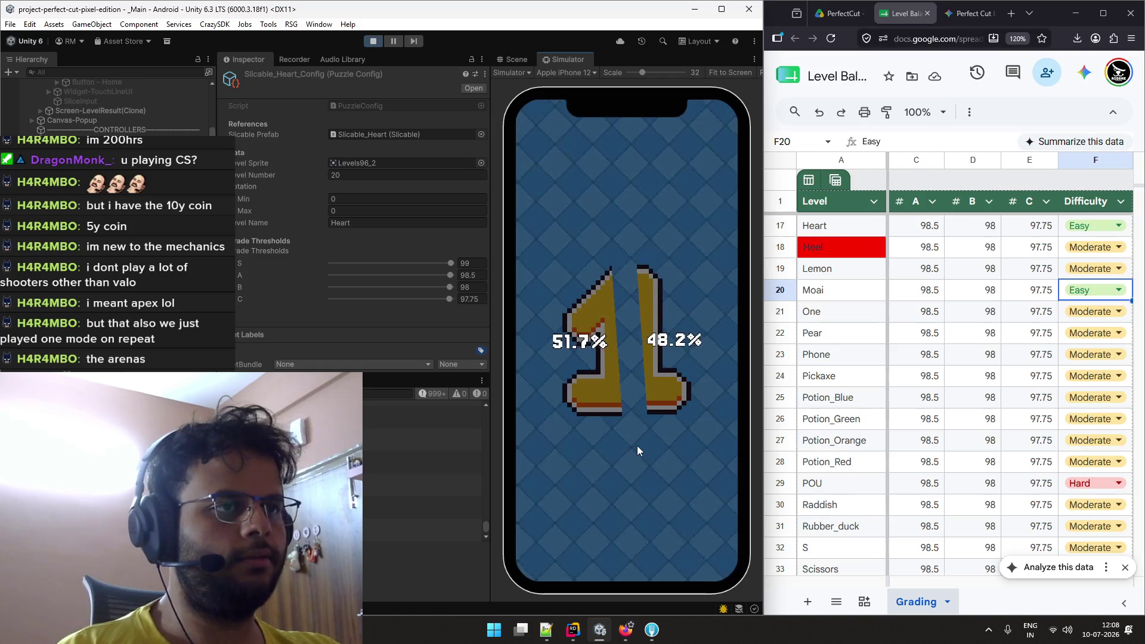
click(624, 532)
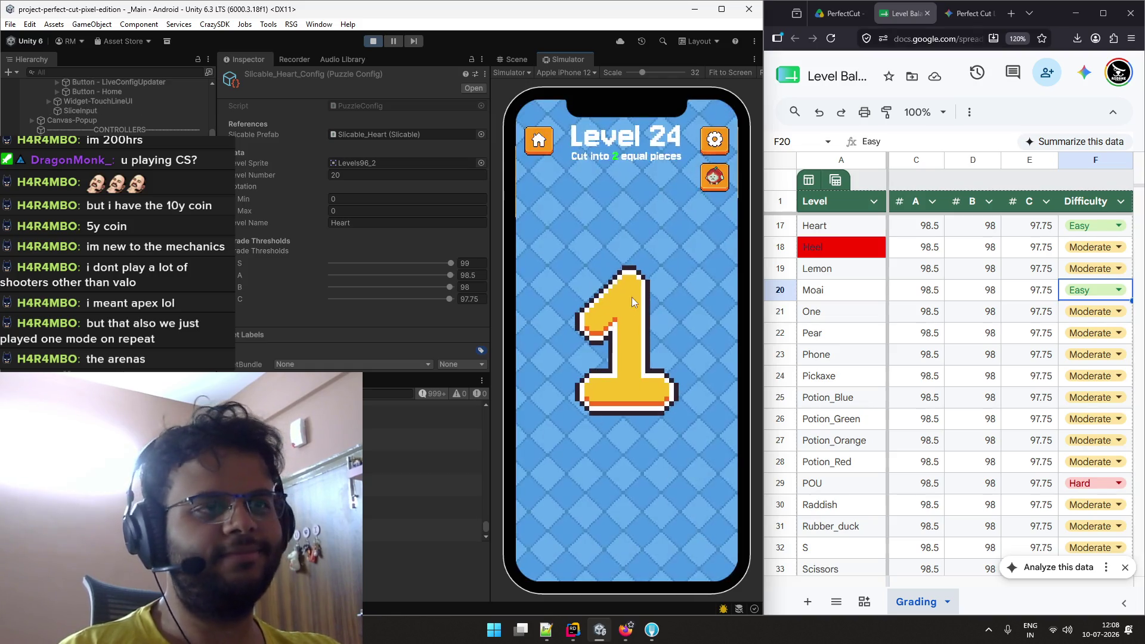
drag(620, 234, 628, 455)
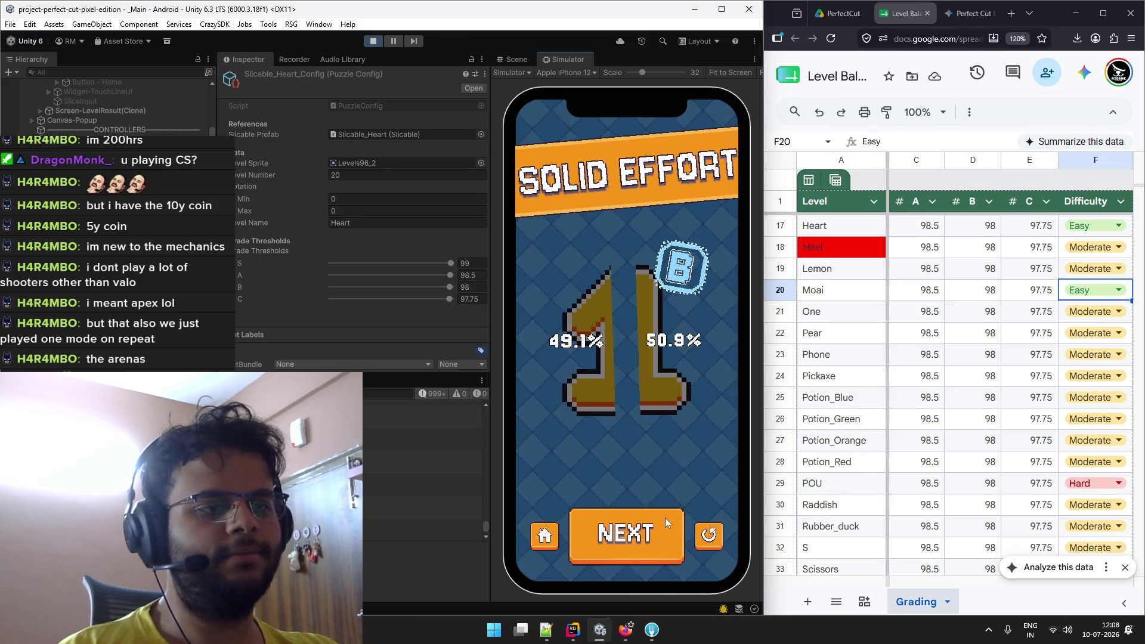
click(656, 530)
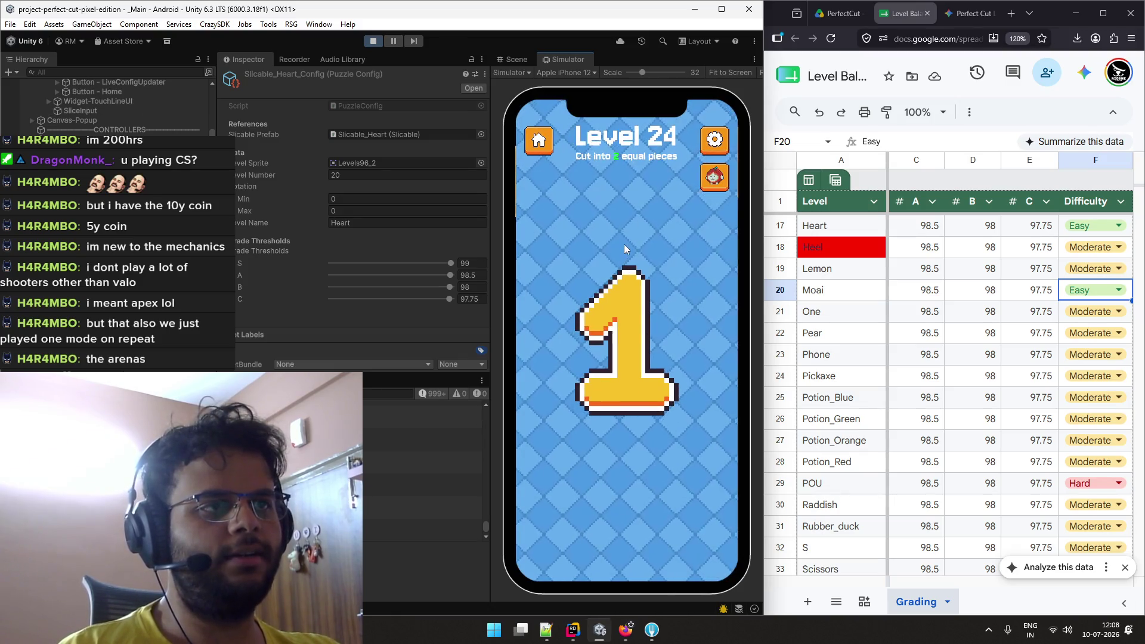
drag(628, 241, 631, 450)
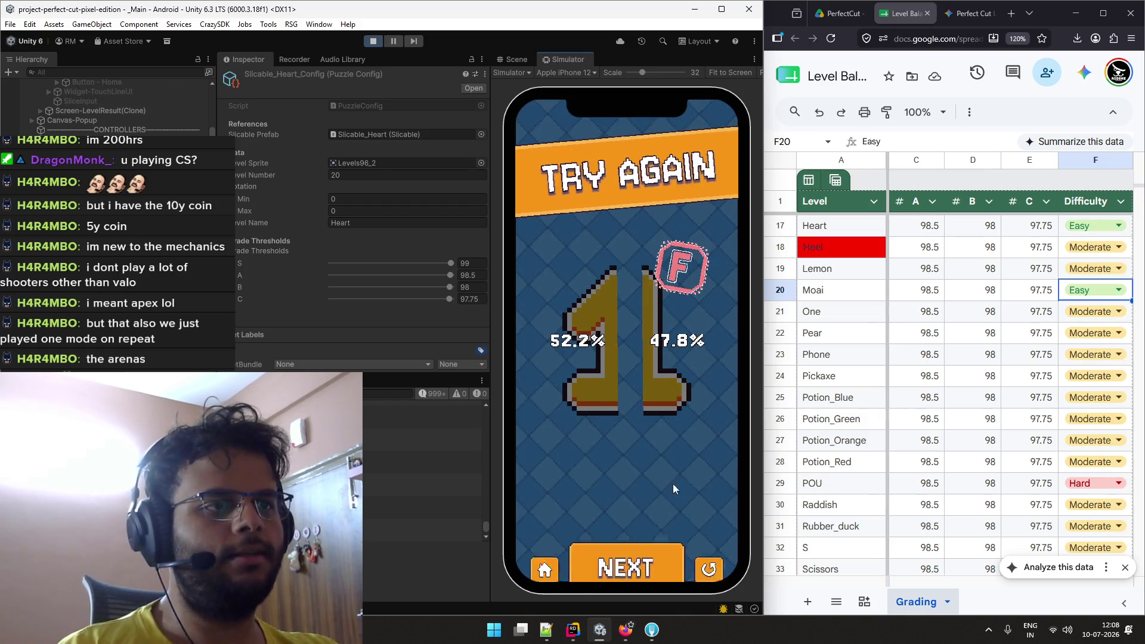
mouse_move(624, 241)
mouse_down()
mouse_move(621, 449)
mouse_move(634, 445)
mouse_up()
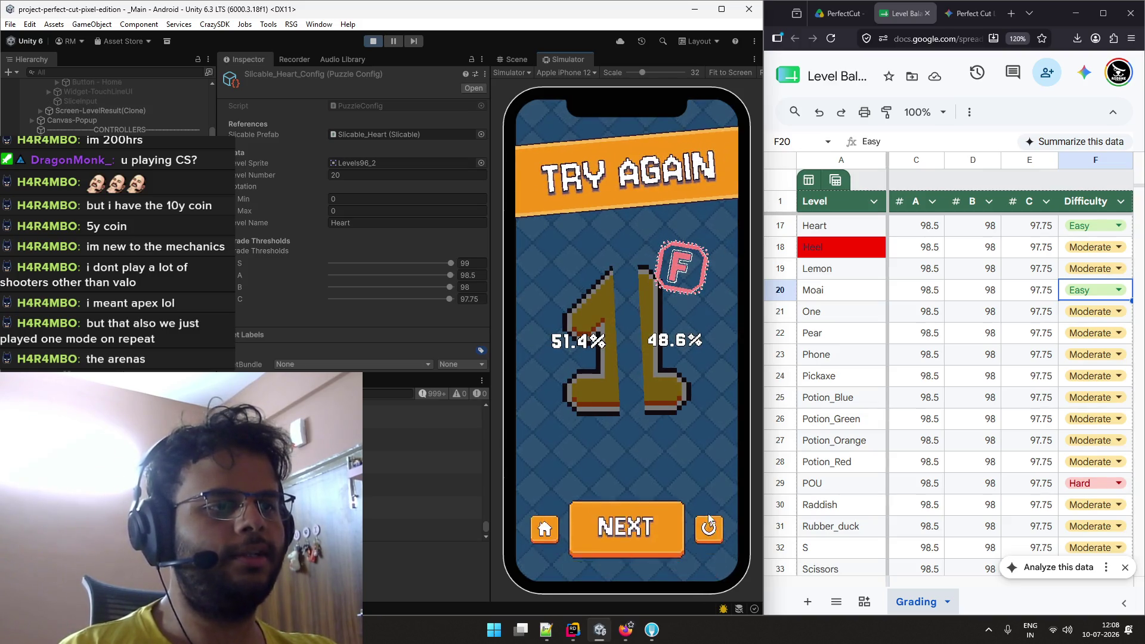
click(713, 528)
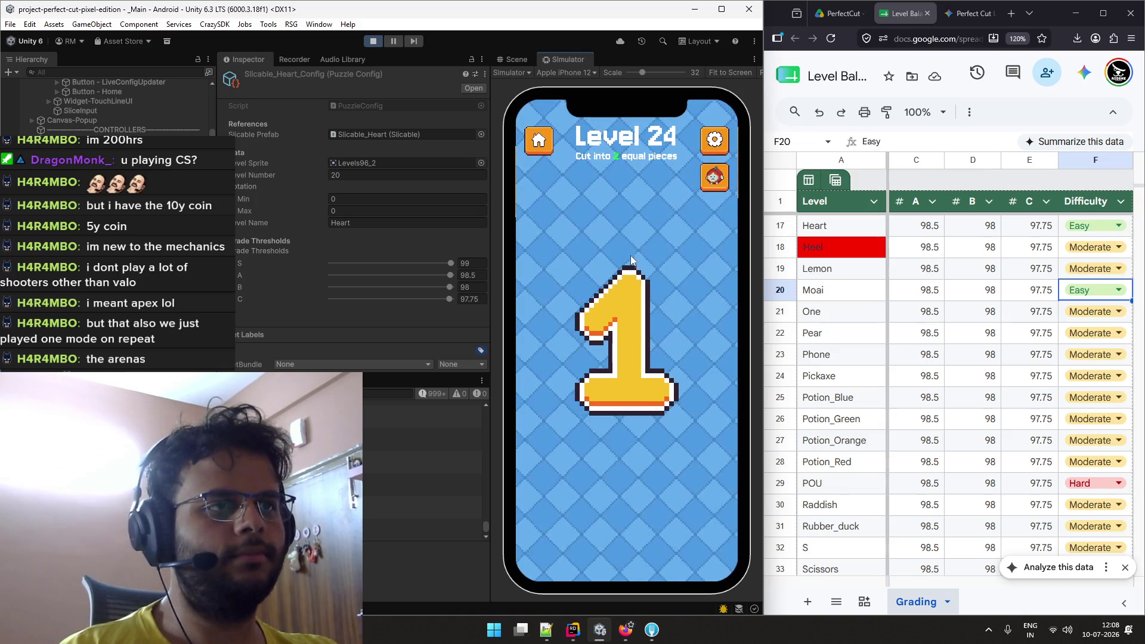
drag(625, 231, 631, 485)
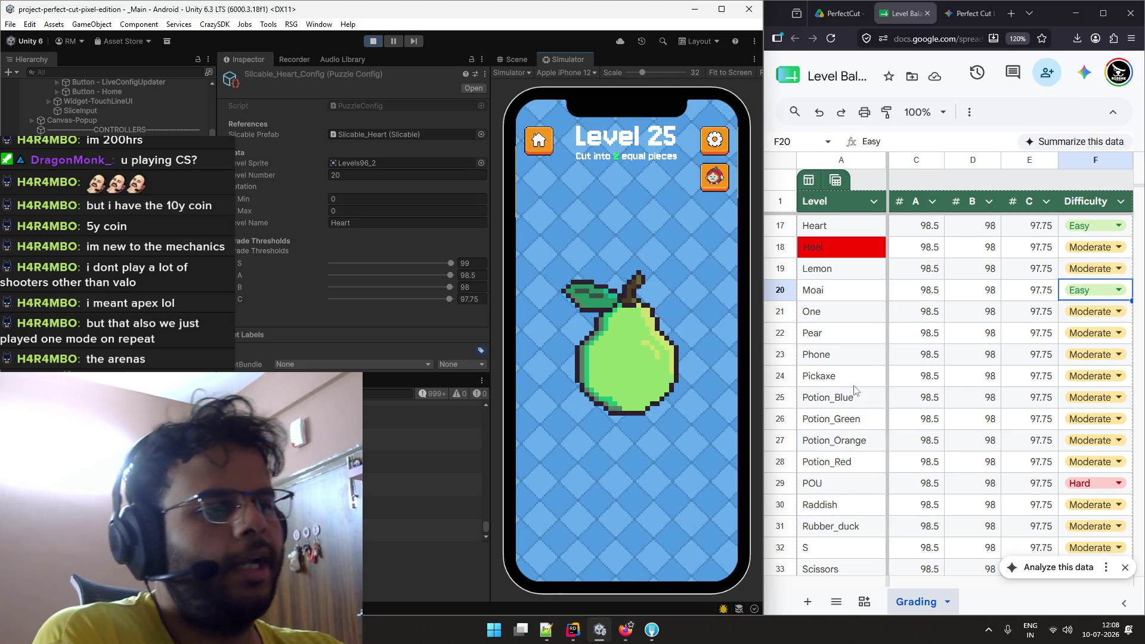
Cut the Level 25 pear several times, retrying after A, failed, B and Try Again results.
scroll(858, 387, down, 1)
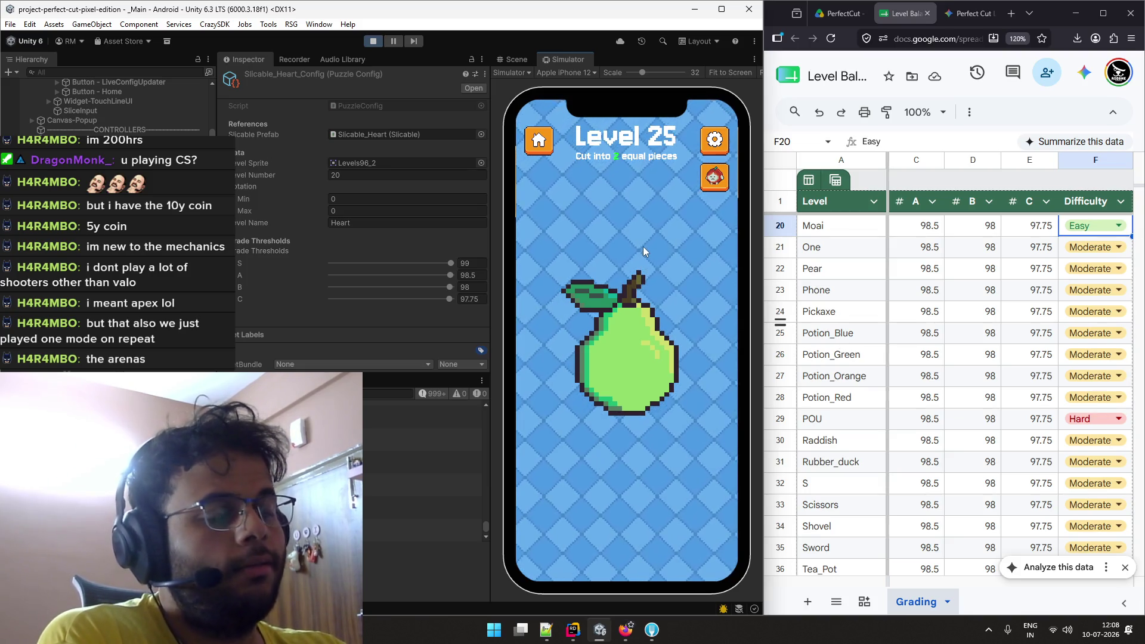
mouse_move(643, 246)
mouse_down()
mouse_move(617, 440)
mouse_move(607, 442)
mouse_up()
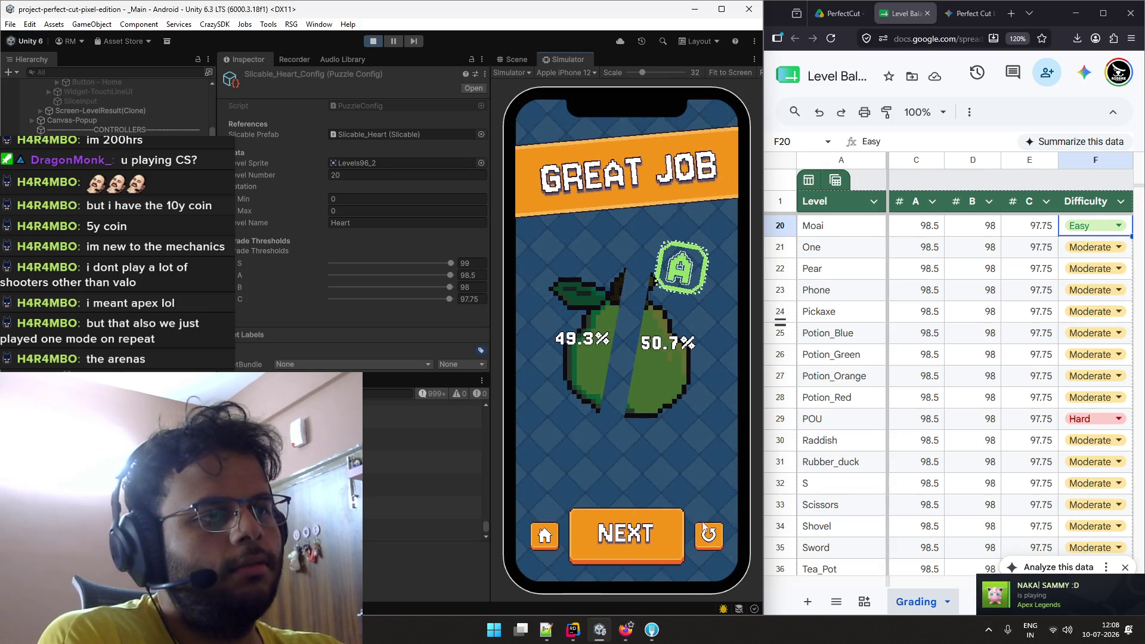
click(710, 530)
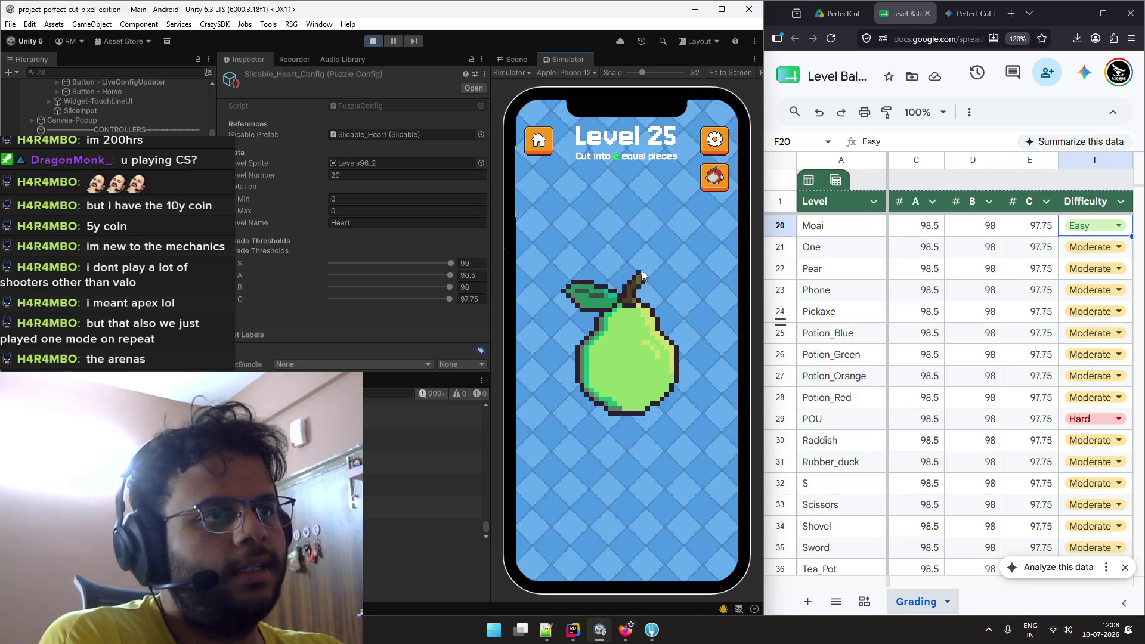
drag(646, 241, 597, 468)
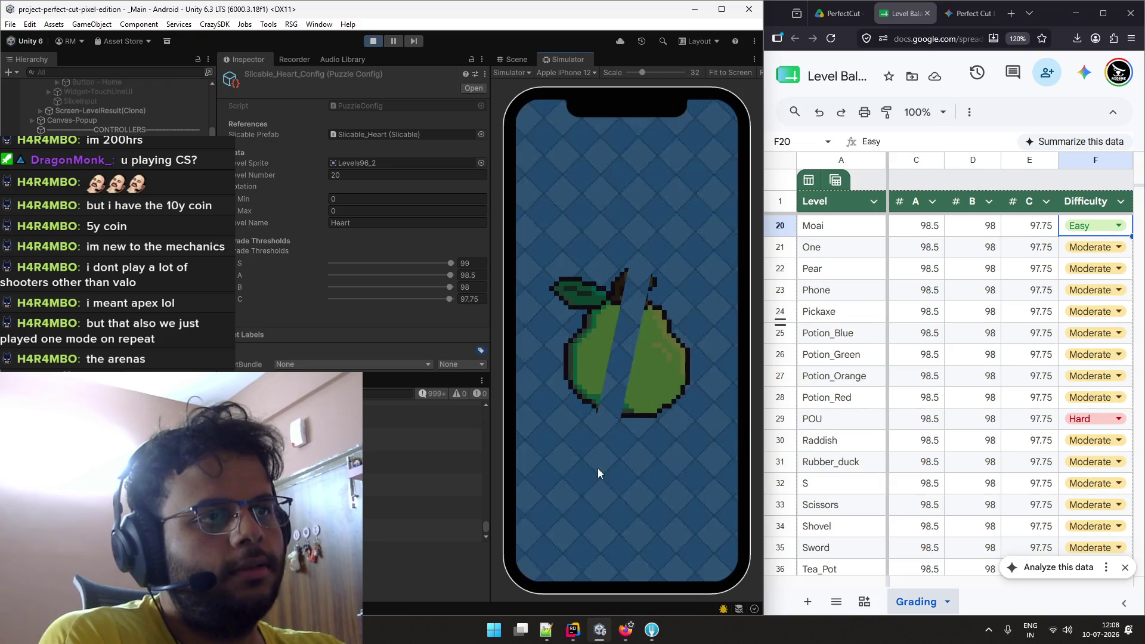
click(704, 531)
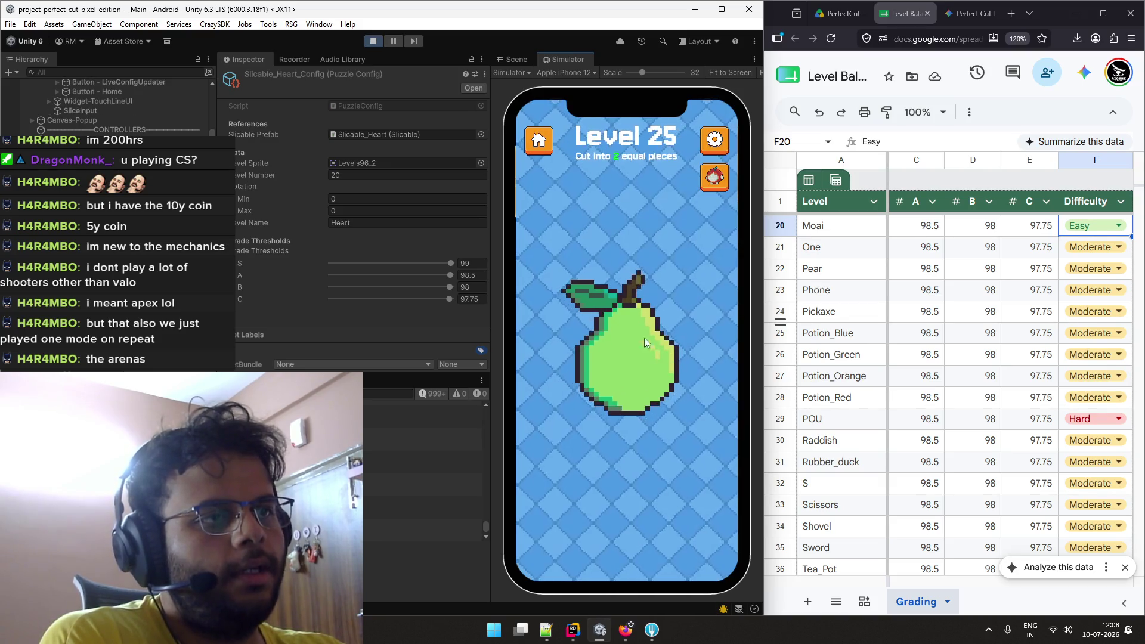
mouse_move(642, 241)
mouse_down()
mouse_move(634, 439)
mouse_move(610, 448)
mouse_up()
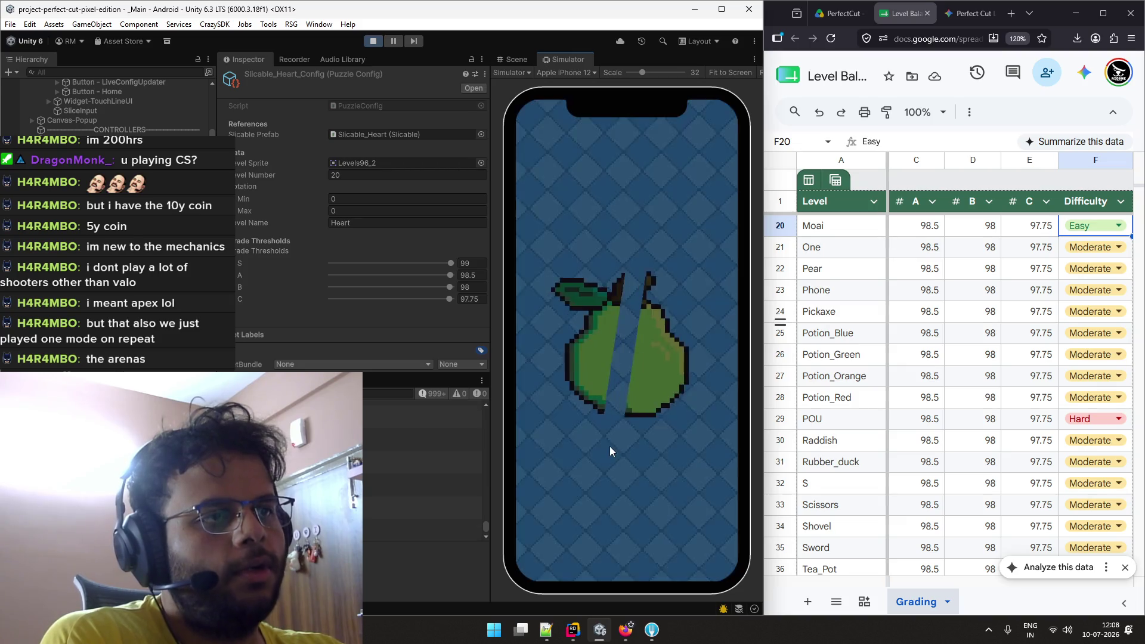
click(691, 498)
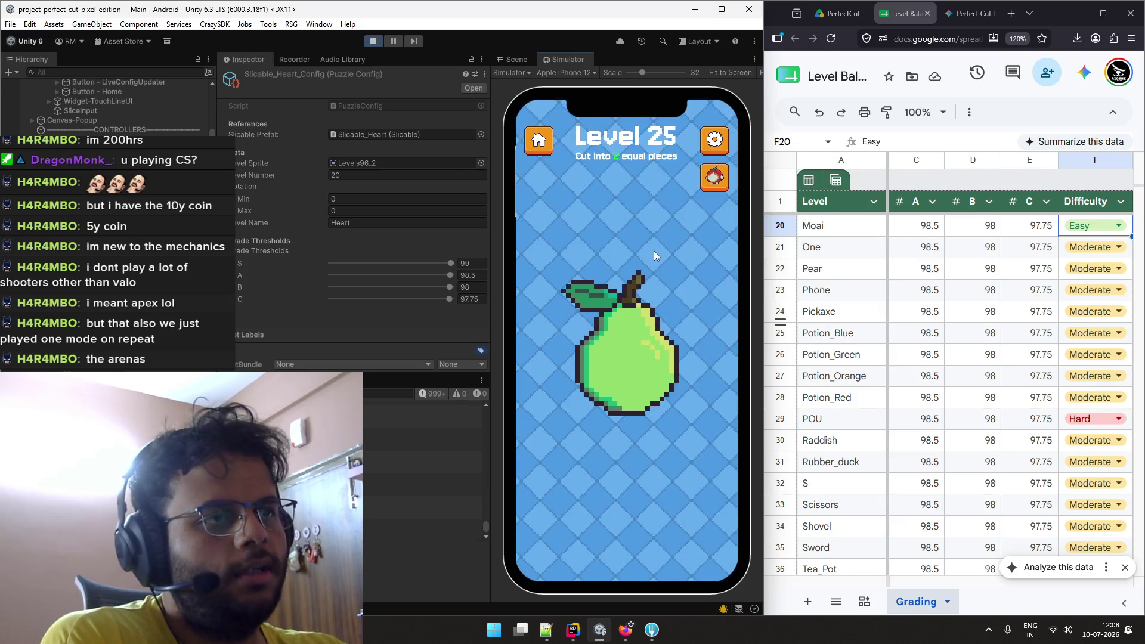
drag(644, 236, 596, 463)
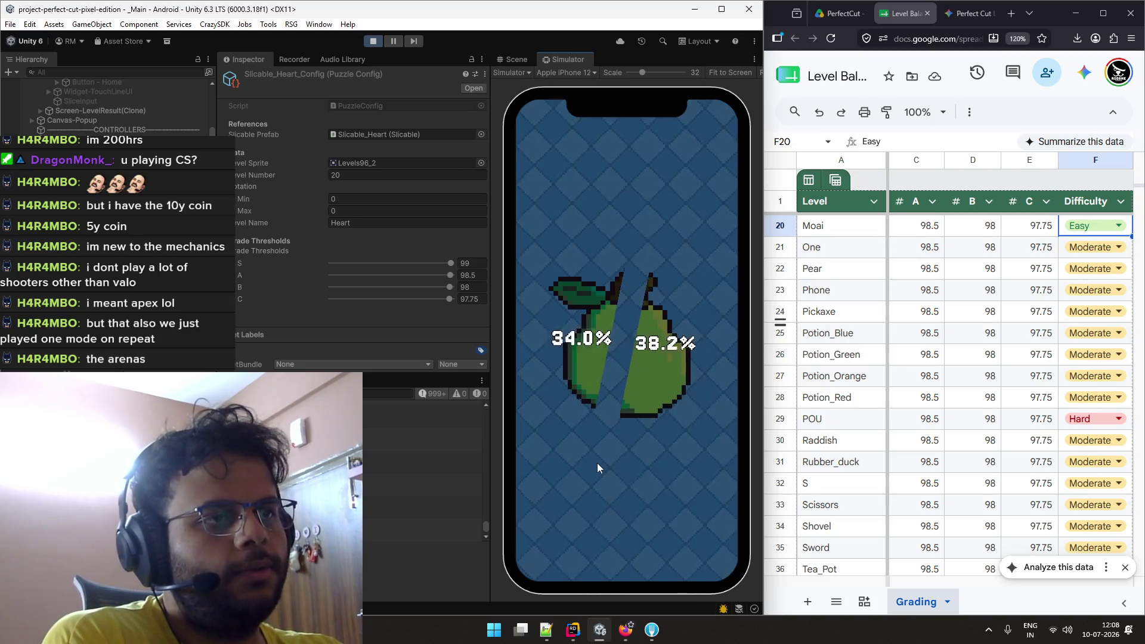
click(706, 528)
Test more pear cuts, including a perfect cut and a diagonal, restarting with R.
mouse_move(637, 235)
mouse_down()
mouse_move(614, 505)
mouse_move(614, 461)
mouse_up()
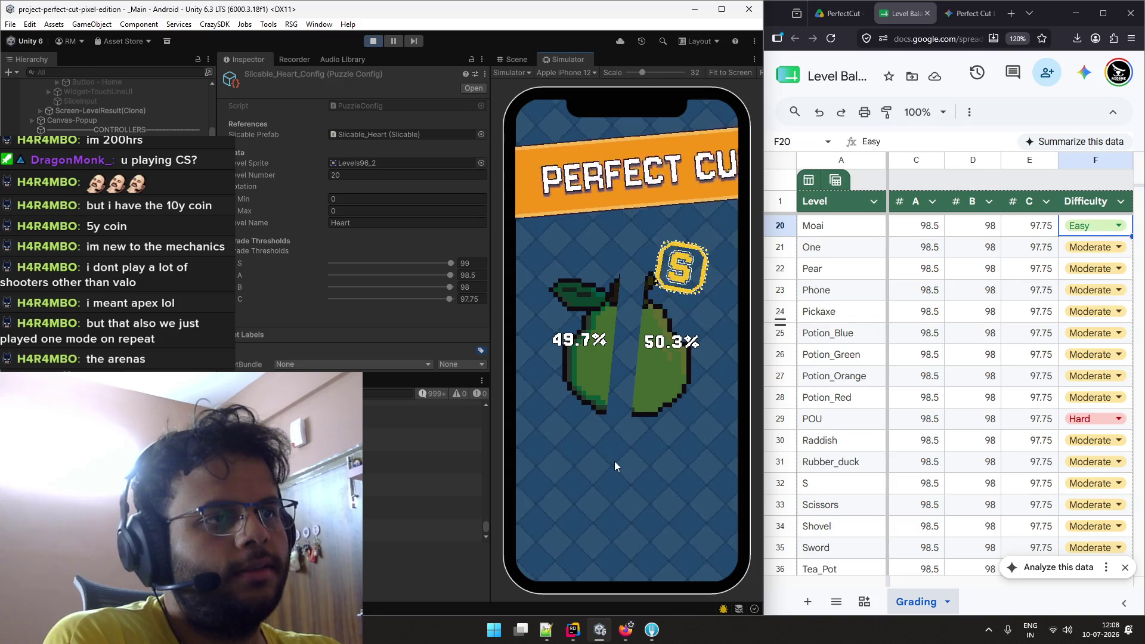
click(704, 534)
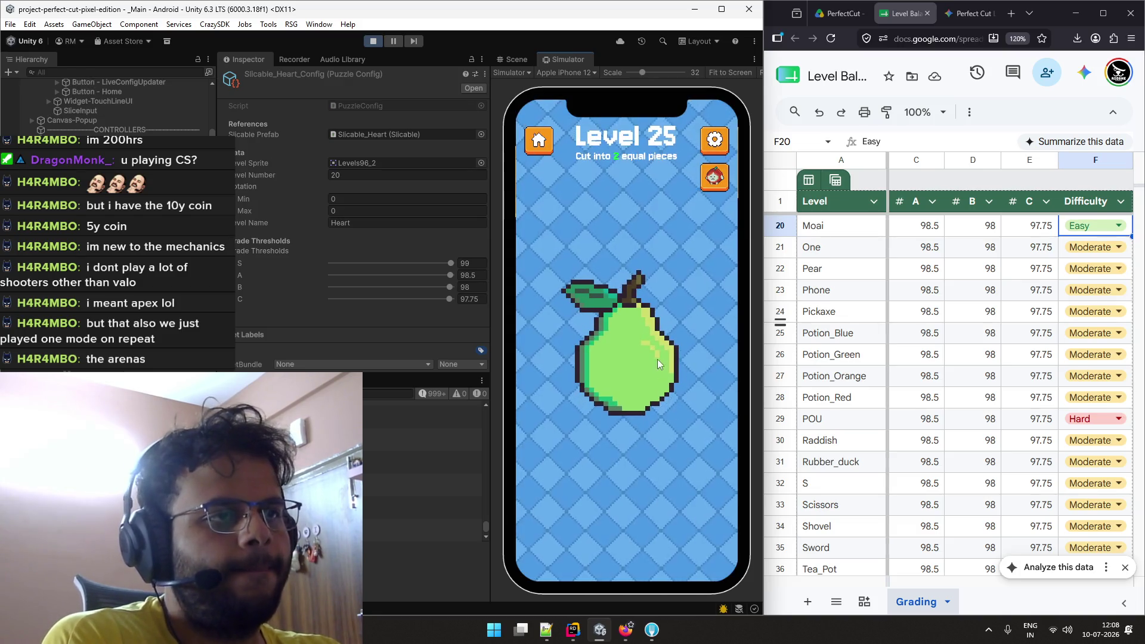
mouse_move(636, 262)
mouse_down()
mouse_move(614, 477)
mouse_move(609, 461)
mouse_up()
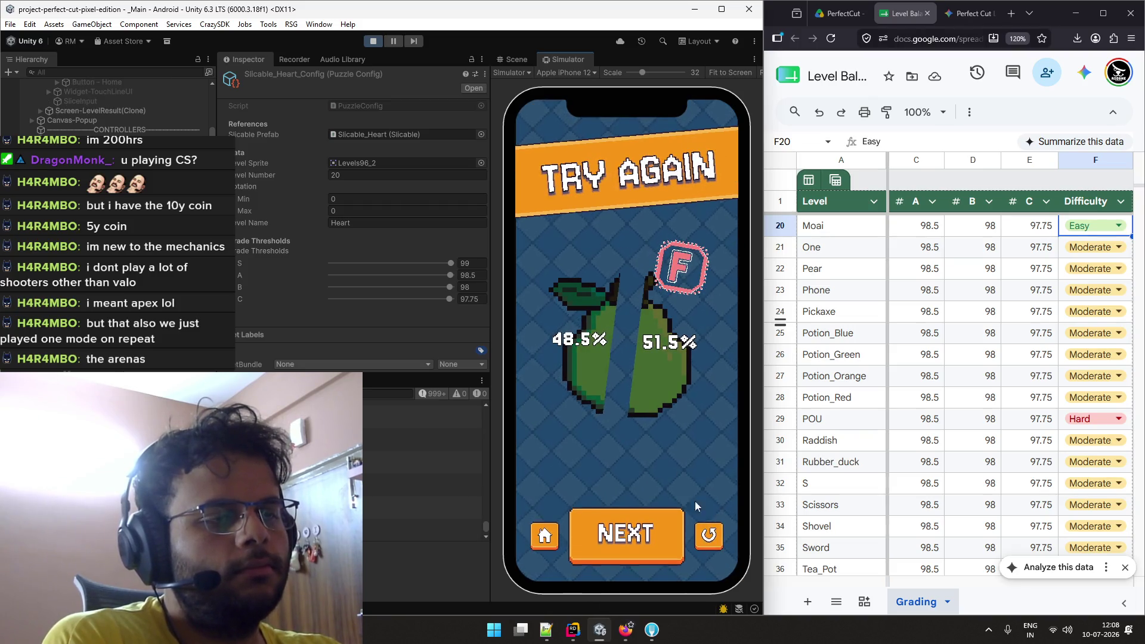
click(707, 535)
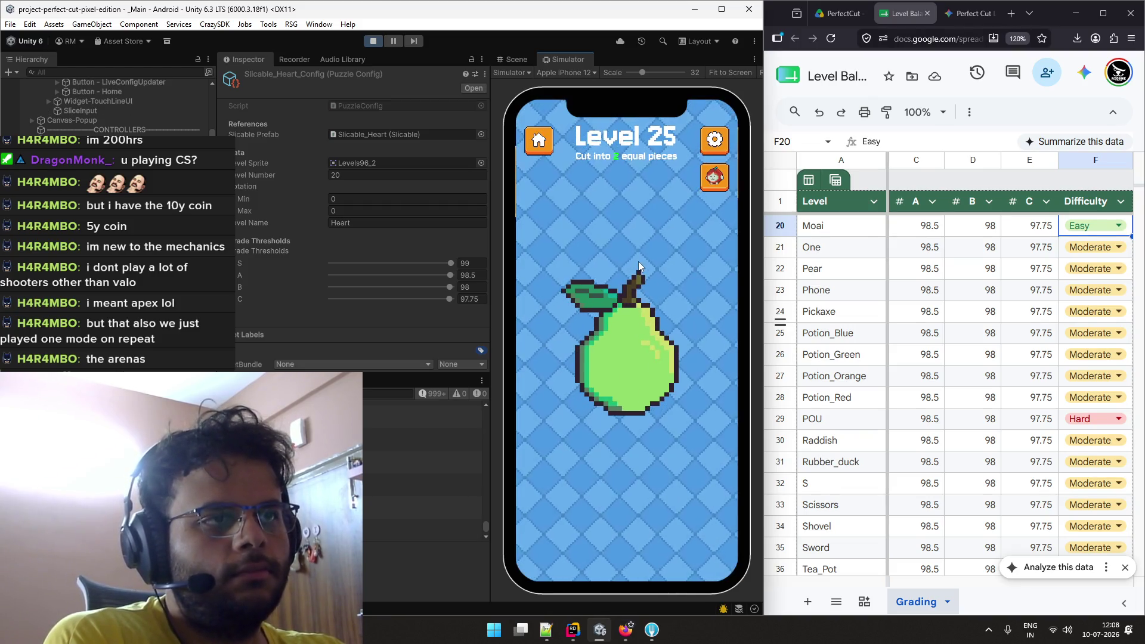
drag(637, 315, 606, 445)
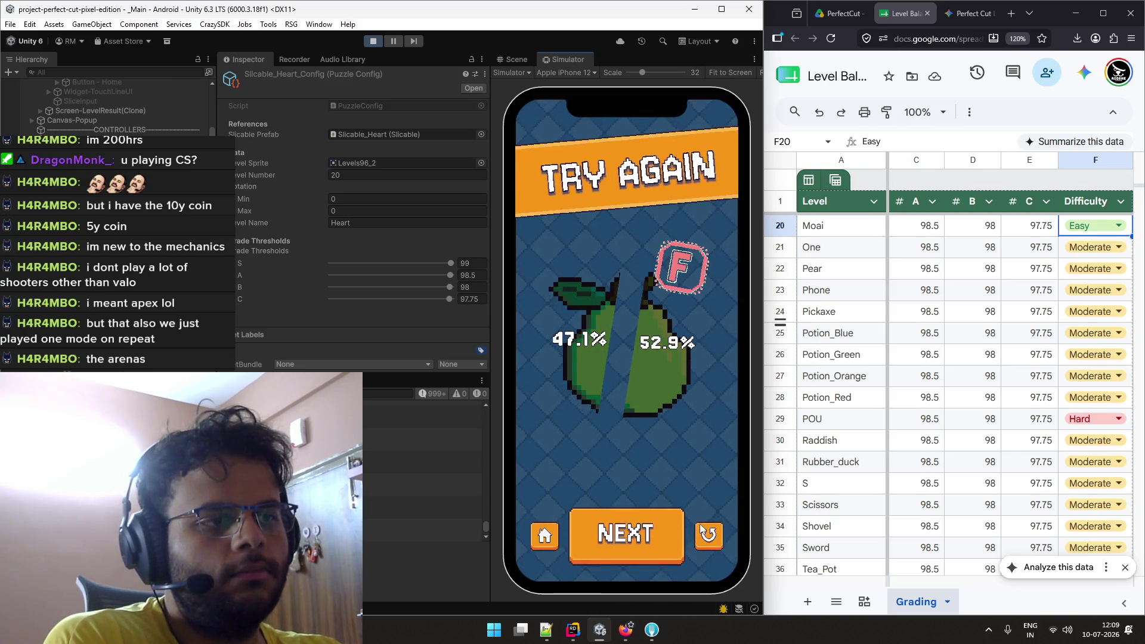
key(r)
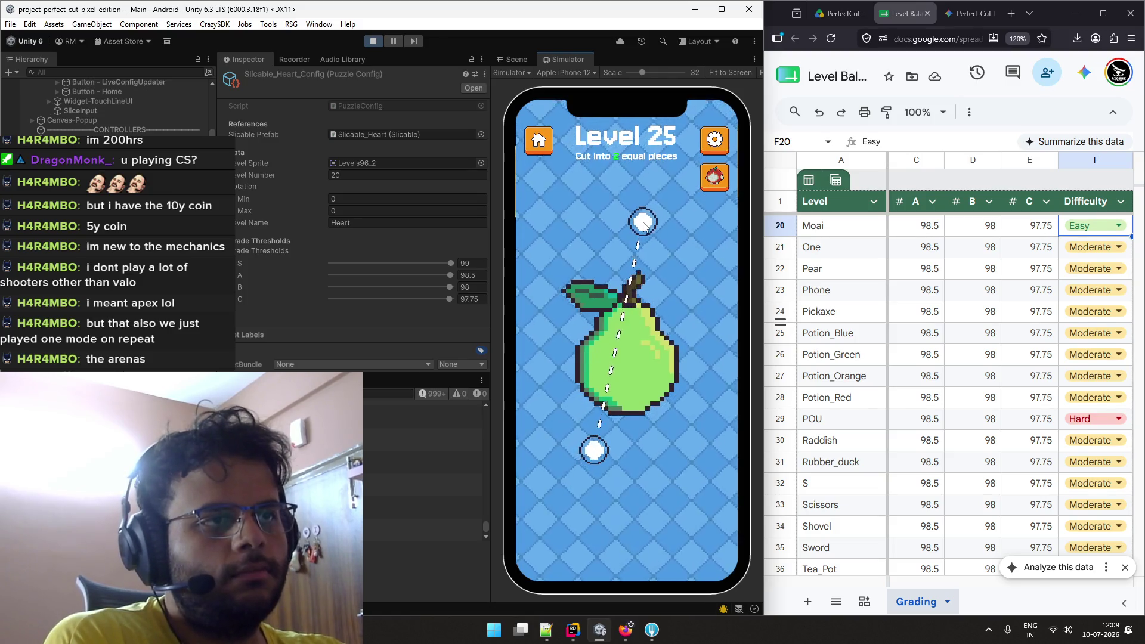
mouse_move(594, 522)
mouse_down()
mouse_move(639, 245)
mouse_move(621, 485)
mouse_up()
key(r)
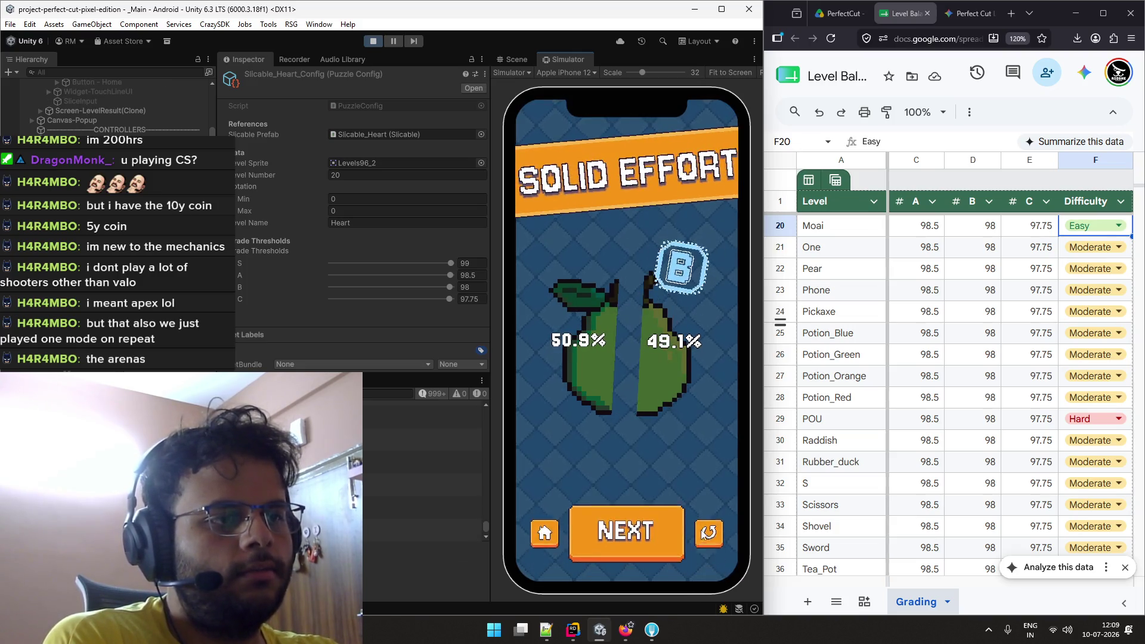
Repeat pear cuts with R restarts until a 50.9% / 49.1% B 'Solid Effort' result.
key(r)
drag(632, 241, 625, 469)
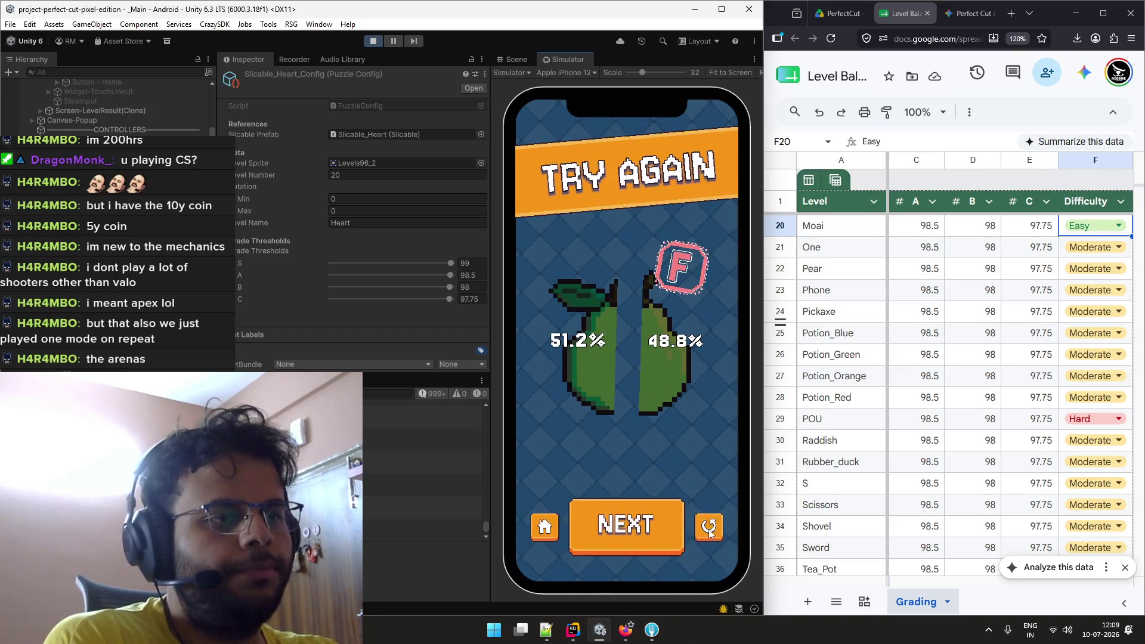
key(r)
mouse_move(634, 241)
mouse_down()
mouse_move(626, 442)
mouse_move(614, 463)
mouse_up()
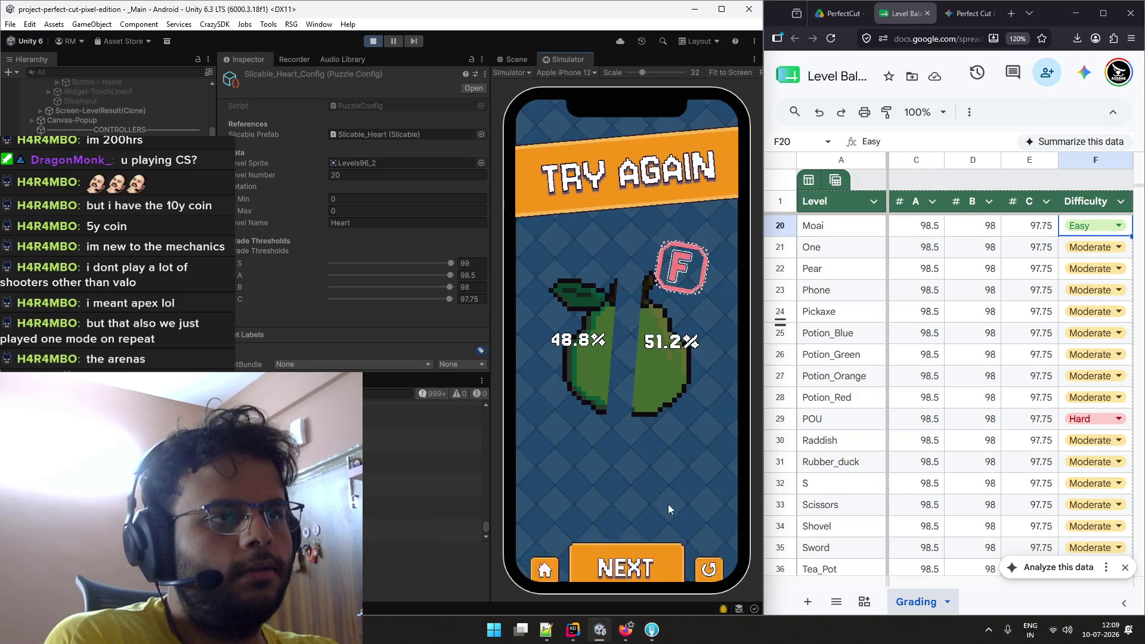
key(r)
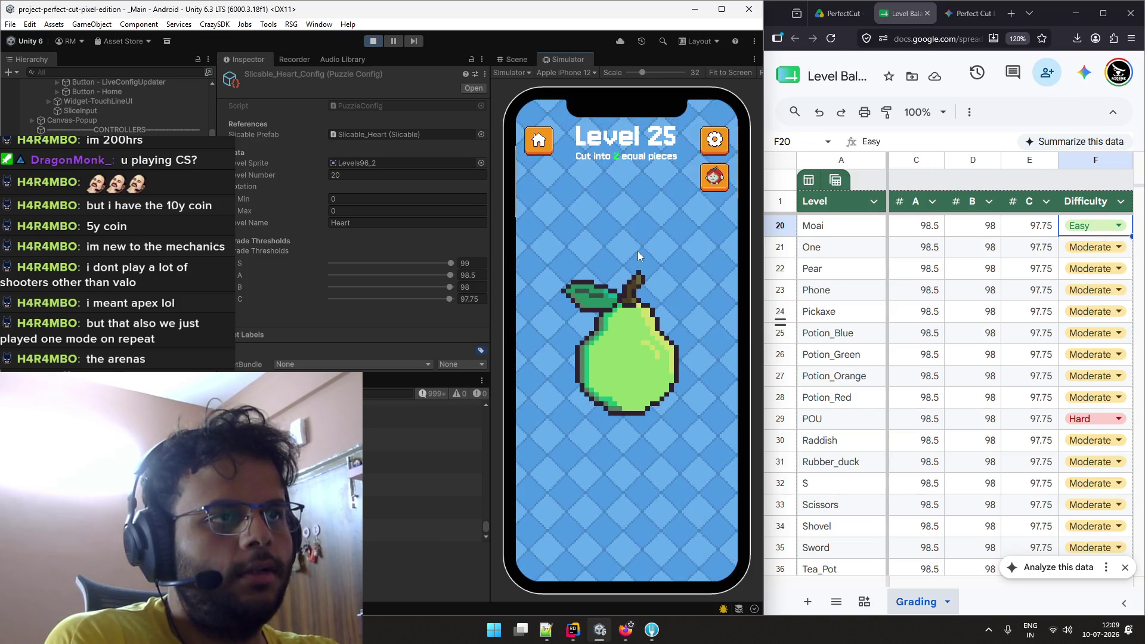
drag(638, 251, 606, 473)
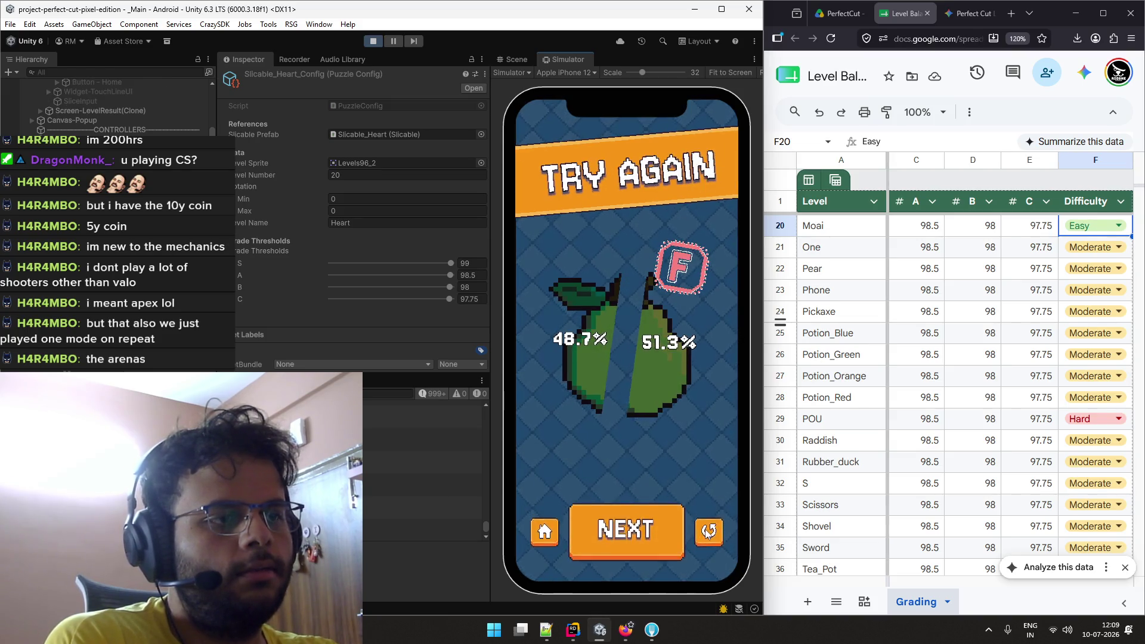
key(r)
drag(638, 253, 615, 469)
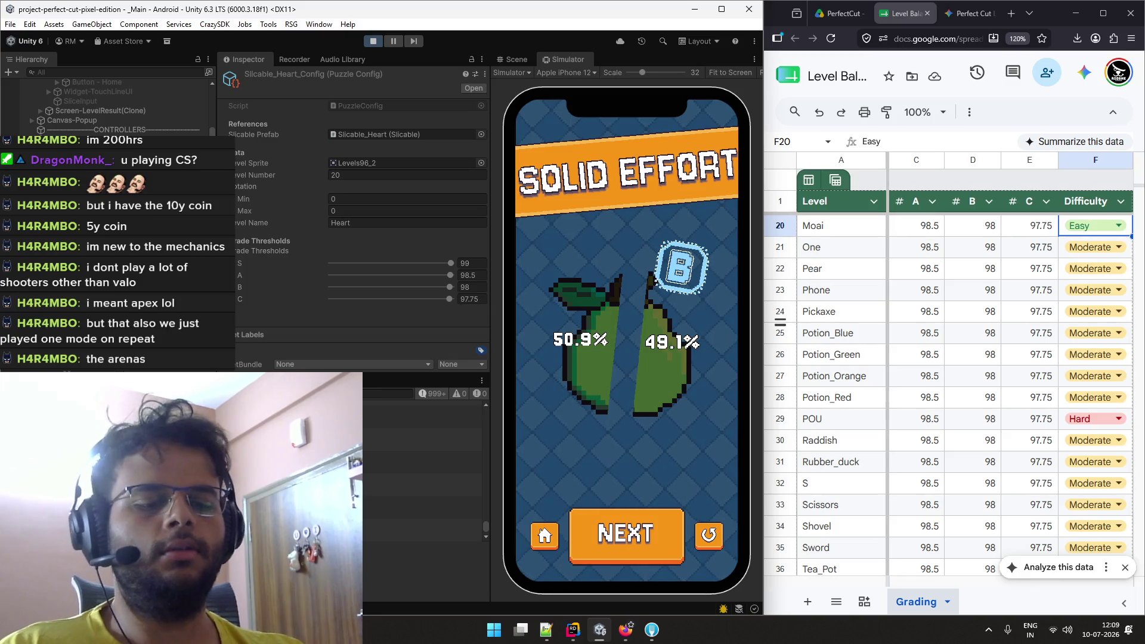
Show the Pear config settings and replay Level 25 with several test cuts.
key(Down)
key(Down)
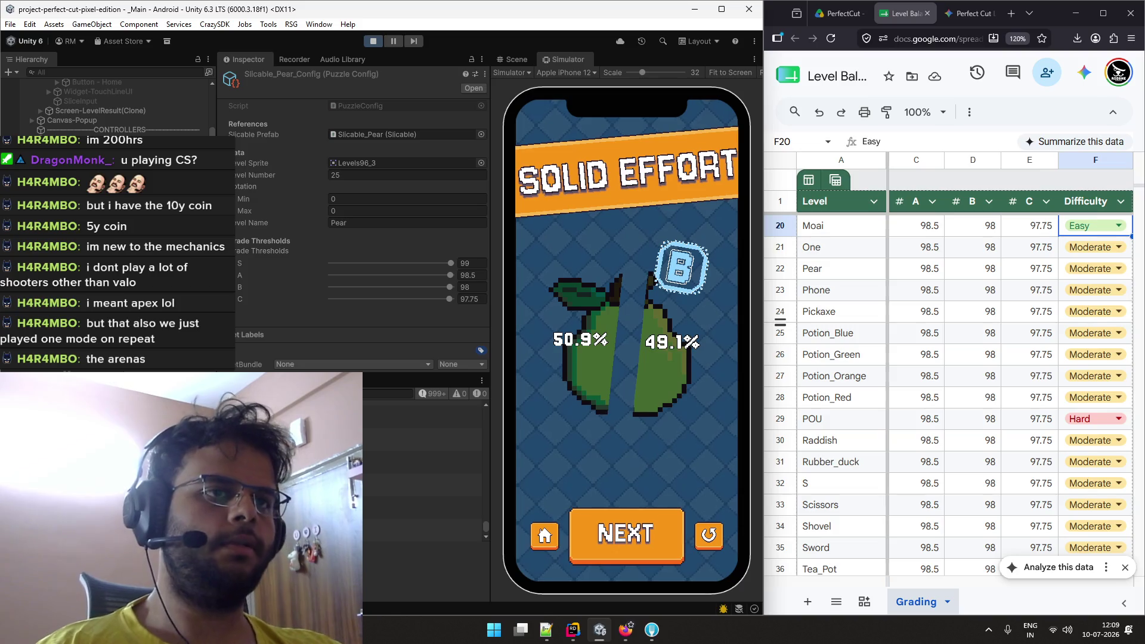
click(706, 537)
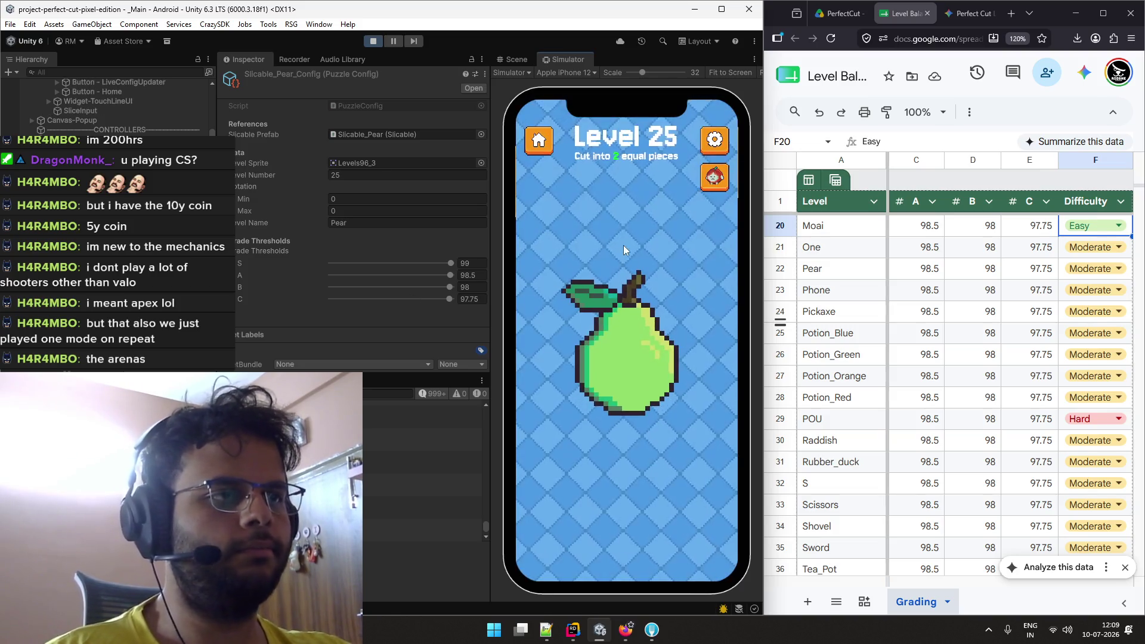
mouse_move(639, 240)
mouse_down()
mouse_move(613, 531)
mouse_move(542, 449)
mouse_move(615, 462)
mouse_up()
click(708, 532)
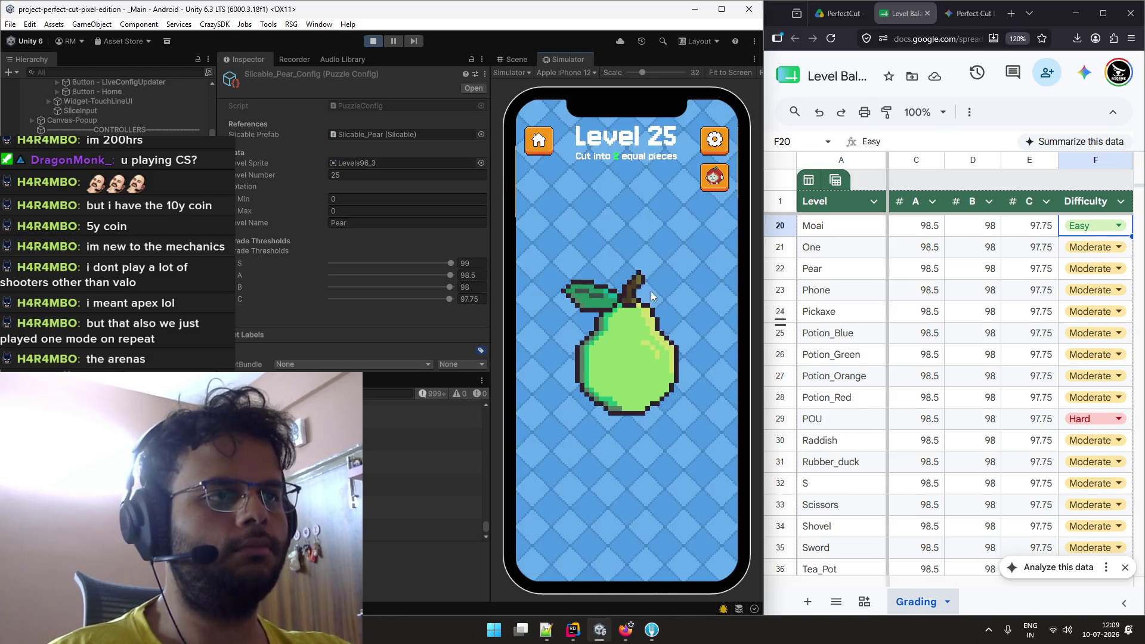
drag(637, 237, 617, 464)
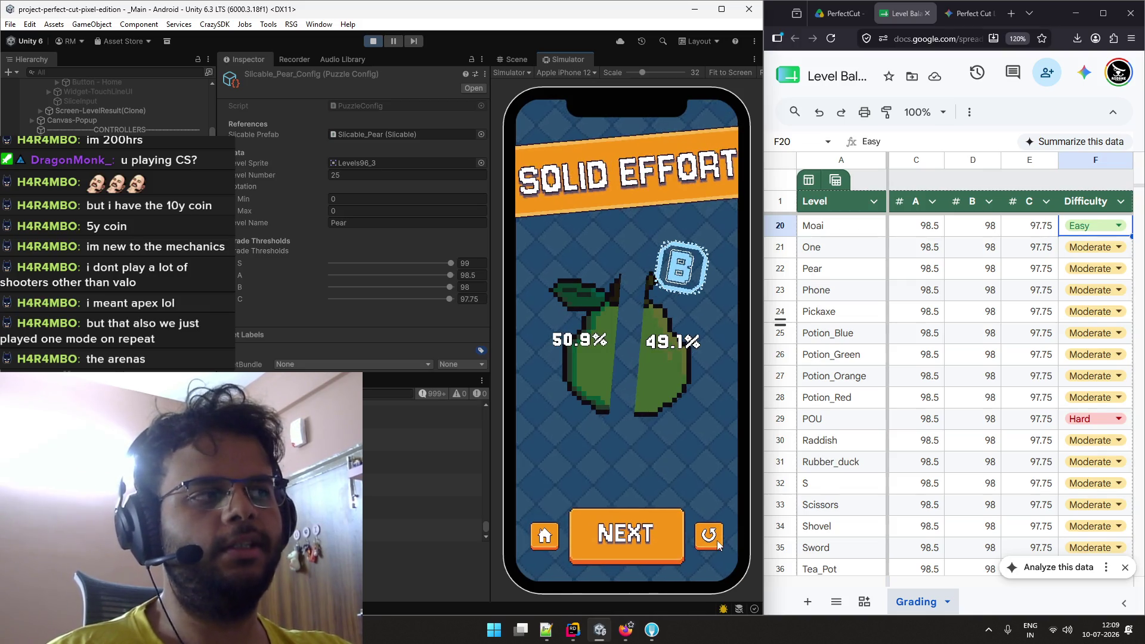
click(717, 541)
drag(616, 352, 596, 482)
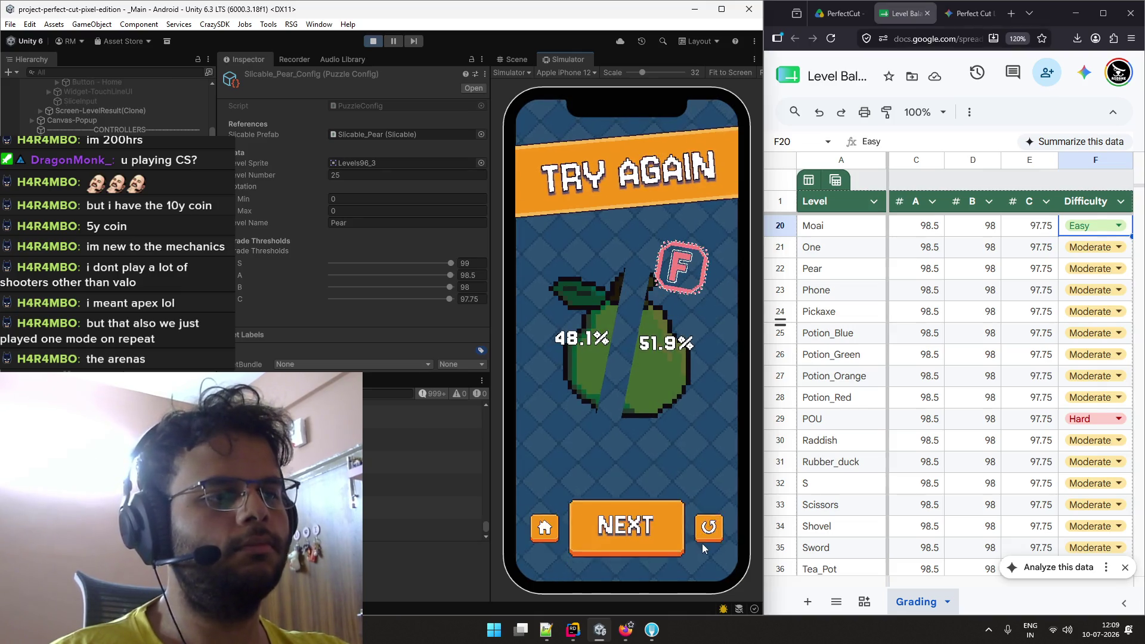
click(705, 541)
drag(641, 238, 607, 471)
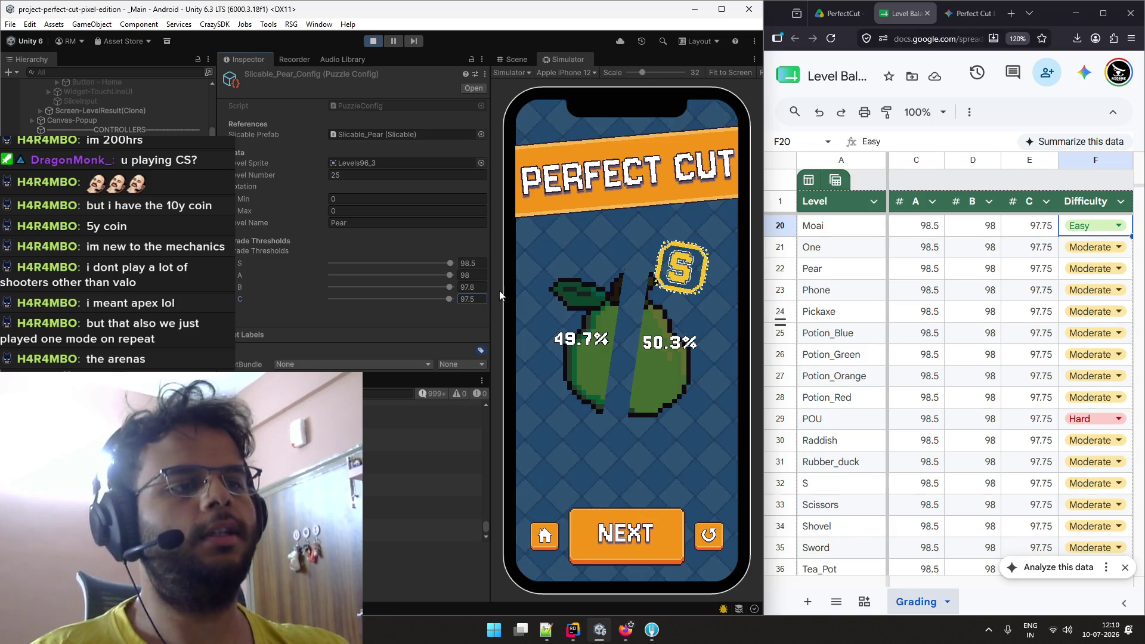
Playtest the pear under thresholds 98.5/98/97.8/97.5, earn an A, and advance to Level 26.
drag(639, 241, 609, 478)
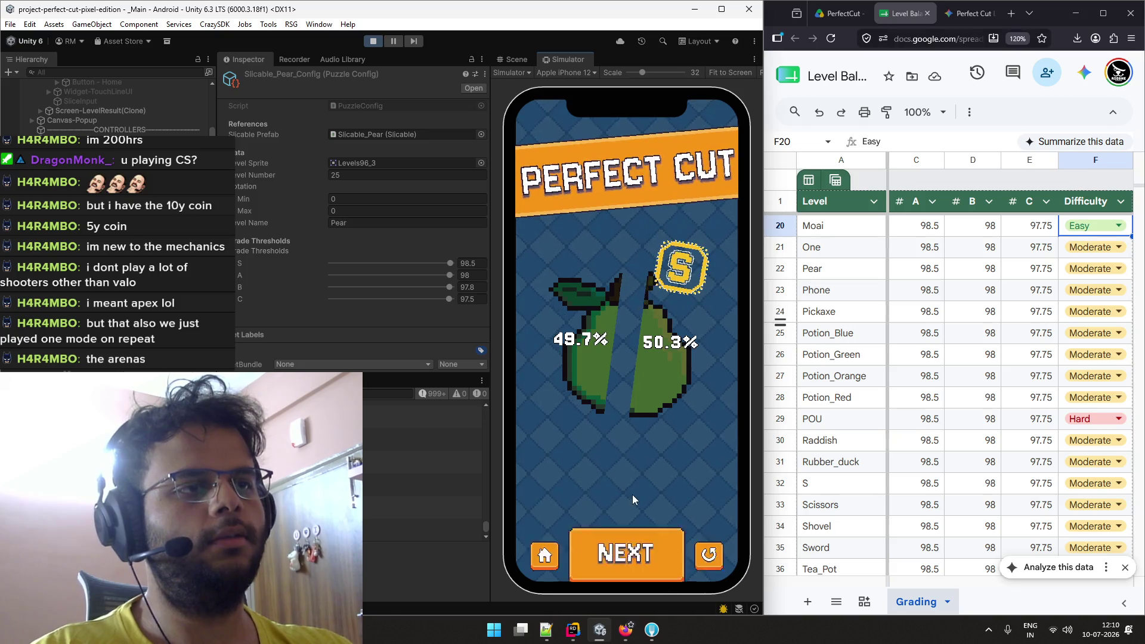
click(696, 543)
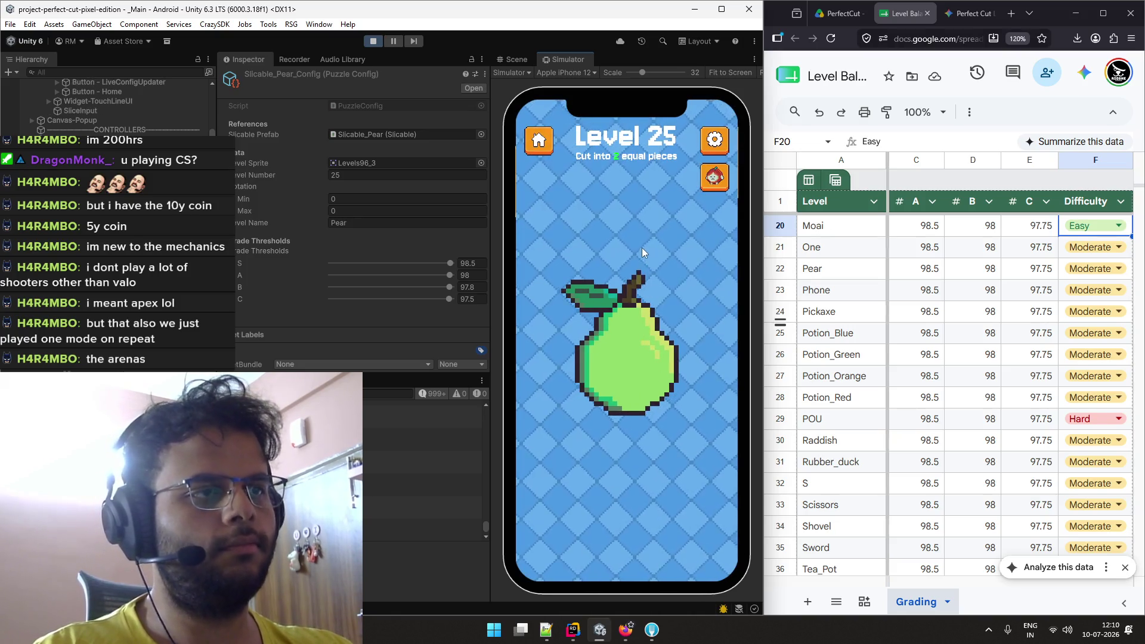
drag(642, 248, 615, 472)
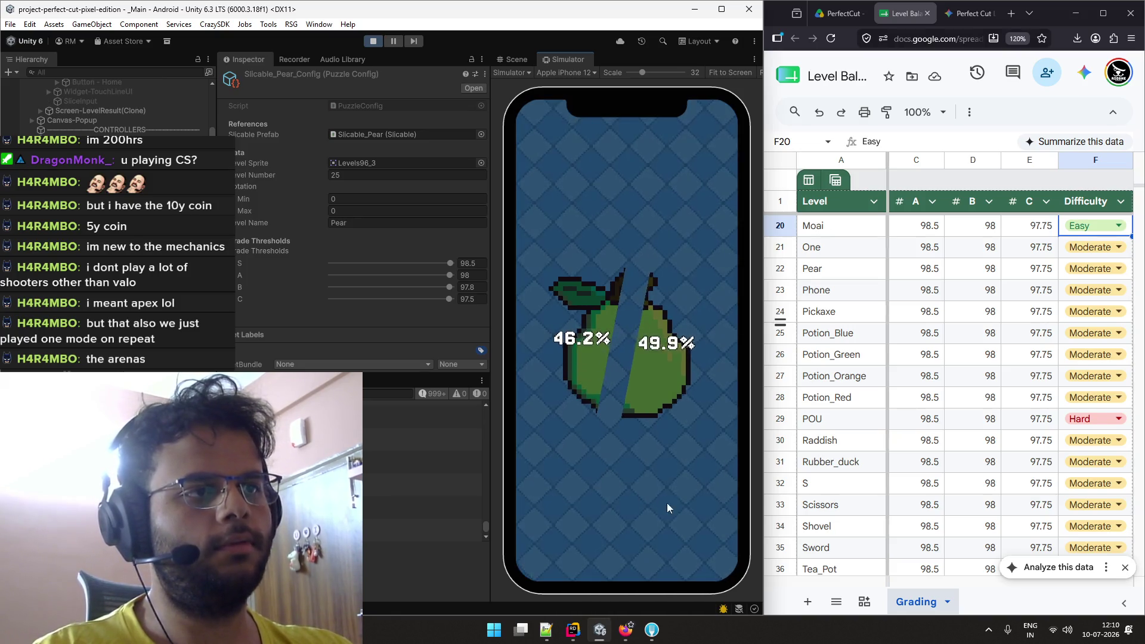
click(706, 532)
drag(632, 241, 618, 487)
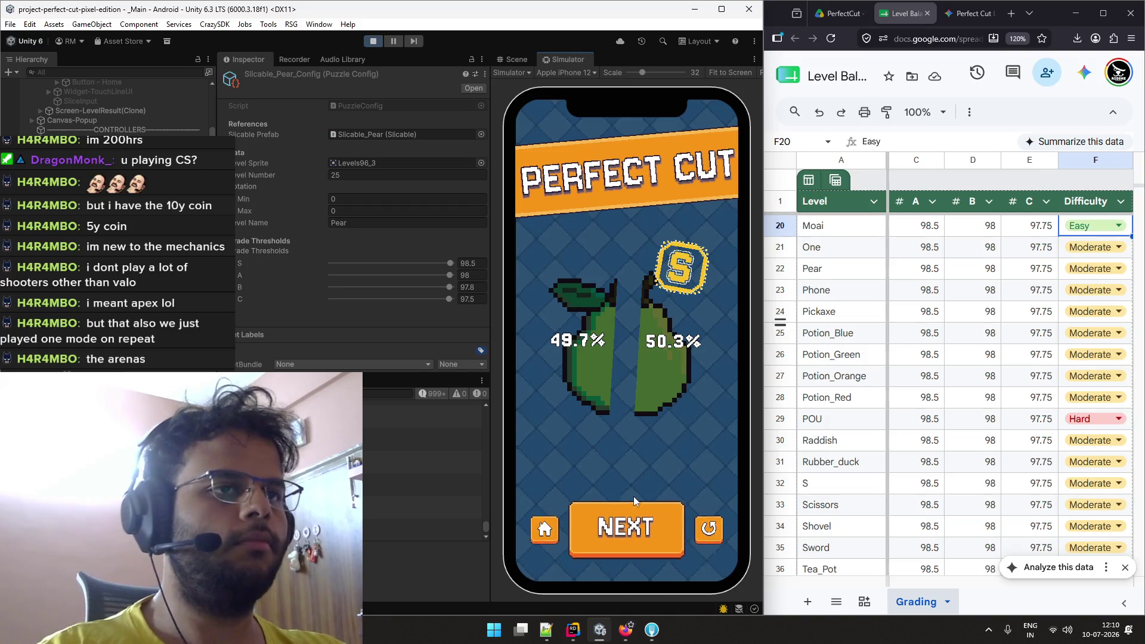
click(709, 546)
mouse_move(621, 313)
mouse_down()
mouse_move(623, 519)
mouse_move(624, 487)
mouse_up()
click(707, 532)
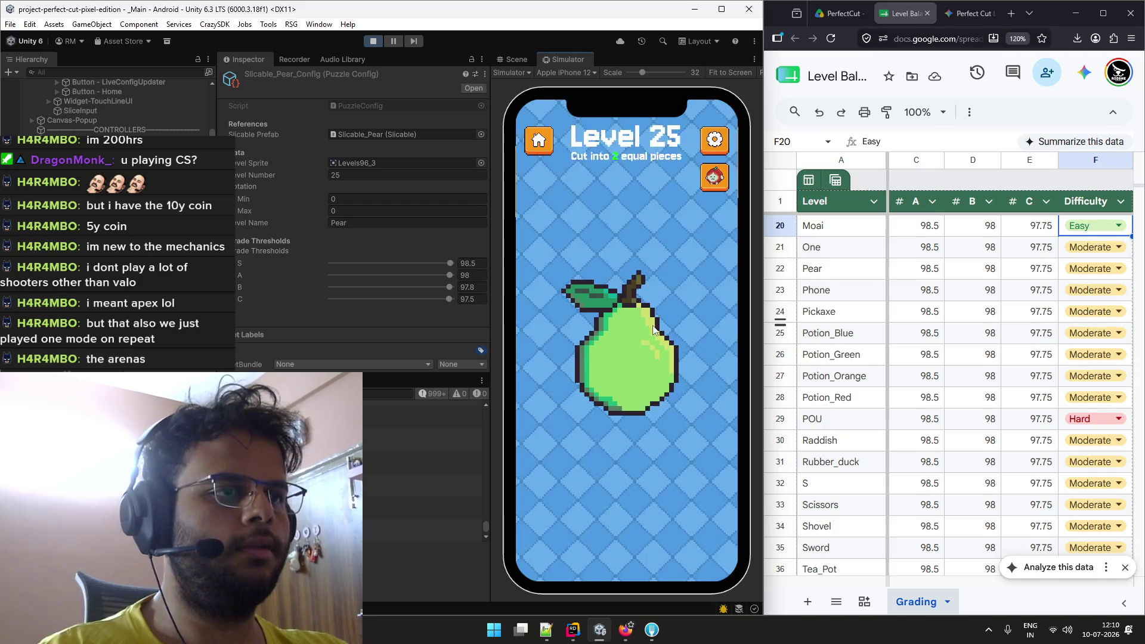
drag(622, 243, 624, 477)
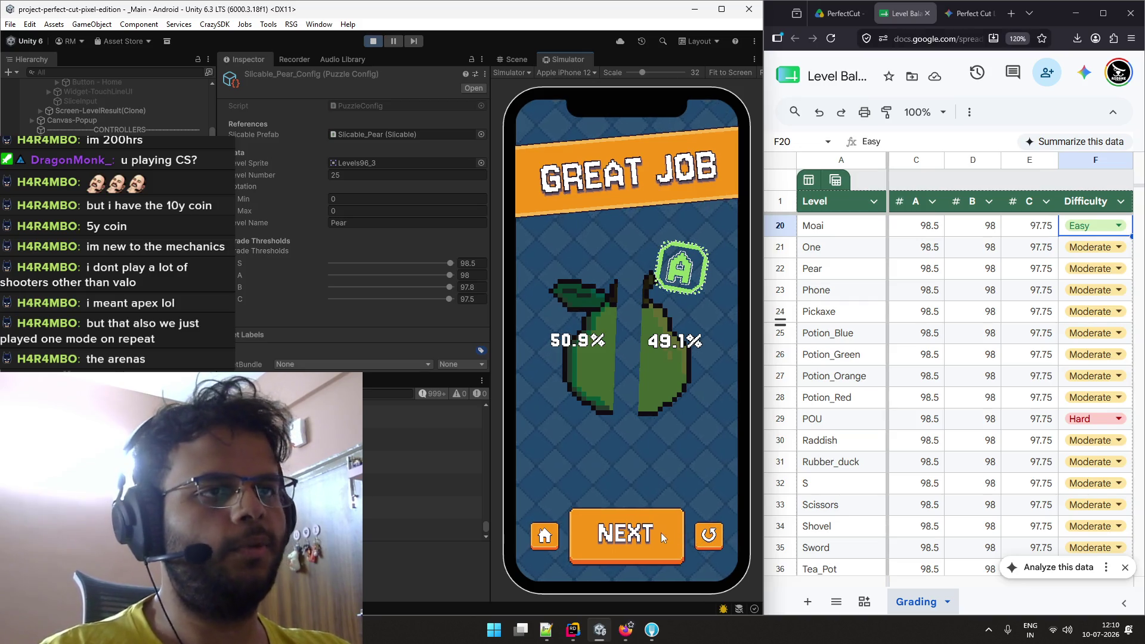
click(660, 540)
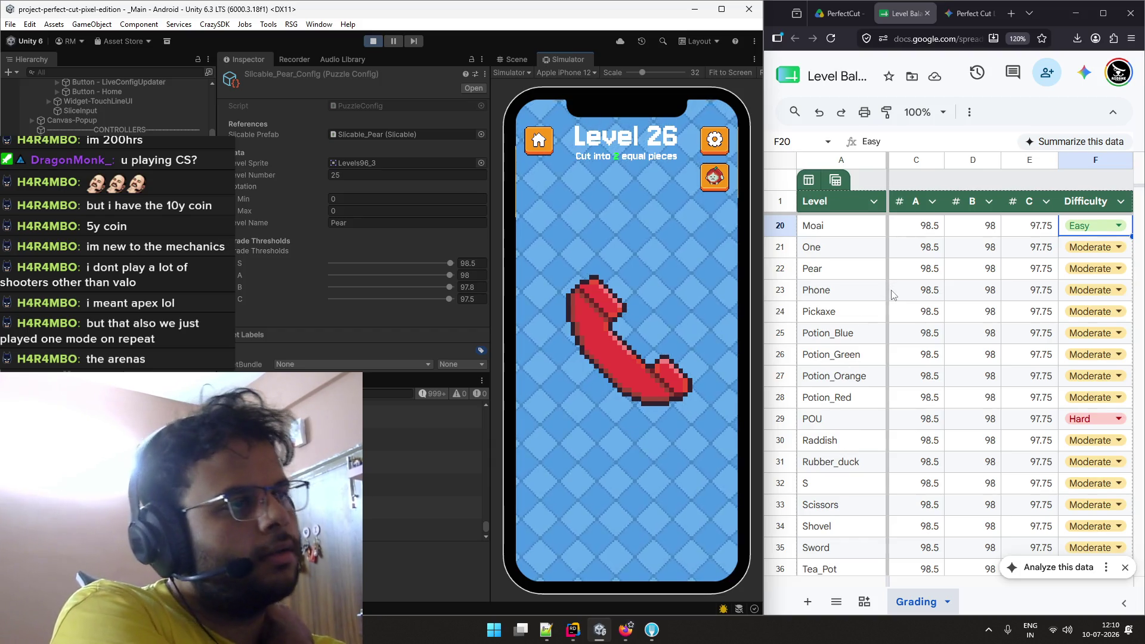
click(911, 278)
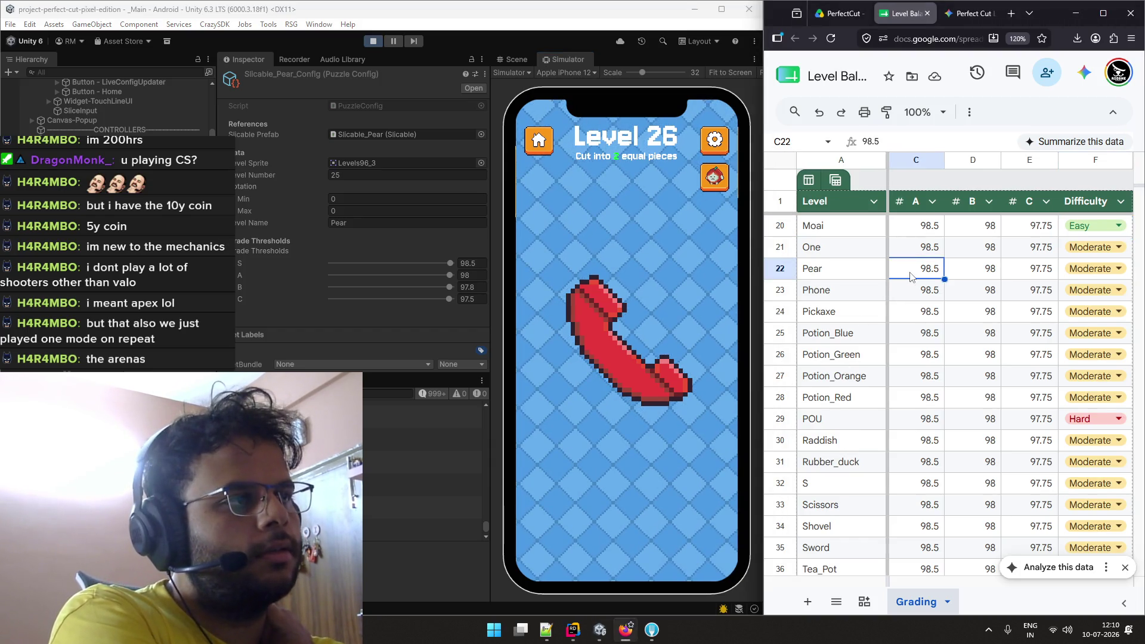
Enter 98.5, 98, 97.8 and 97.5 into the Pear row's S–C cells from B22.
drag(923, 584, 877, 582)
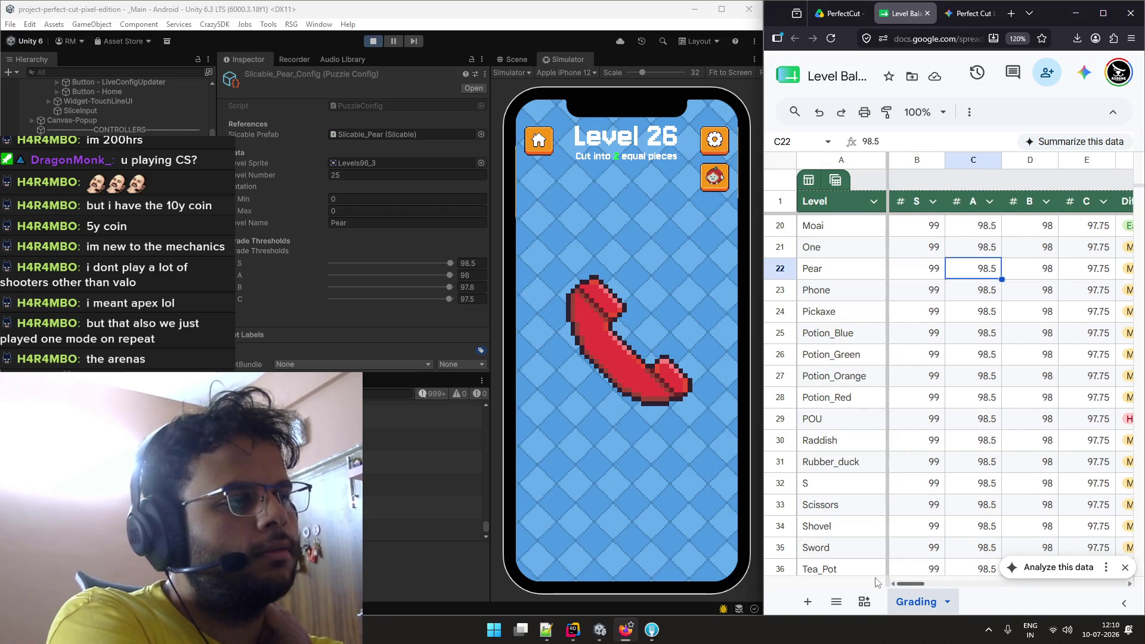
scroll(994, 310, up, 1)
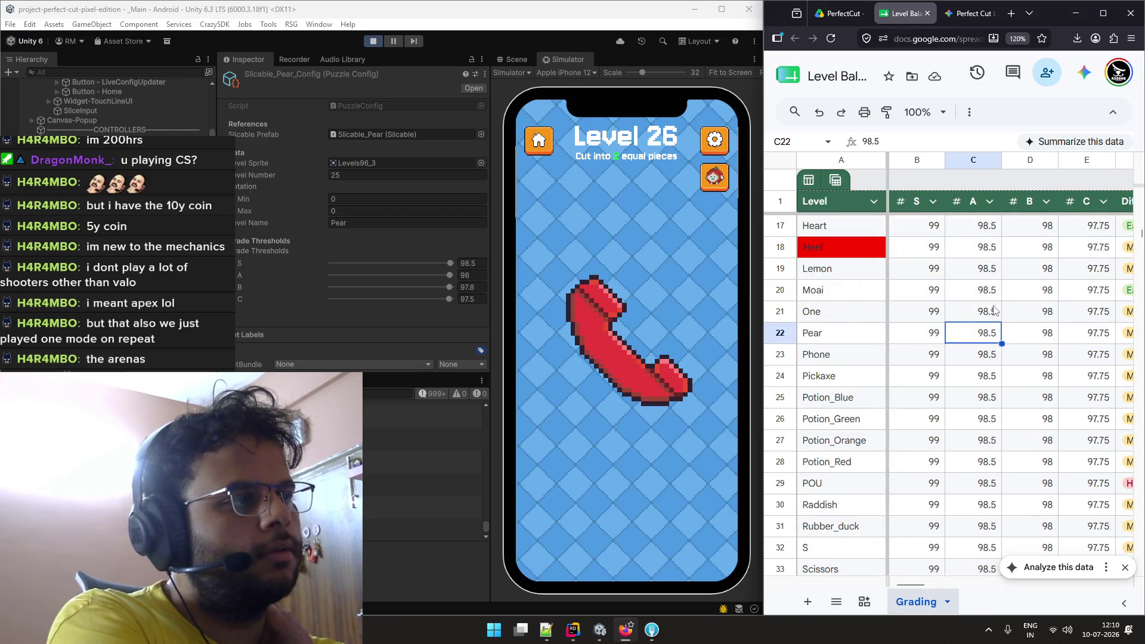
click(937, 322)
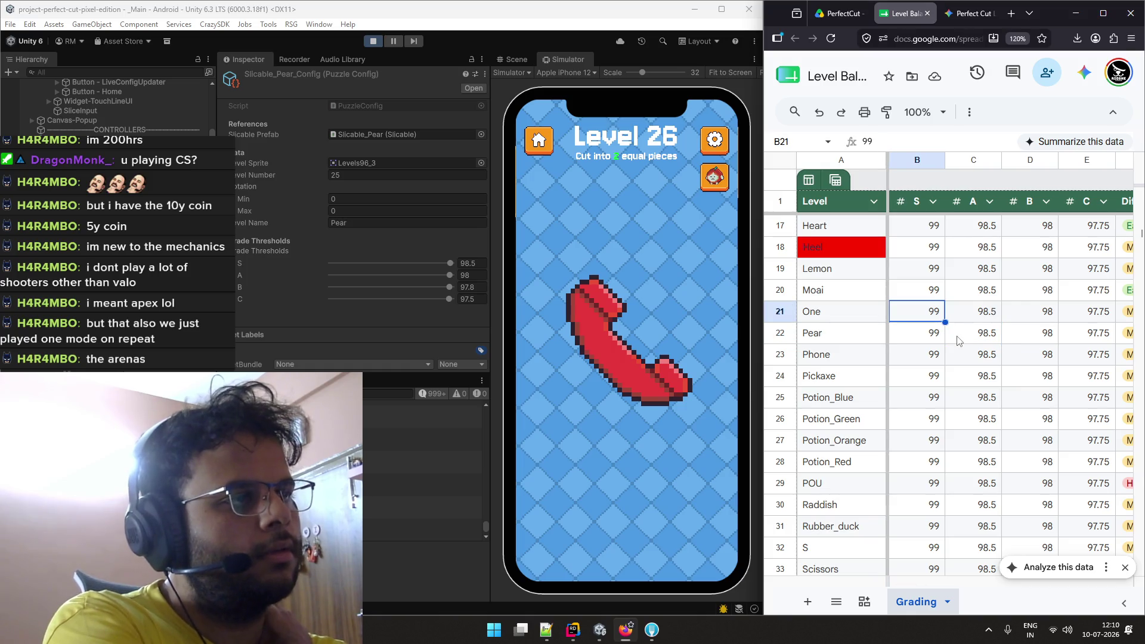
click(929, 342)
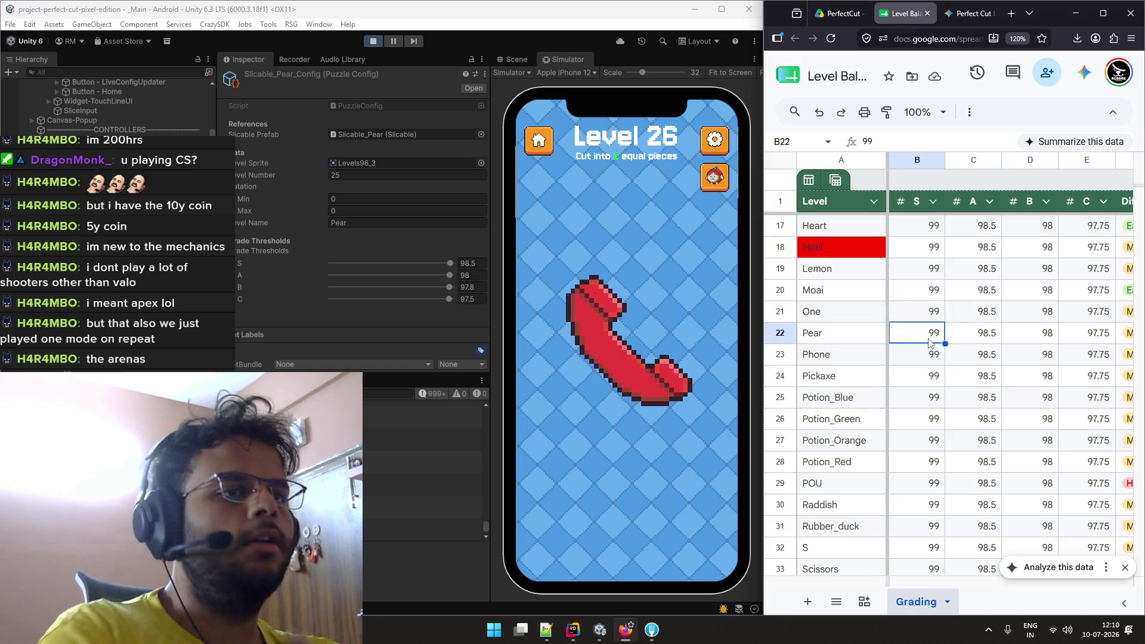
double_click(928, 342)
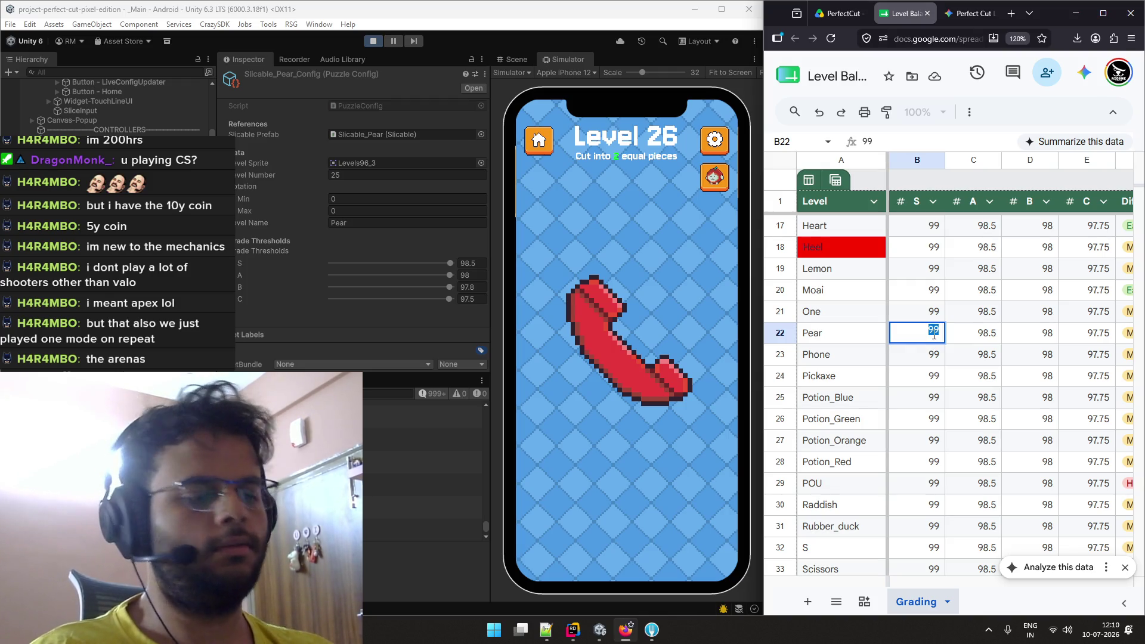
text(98.5)
key(Tab)
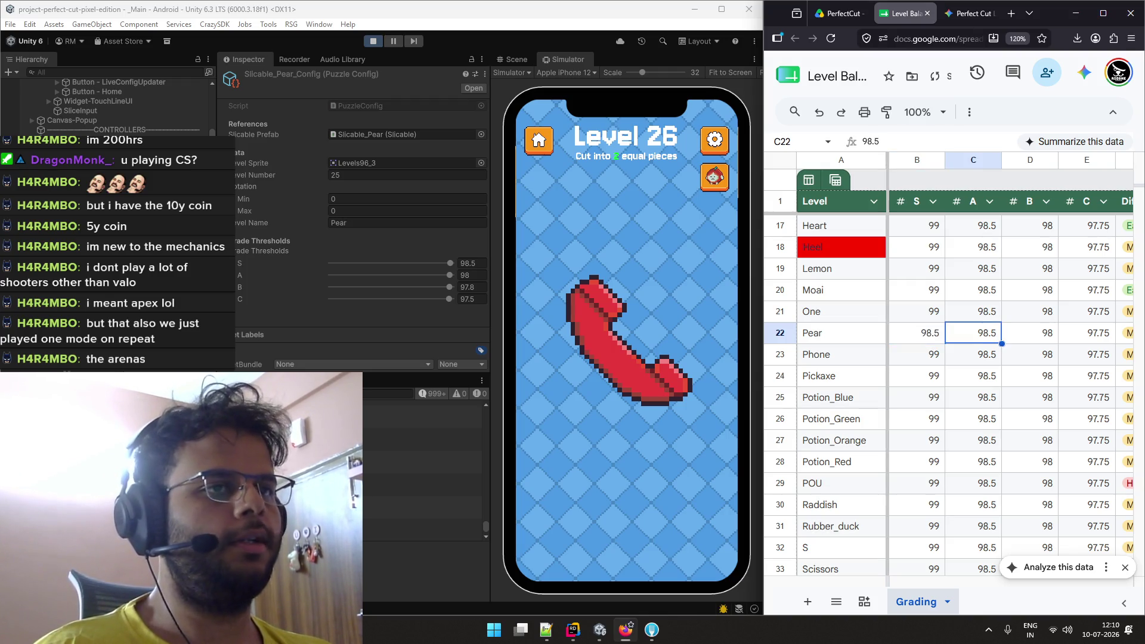
key(Tab)
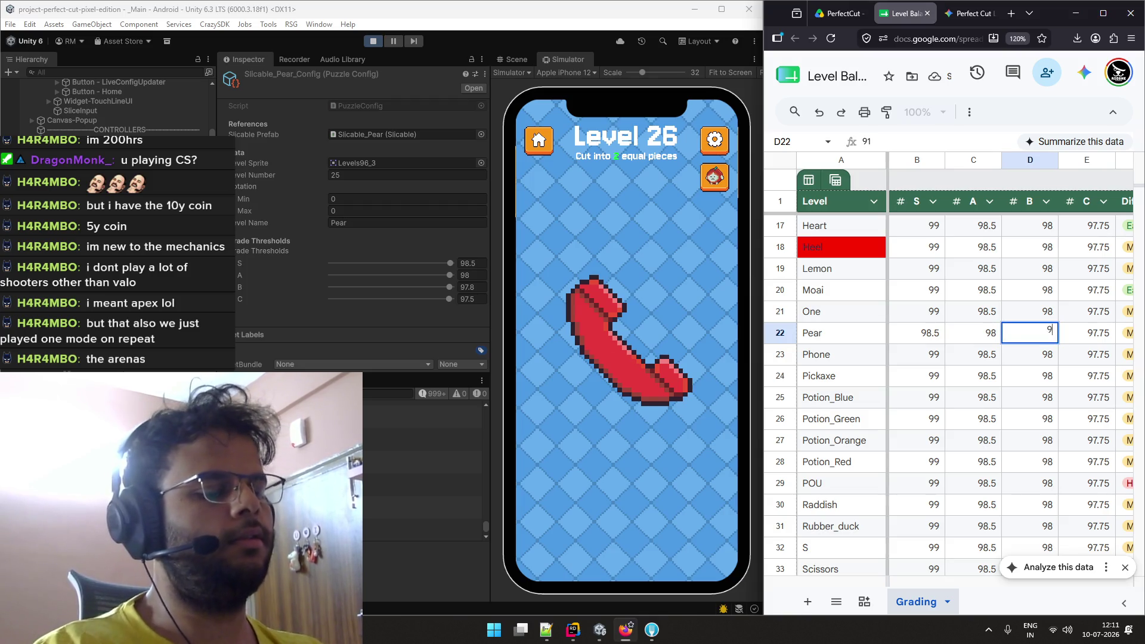
text(7.8)
key(Tab)
text(97.5)
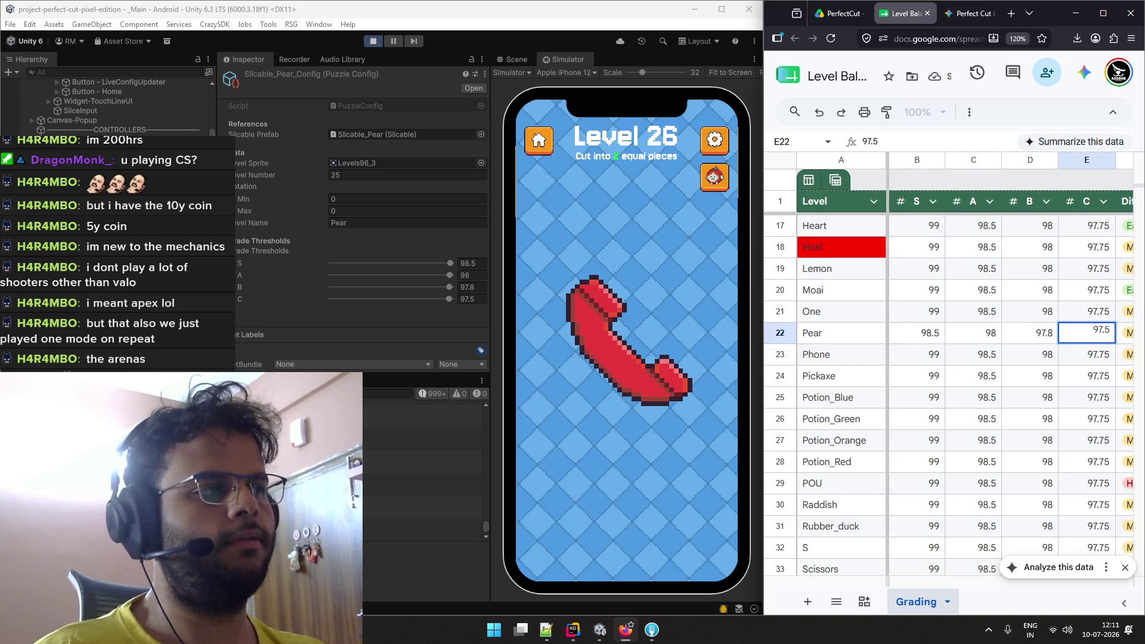
key(Return)
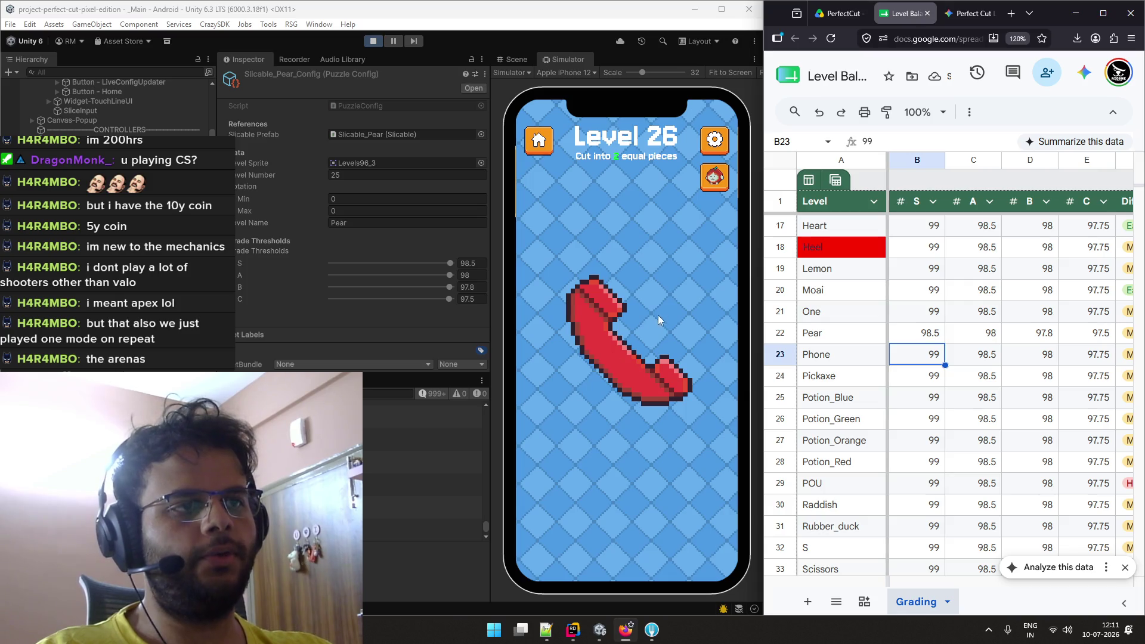
Slice the Level 26 phone repeatedly, ending on a 48.7% / 51.3% F, with a brief OBS desktop check.
drag(657, 315, 519, 436)
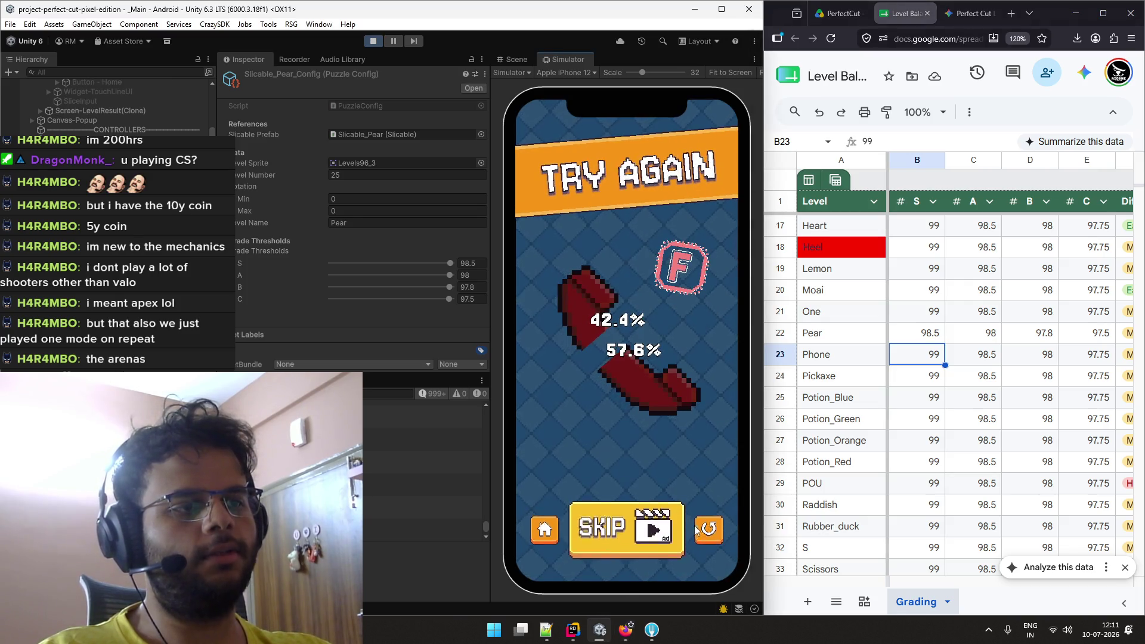
click(696, 529)
mouse_move(667, 285)
mouse_down()
mouse_move(563, 418)
mouse_move(567, 433)
mouse_up()
click(710, 542)
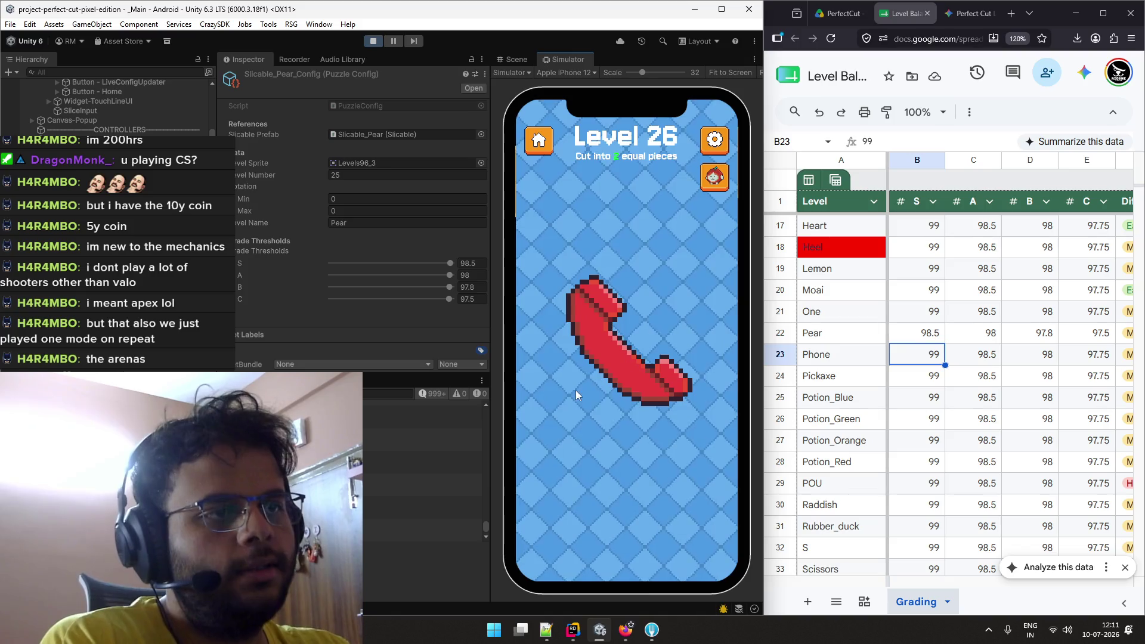
mouse_move(570, 396)
mouse_down()
mouse_move(670, 325)
mouse_move(671, 298)
mouse_up()
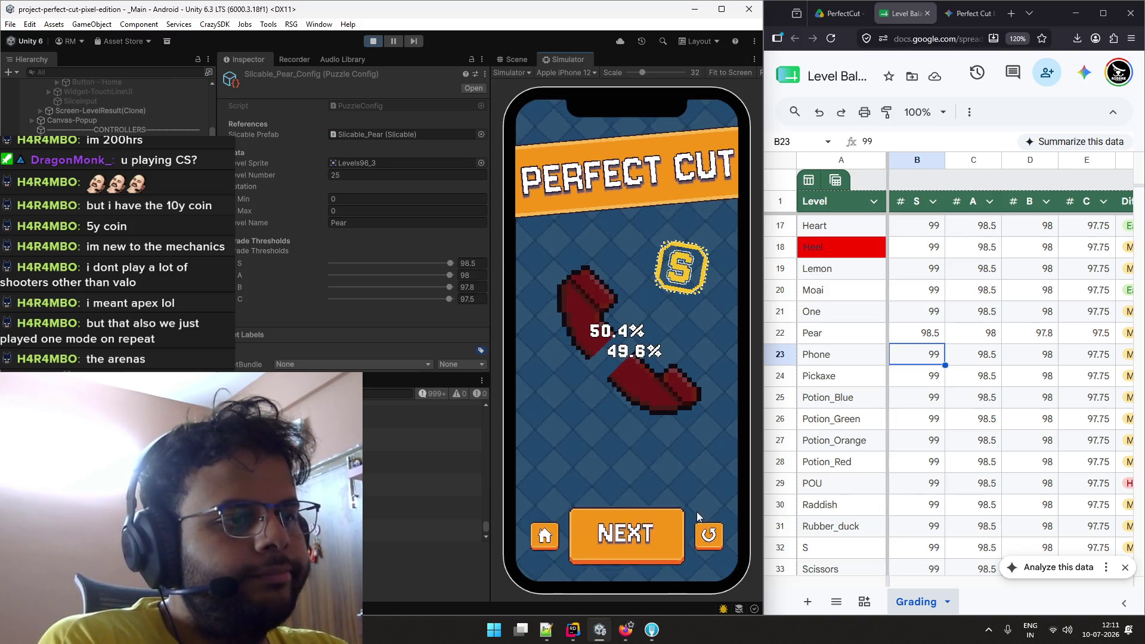
click(697, 517)
mouse_move(571, 391)
mouse_down()
mouse_move(674, 311)
mouse_move(716, 387)
mouse_move(671, 298)
mouse_up()
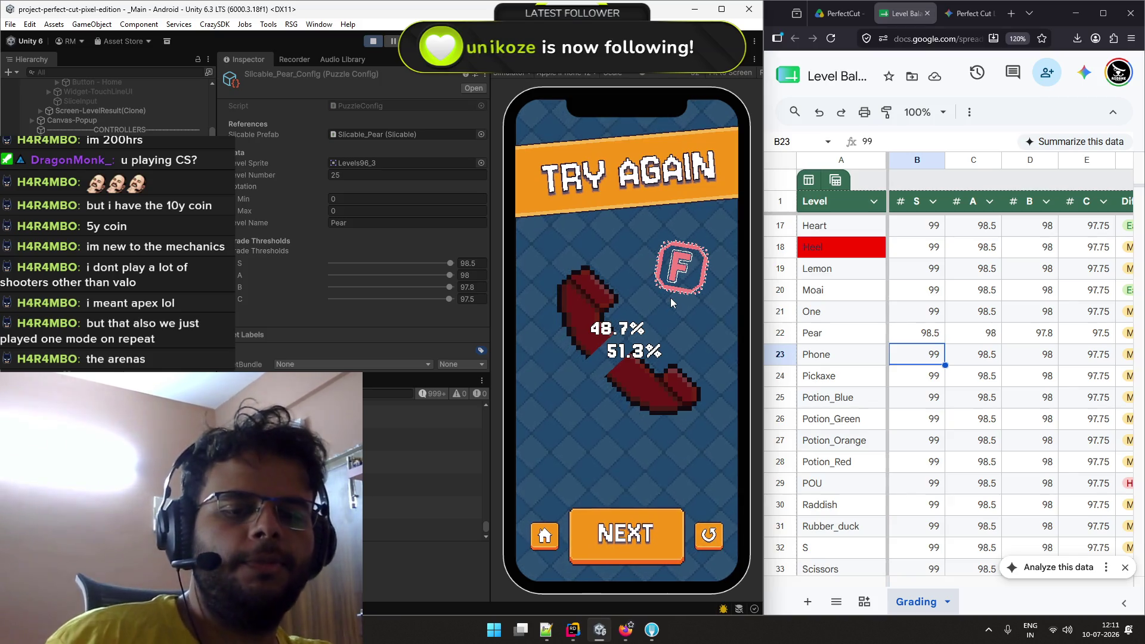
key(ctrl+super+Right)
key(ctrl+super+Right)
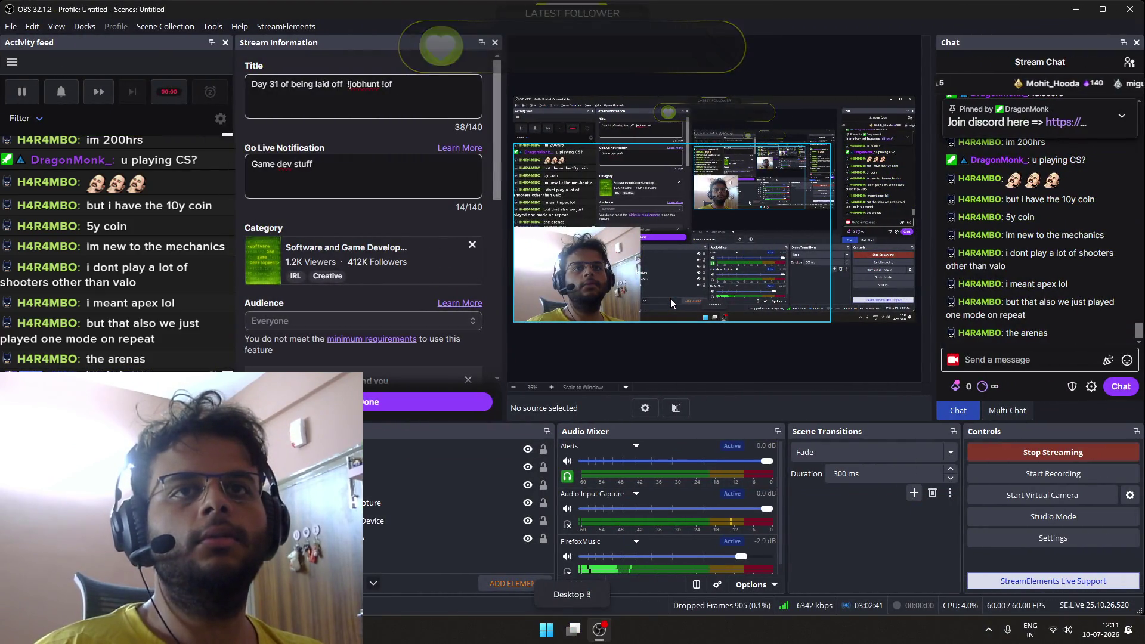
key(ctrl+super+Left)
key(ctrl+super+Left)
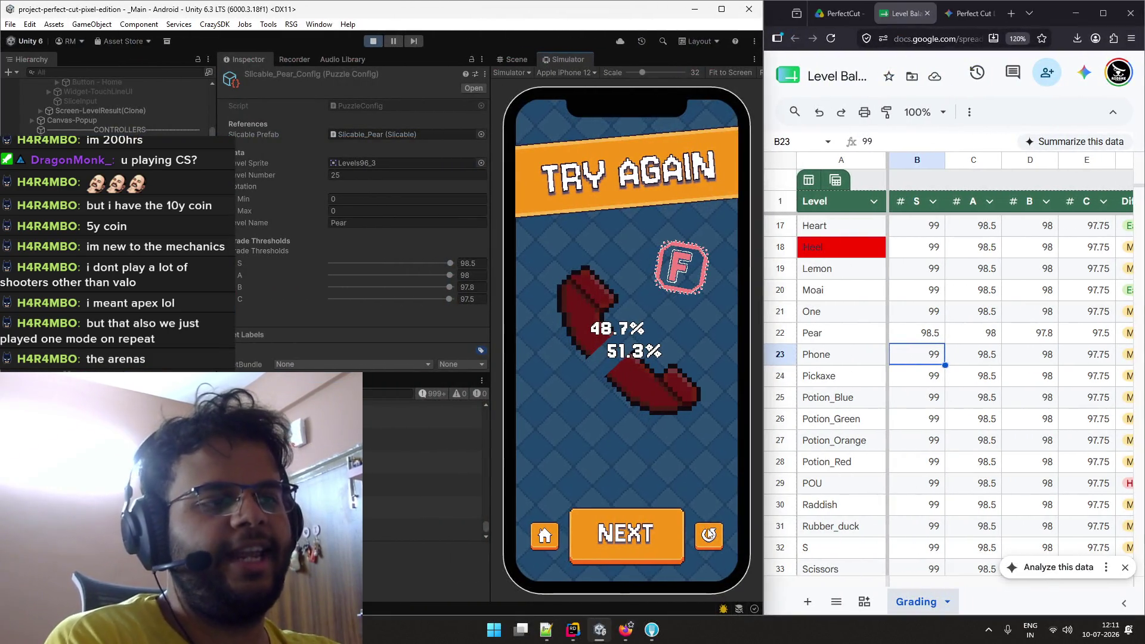
Retry cuts across the phone until it splits exactly 50.0% / 50.0% for an S Perfect Cut.
click(708, 535)
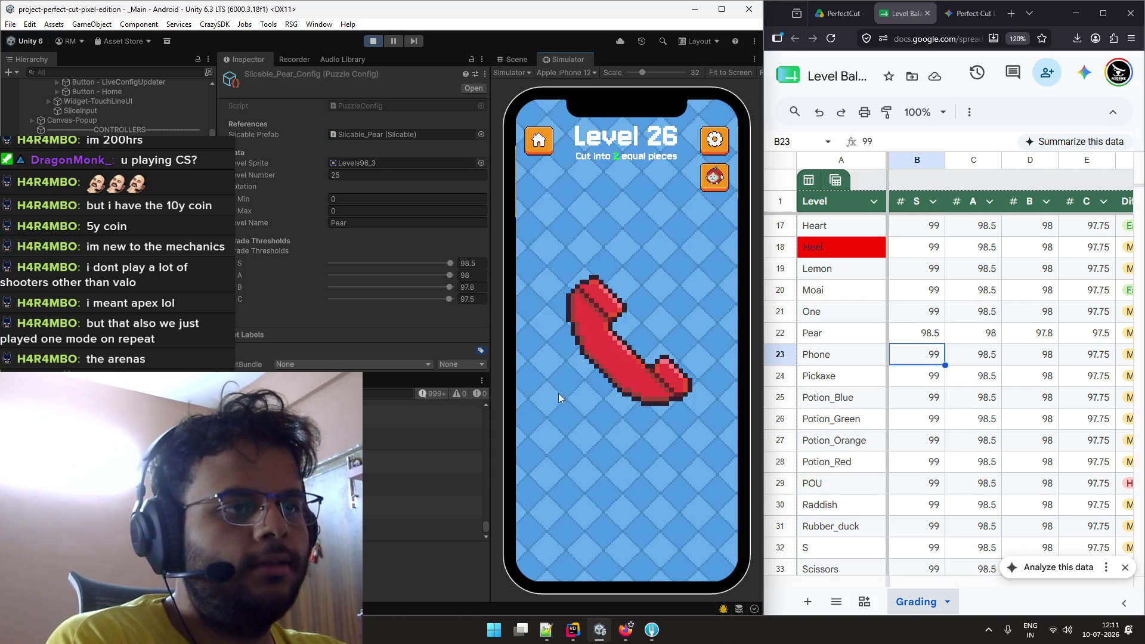
drag(556, 392, 655, 315)
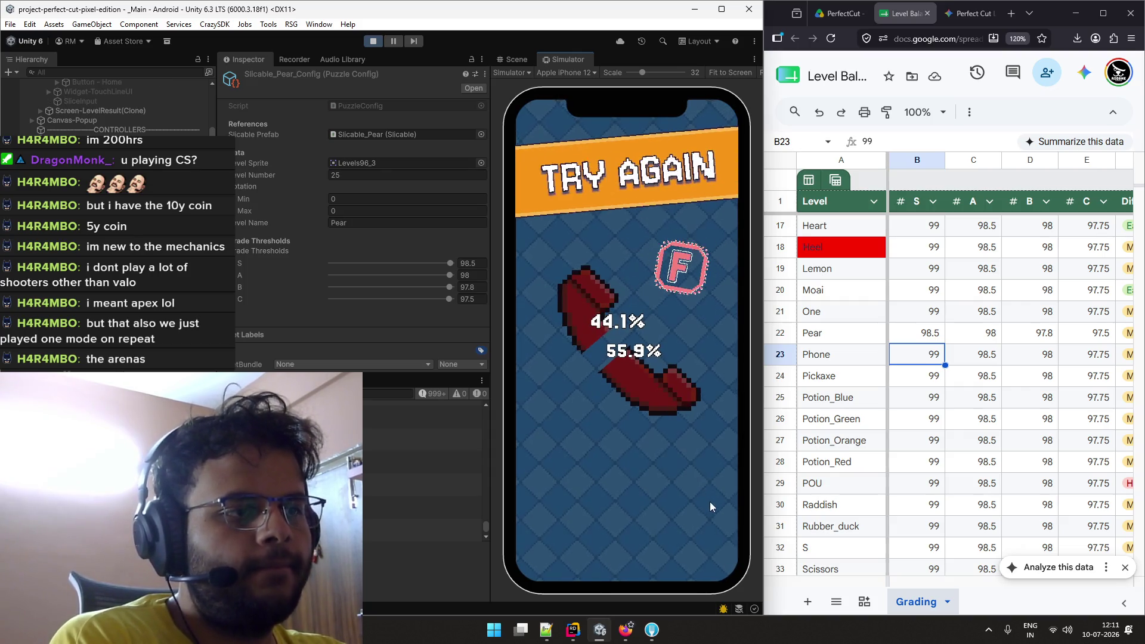
click(708, 528)
mouse_move(566, 397)
mouse_down()
mouse_move(667, 310)
mouse_move(652, 312)
mouse_up()
click(714, 538)
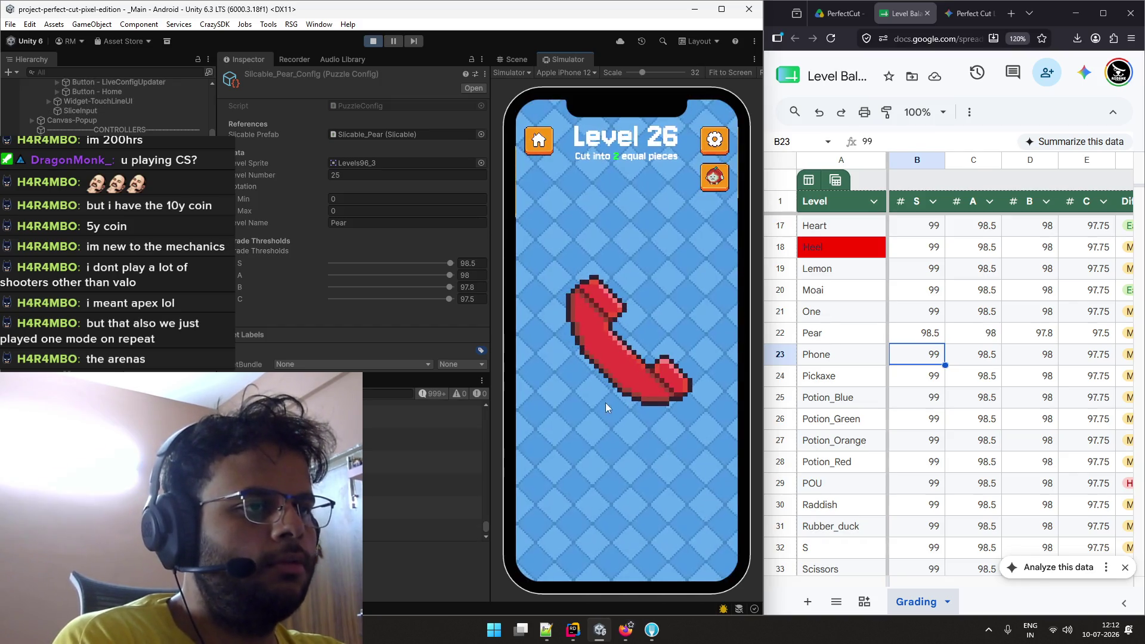
drag(578, 392, 660, 312)
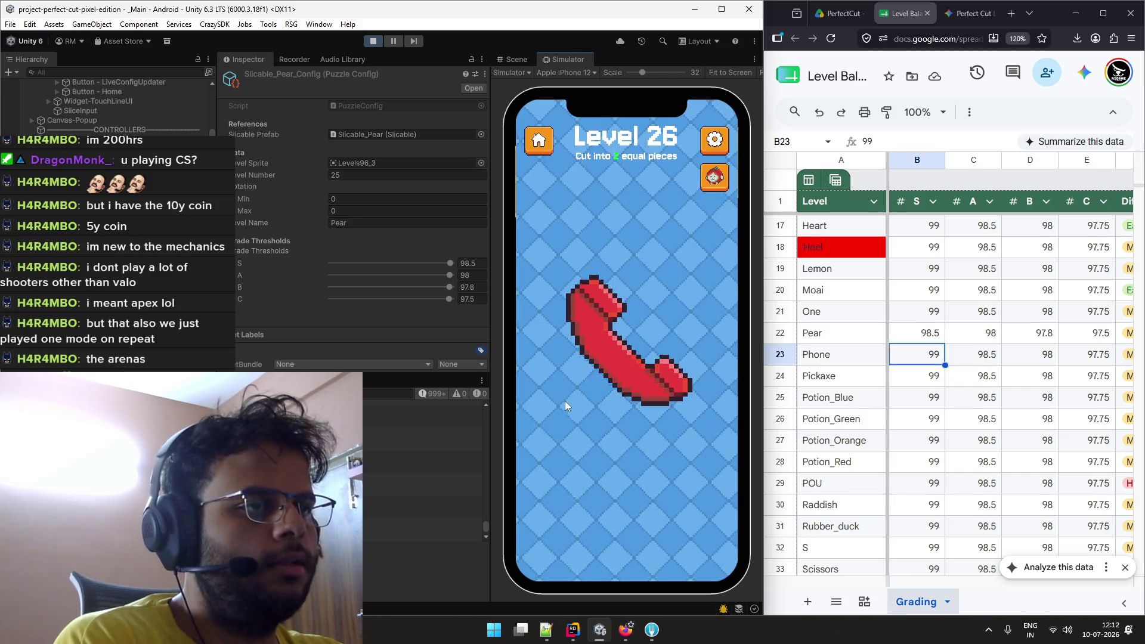
drag(562, 404, 661, 314)
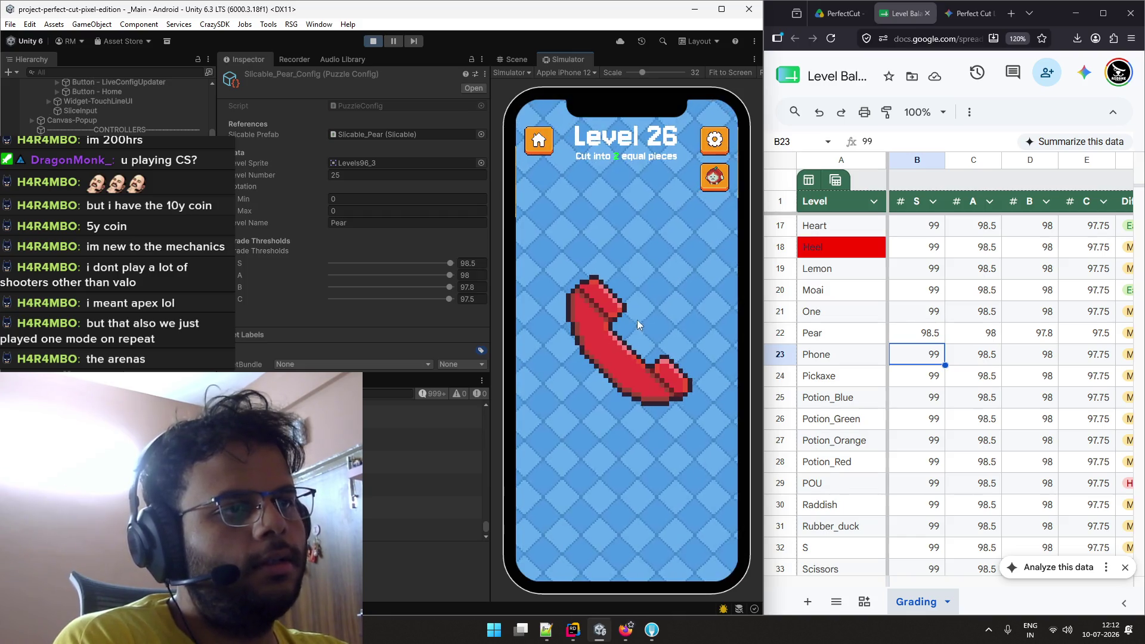
drag(660, 298, 550, 421)
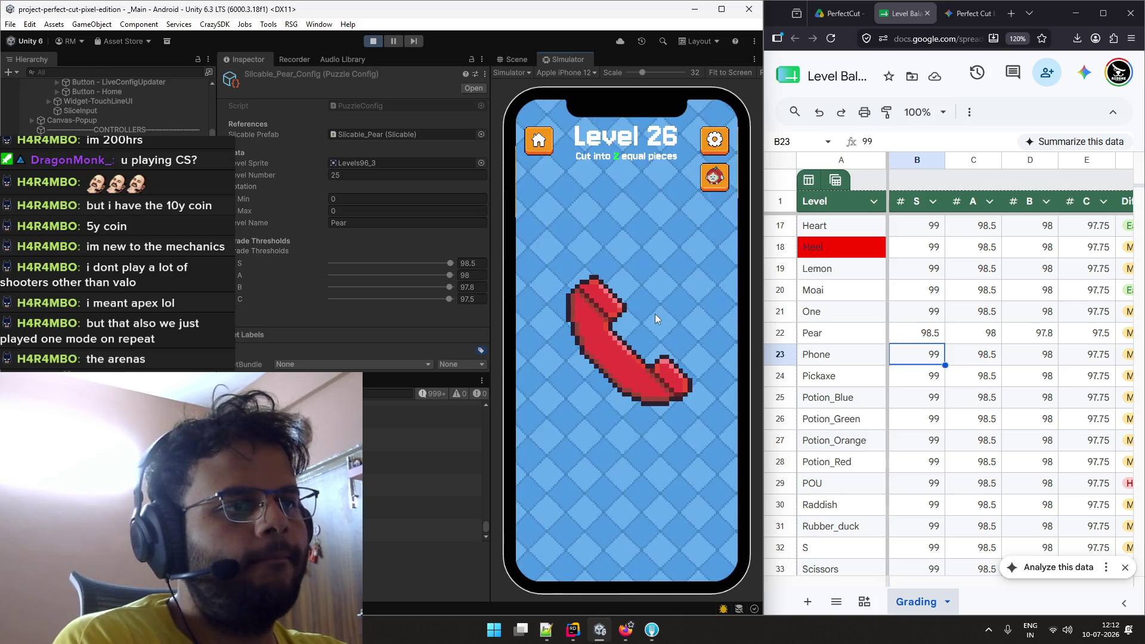
mouse_move(659, 311)
mouse_down()
mouse_move(565, 412)
mouse_move(573, 358)
mouse_move(596, 327)
mouse_move(661, 311)
mouse_up()
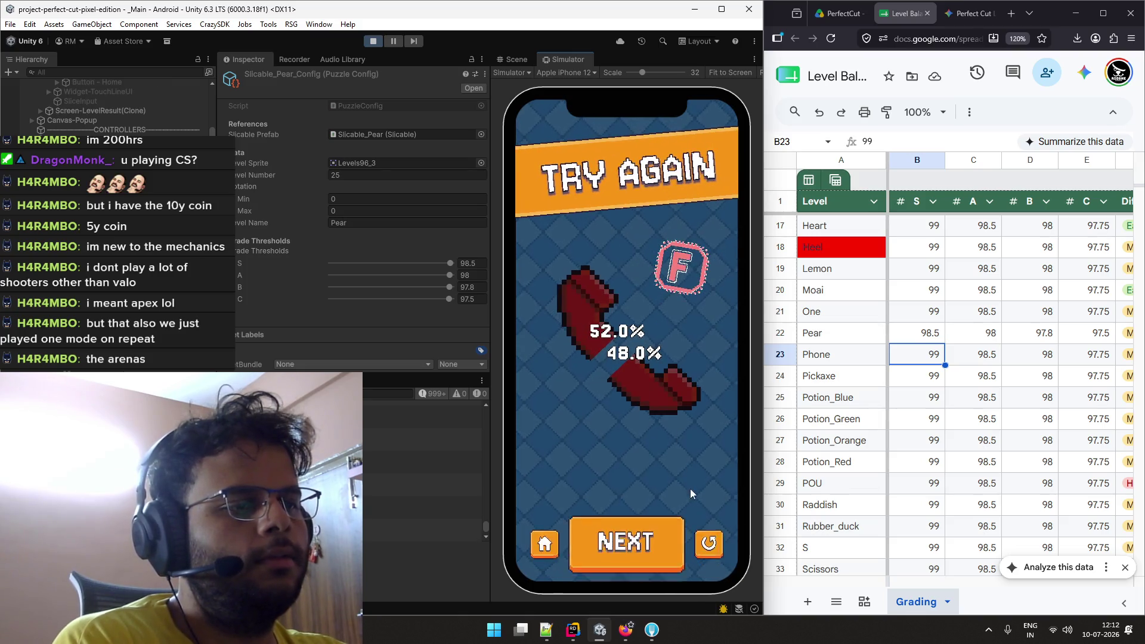
drag(573, 404, 683, 297)
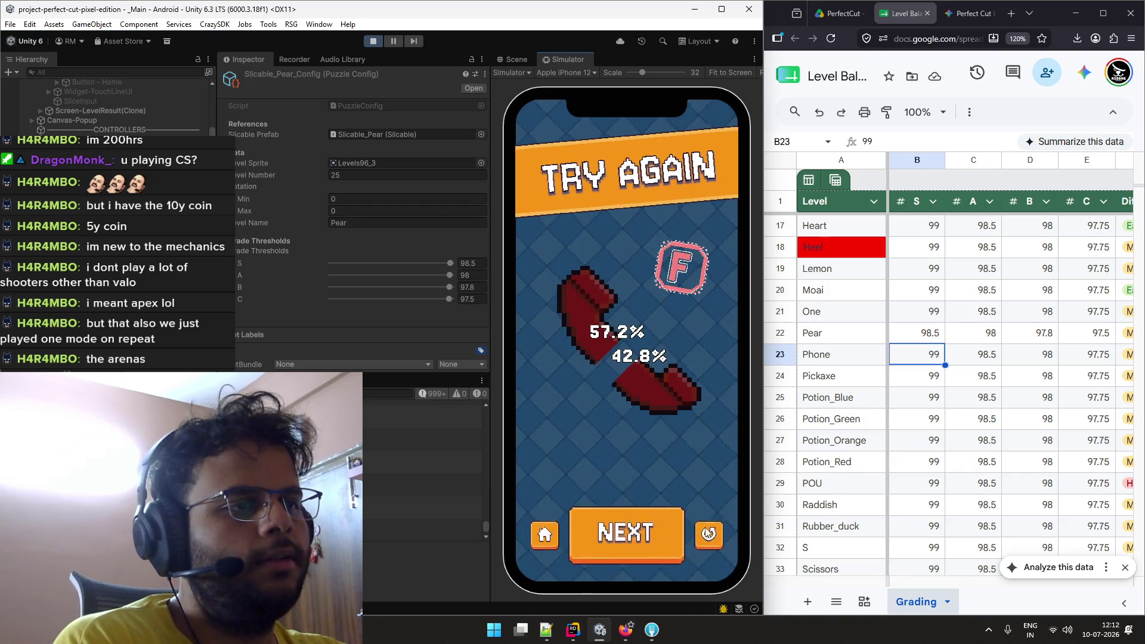
mouse_move(567, 383)
mouse_down()
mouse_move(662, 238)
mouse_move(663, 316)
mouse_up()
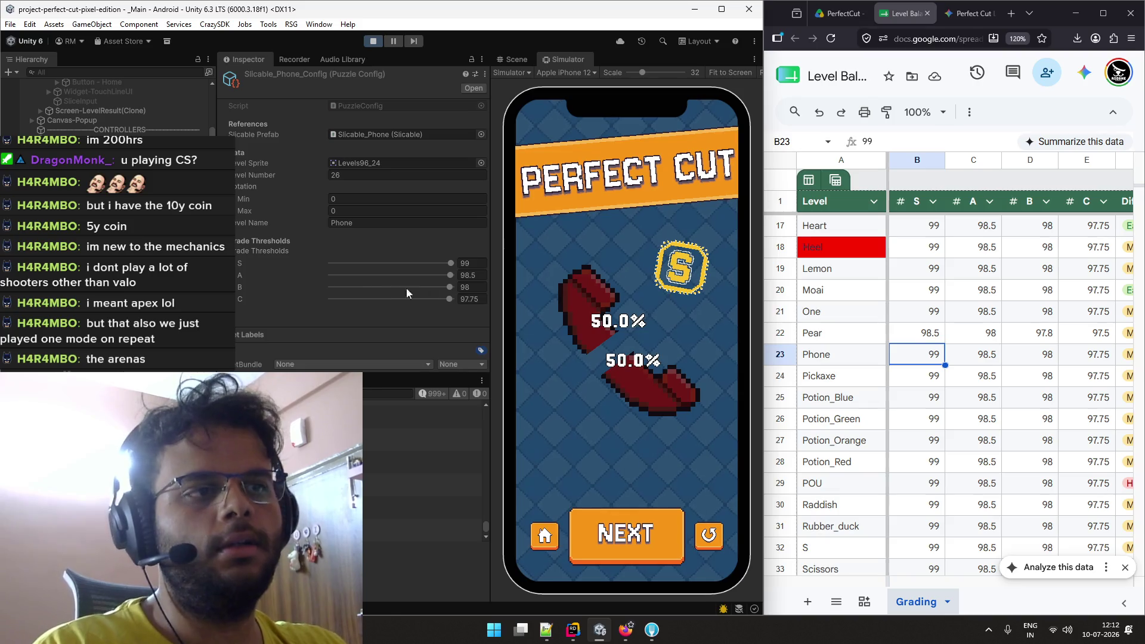
Retry the phone cut several times, then enter the lowered Phone thresholds 98.5/98/97.8/97.5.
click(709, 536)
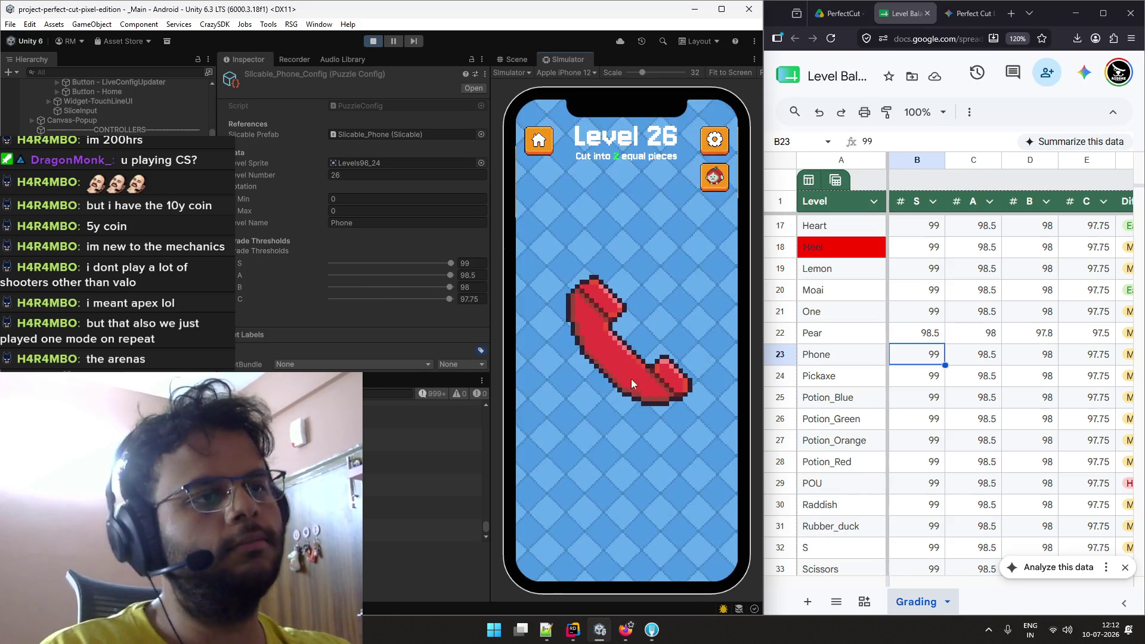
drag(597, 369, 671, 314)
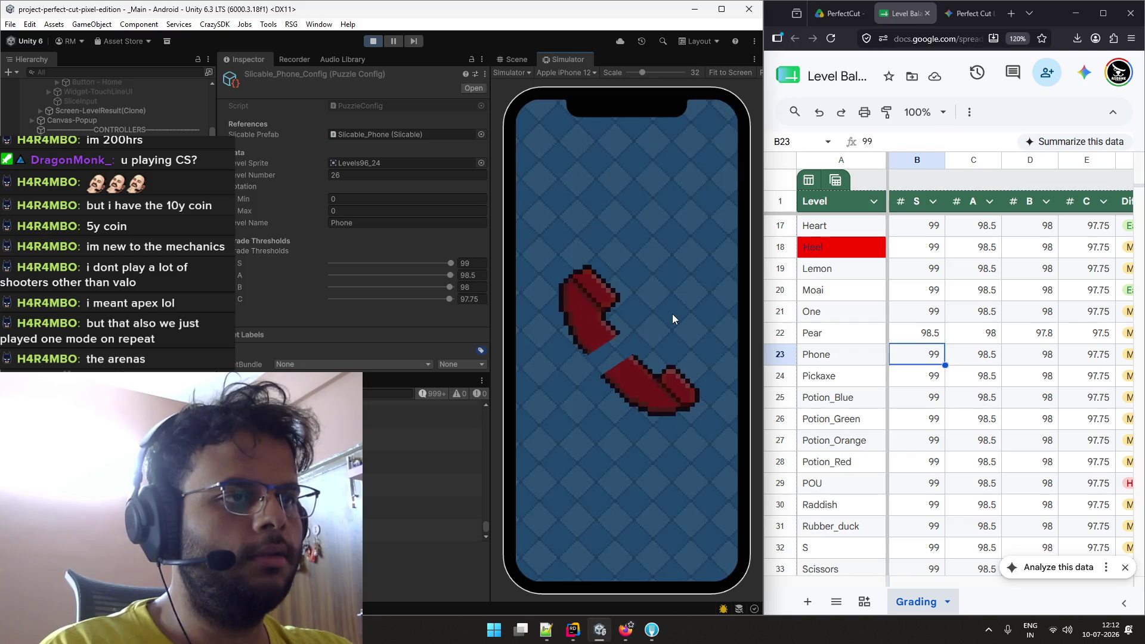
click(695, 536)
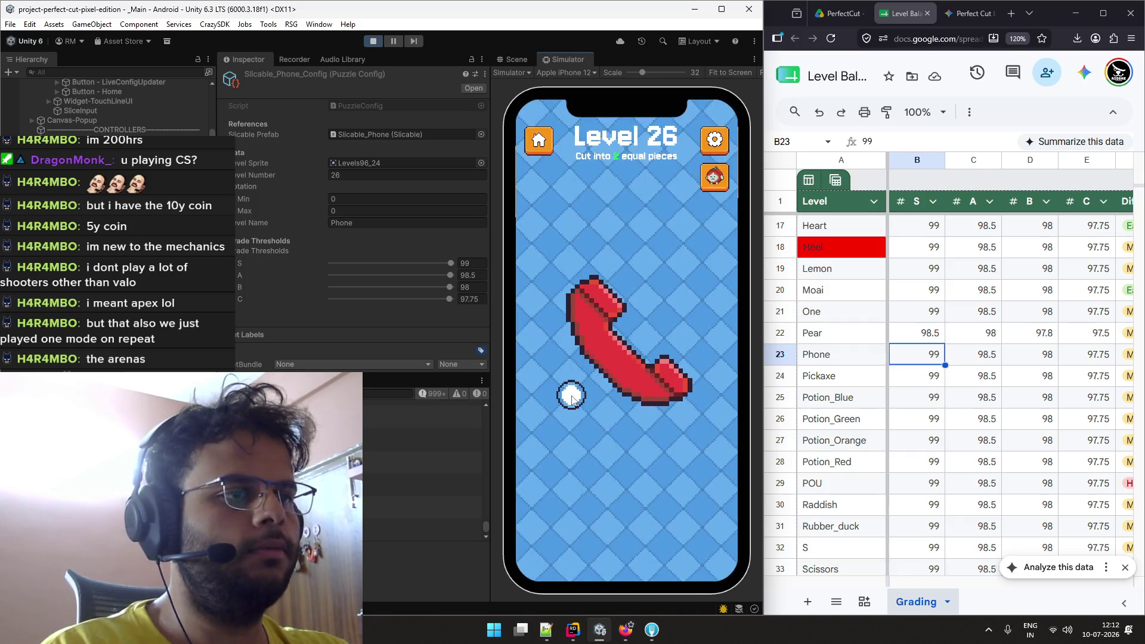
drag(596, 370, 671, 308)
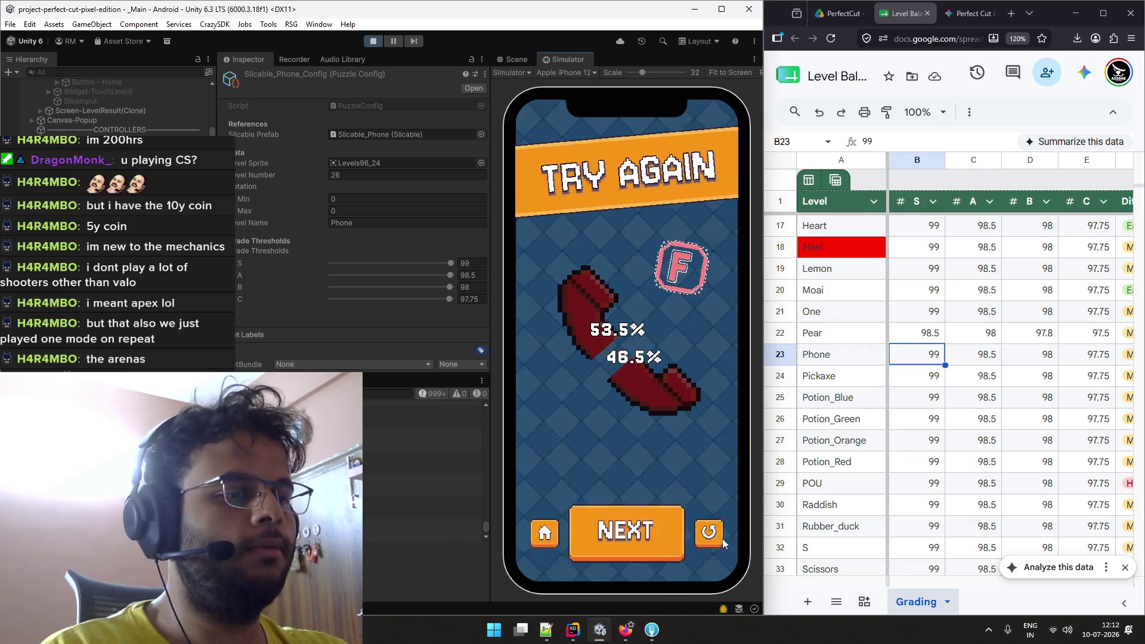
click(720, 538)
mouse_move(582, 408)
mouse_down()
mouse_move(656, 304)
mouse_move(551, 424)
mouse_up()
click(709, 552)
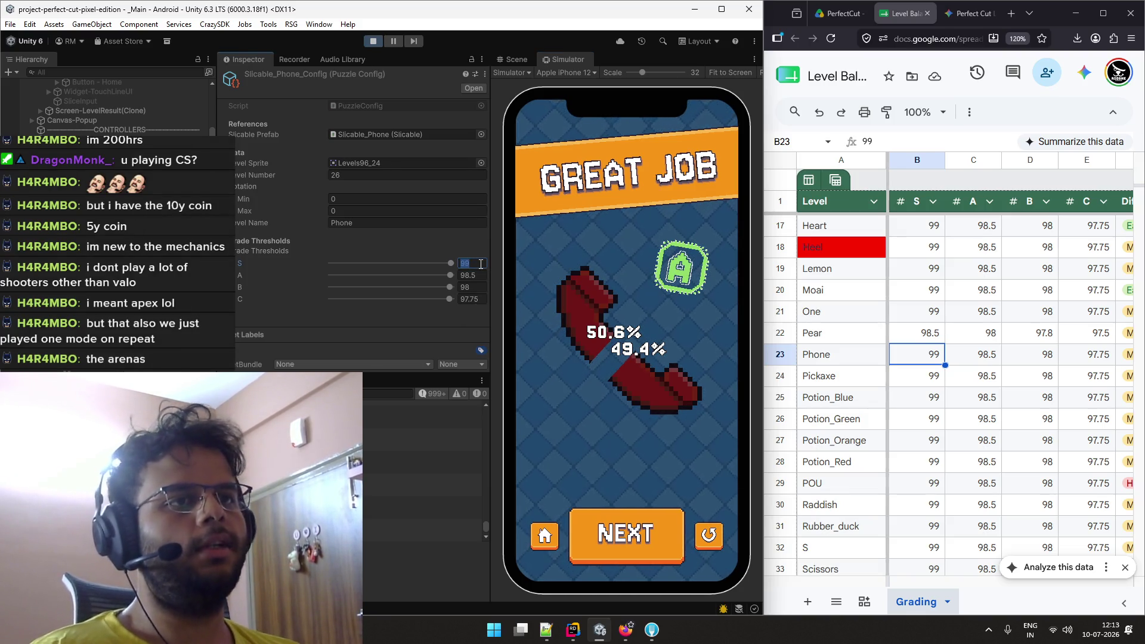
text(98)
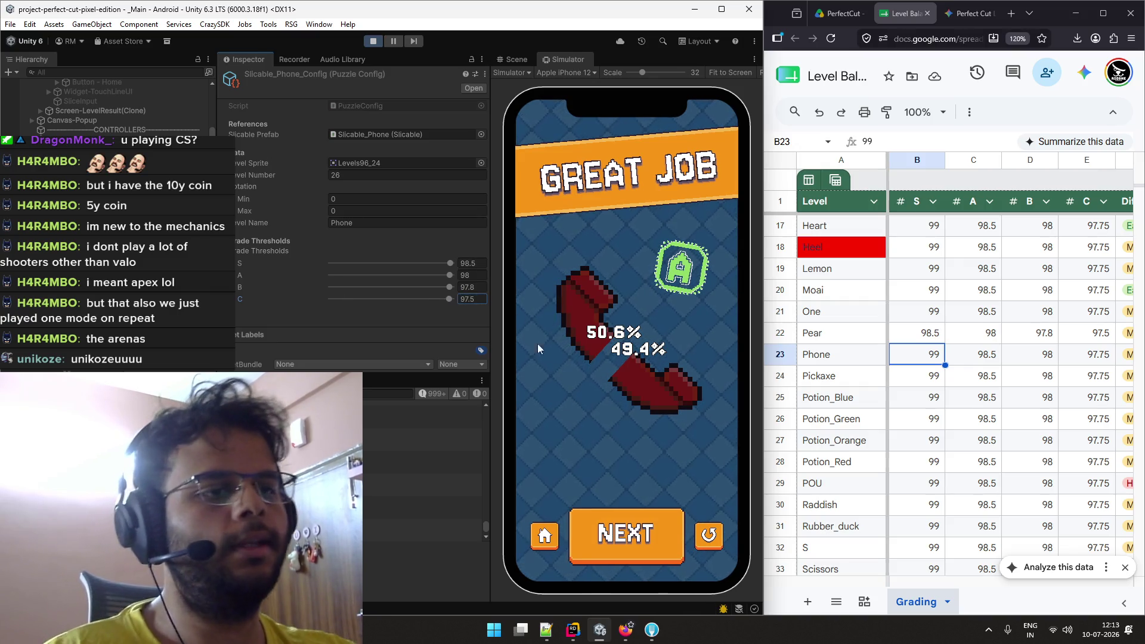
Test the new Phone thresholds with repeated cuts: an S at 50.3% / 49.7%, then an F at 52.4% / 47.6%.
click(710, 536)
drag(575, 400, 660, 313)
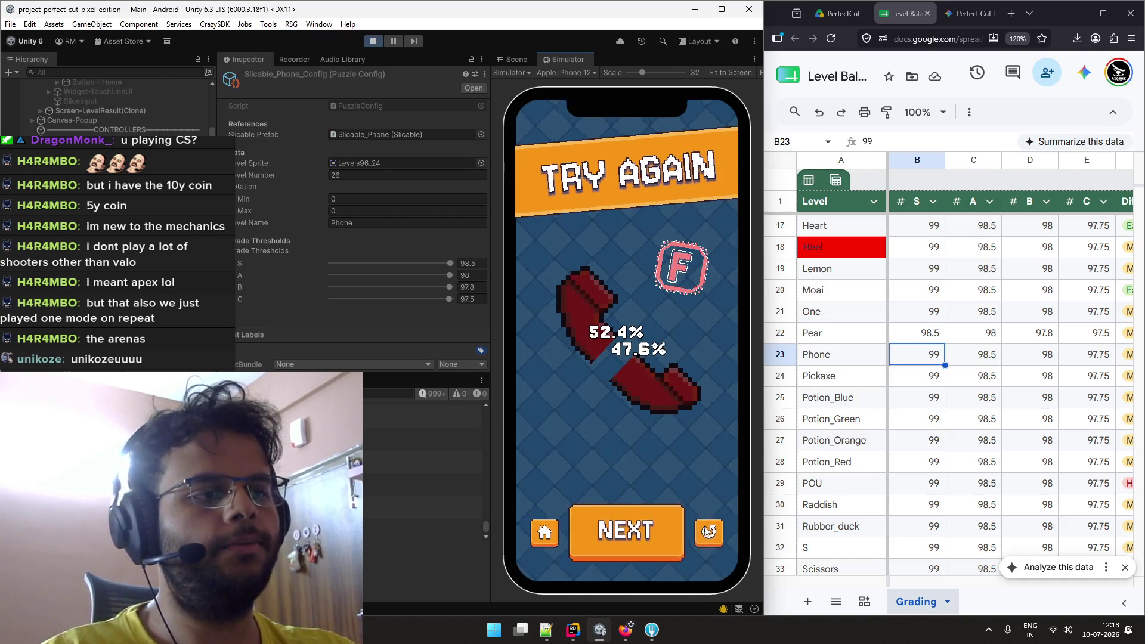
click(545, 531)
drag(563, 409, 666, 307)
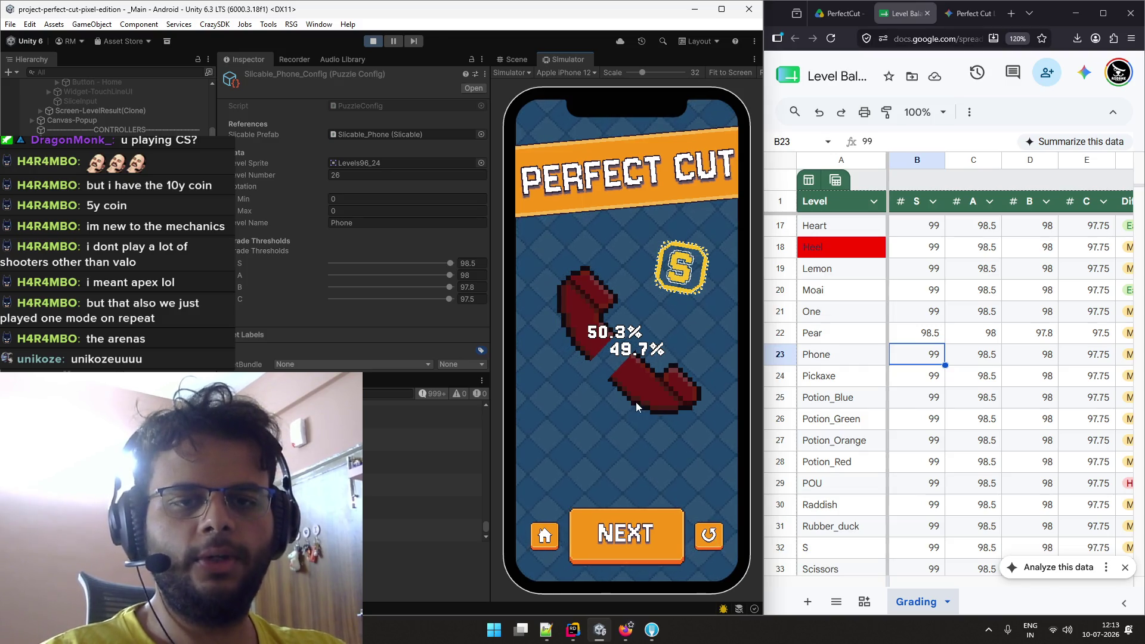
click(708, 534)
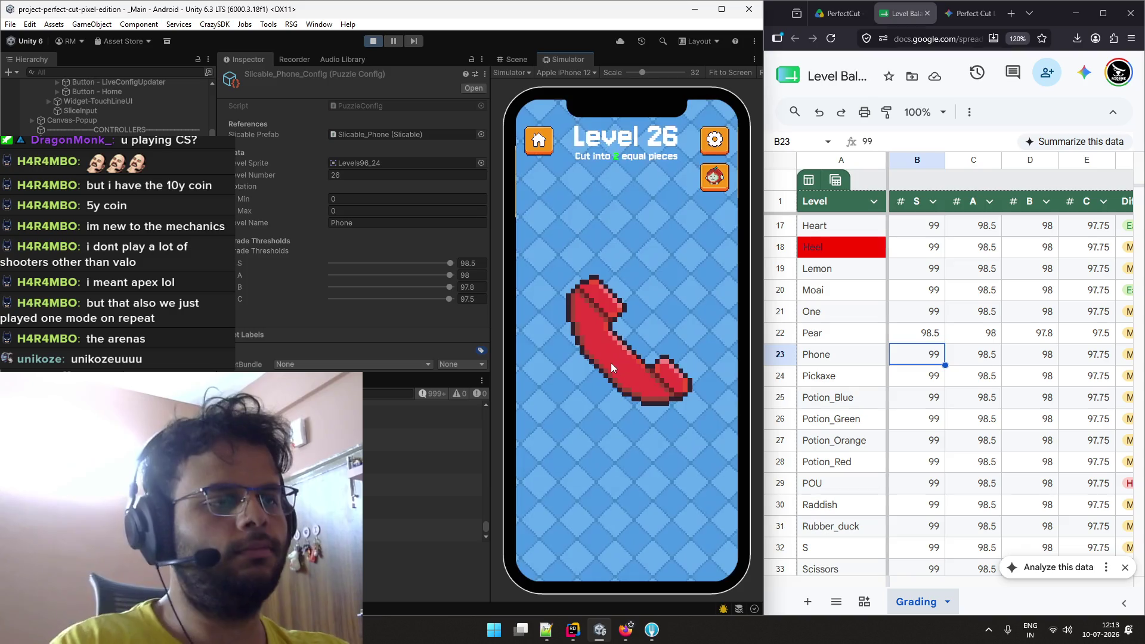
mouse_move(559, 396)
mouse_down()
mouse_move(697, 325)
mouse_move(655, 315)
mouse_move(614, 477)
mouse_move(552, 325)
mouse_move(653, 313)
mouse_move(602, 467)
mouse_up()
mouse_move(564, 413)
mouse_down()
mouse_move(705, 332)
mouse_move(665, 306)
mouse_up()
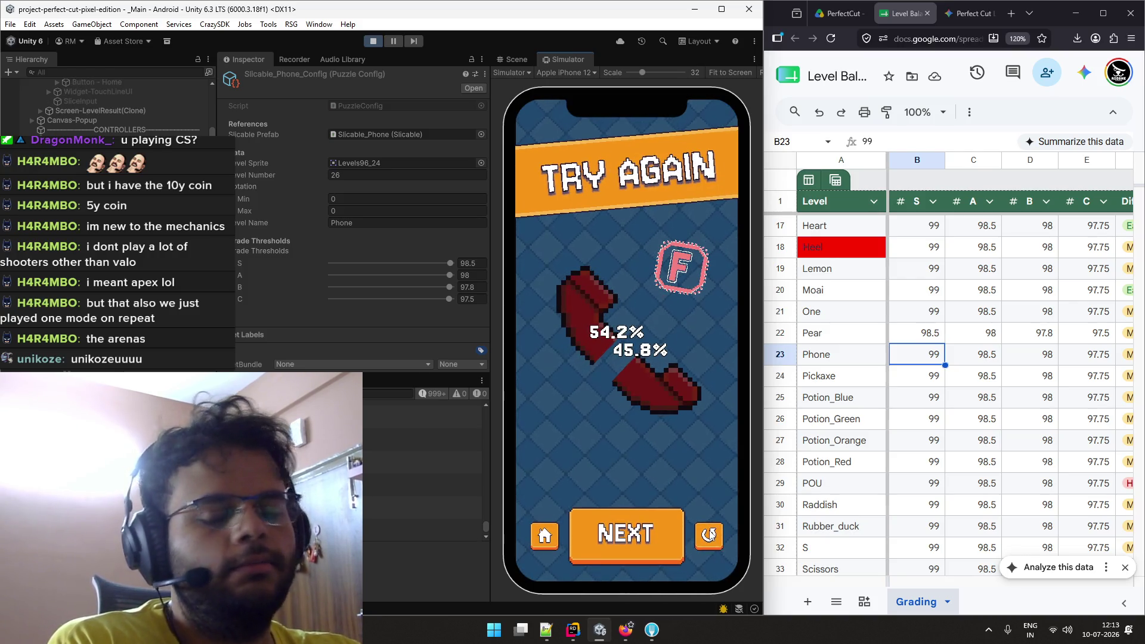
click(710, 534)
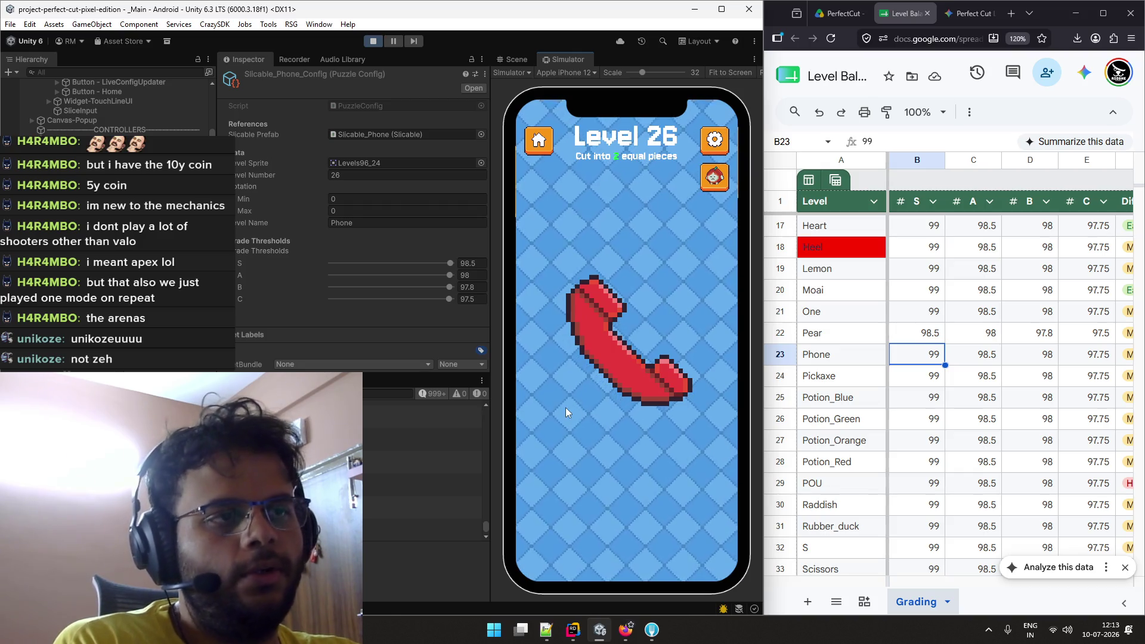
drag(567, 403, 666, 310)
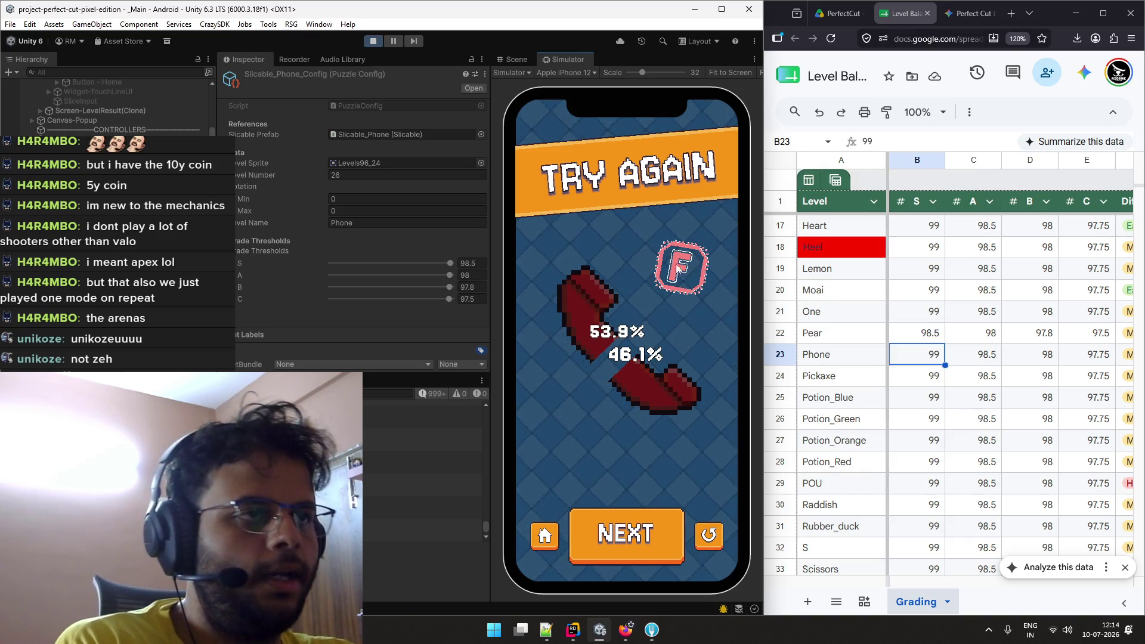
click(708, 534)
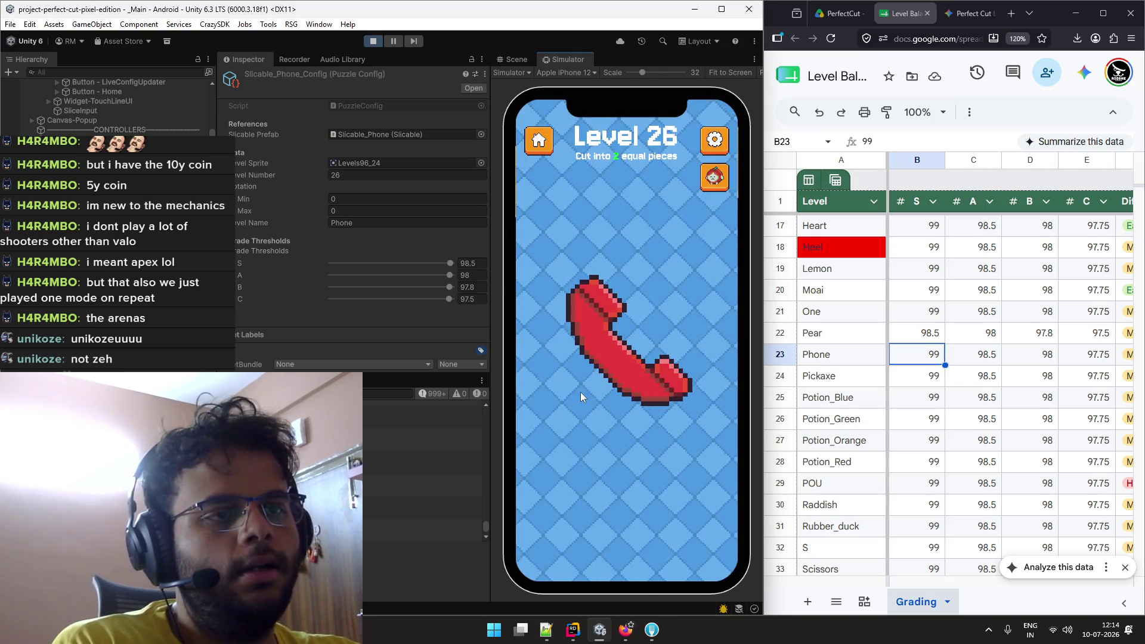
mouse_move(575, 388)
mouse_down()
mouse_move(650, 306)
mouse_move(658, 313)
mouse_up()
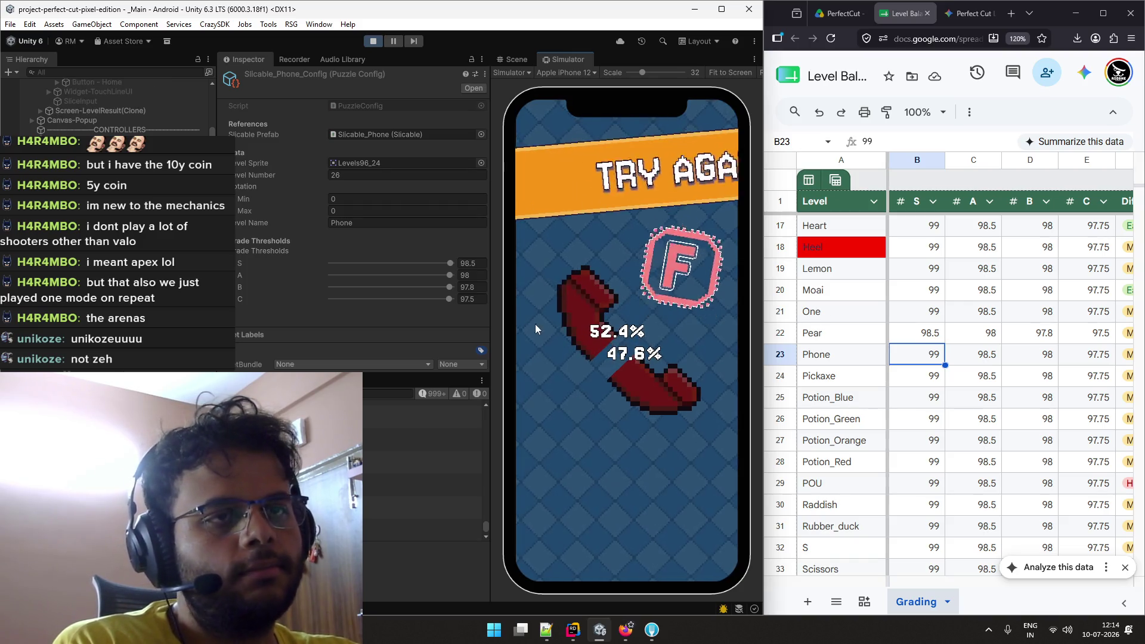
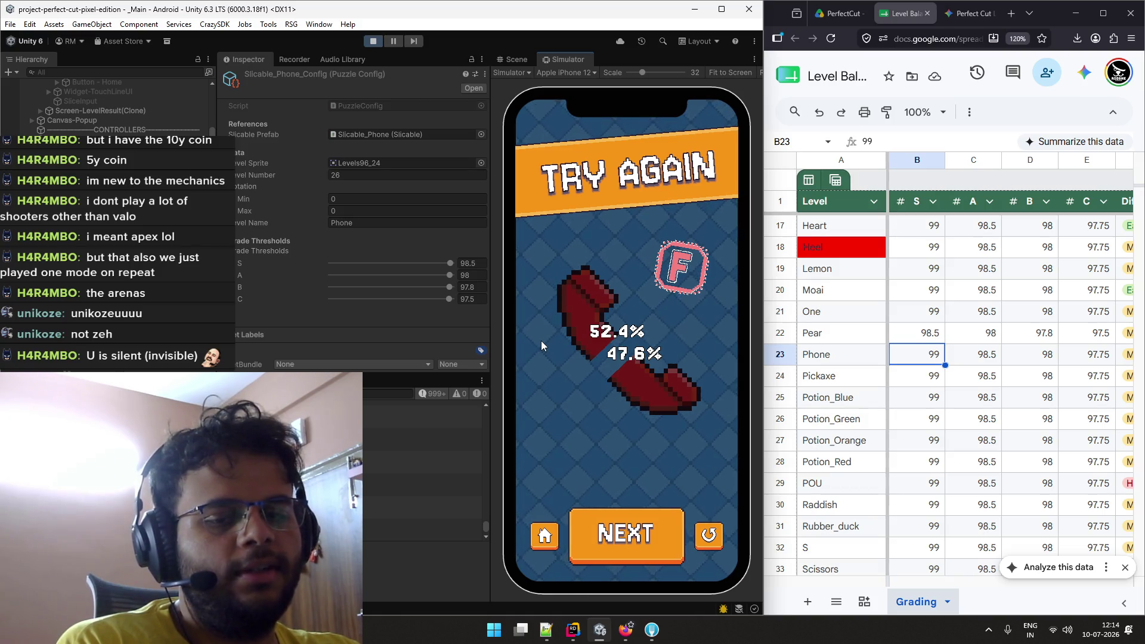
Slice the Level 26 phone over and over, retrying after each result, until a cut earns an S grade.
click(710, 535)
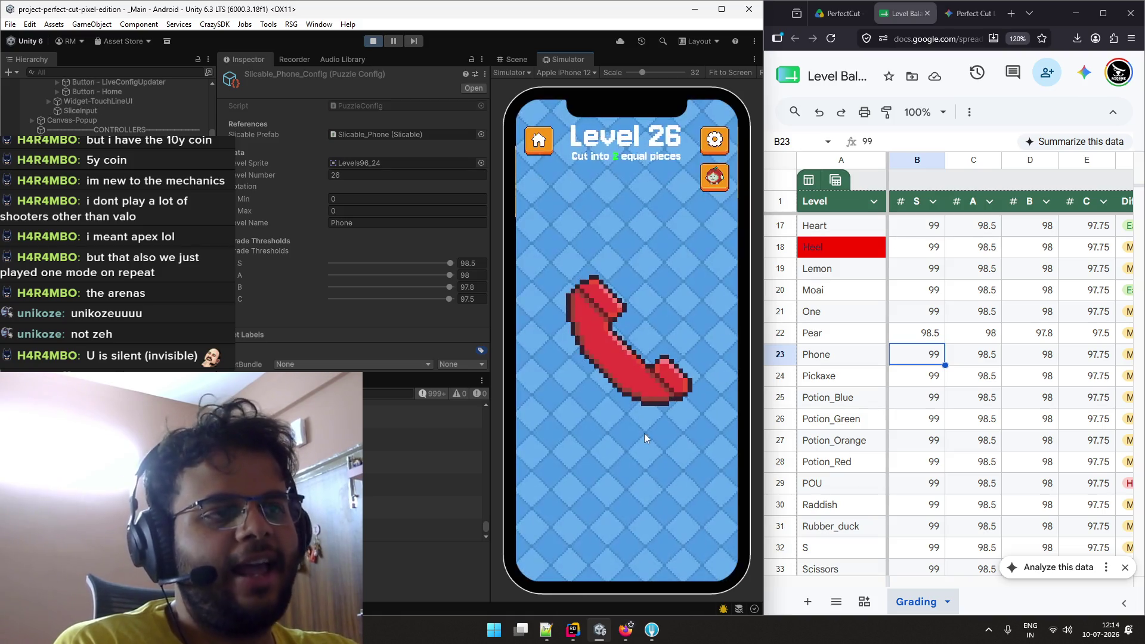
drag(576, 390, 649, 322)
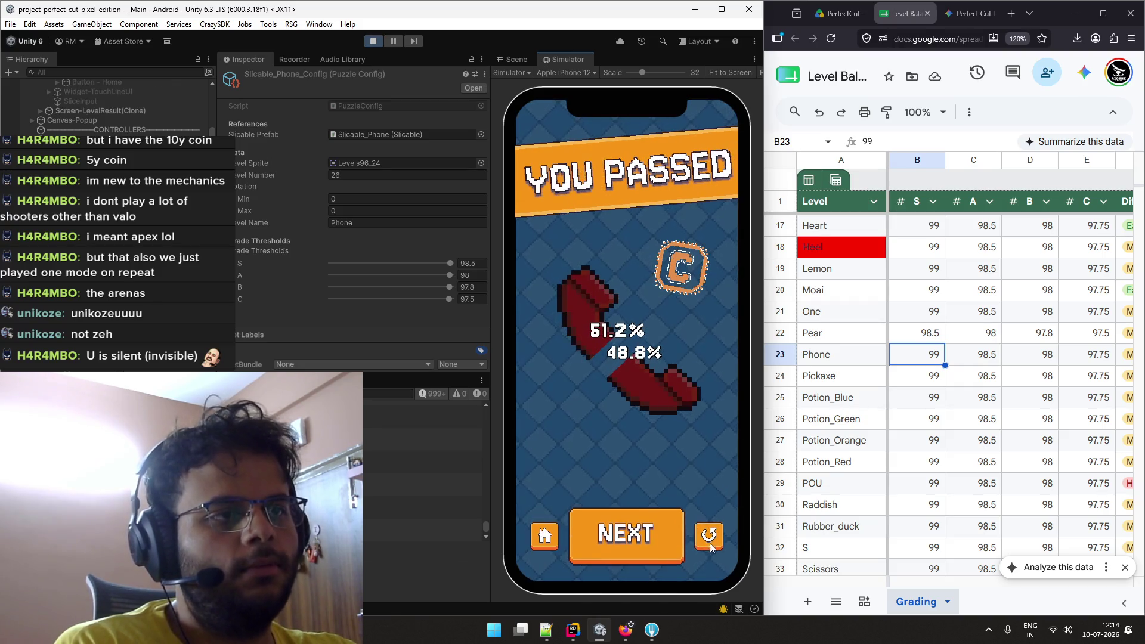
click(708, 543)
drag(573, 392, 634, 324)
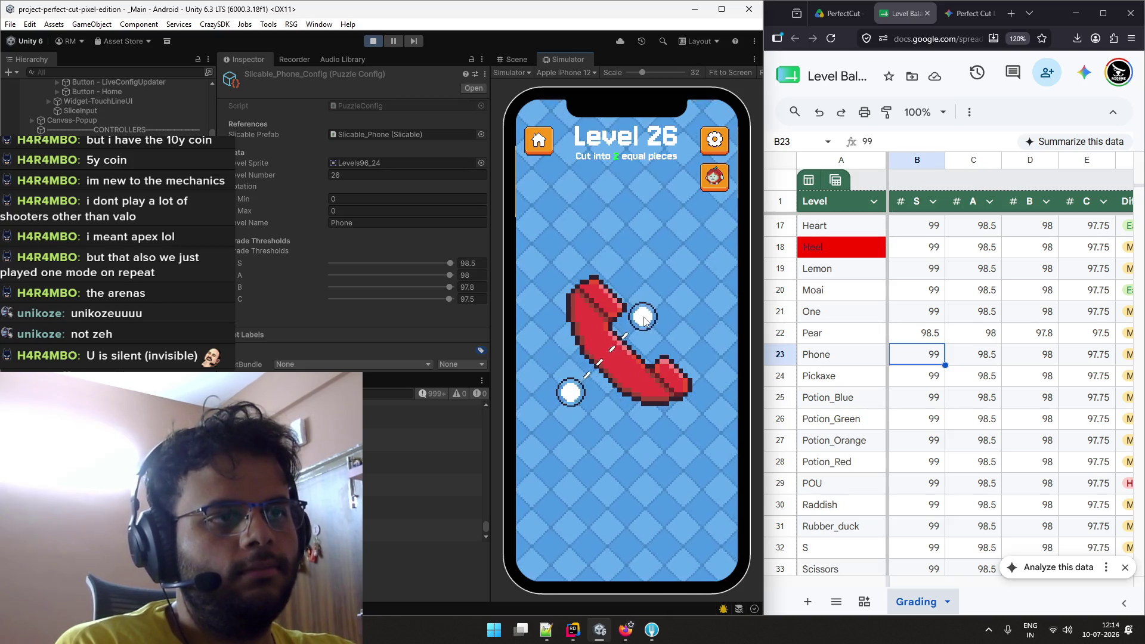
click(711, 538)
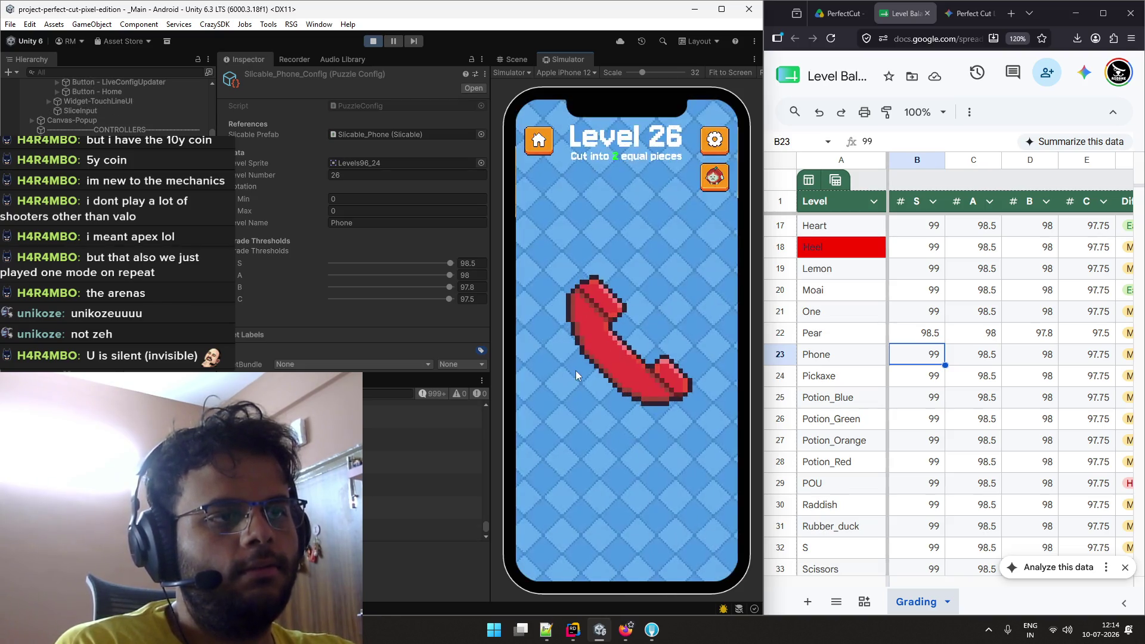
drag(562, 384, 651, 320)
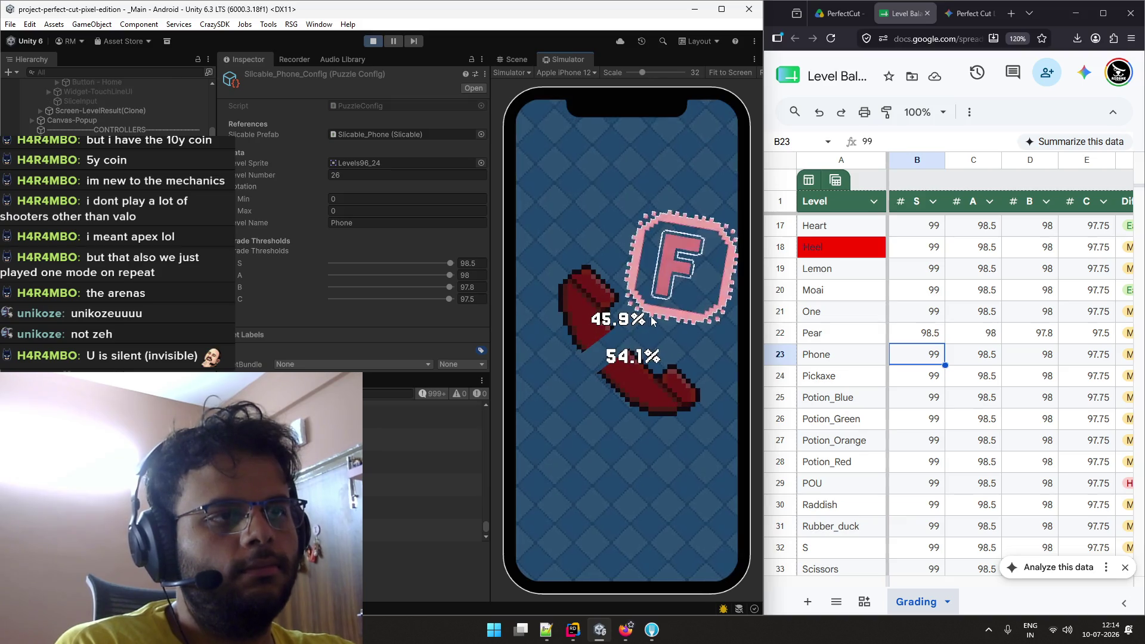
click(706, 535)
drag(545, 385, 668, 303)
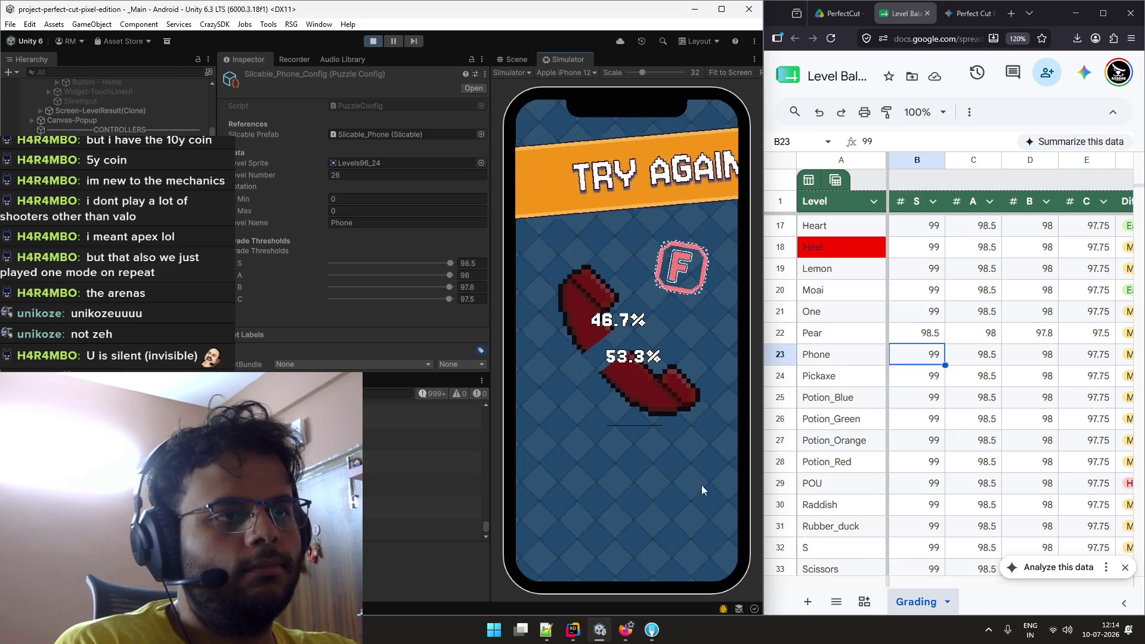
click(709, 537)
drag(572, 402, 660, 298)
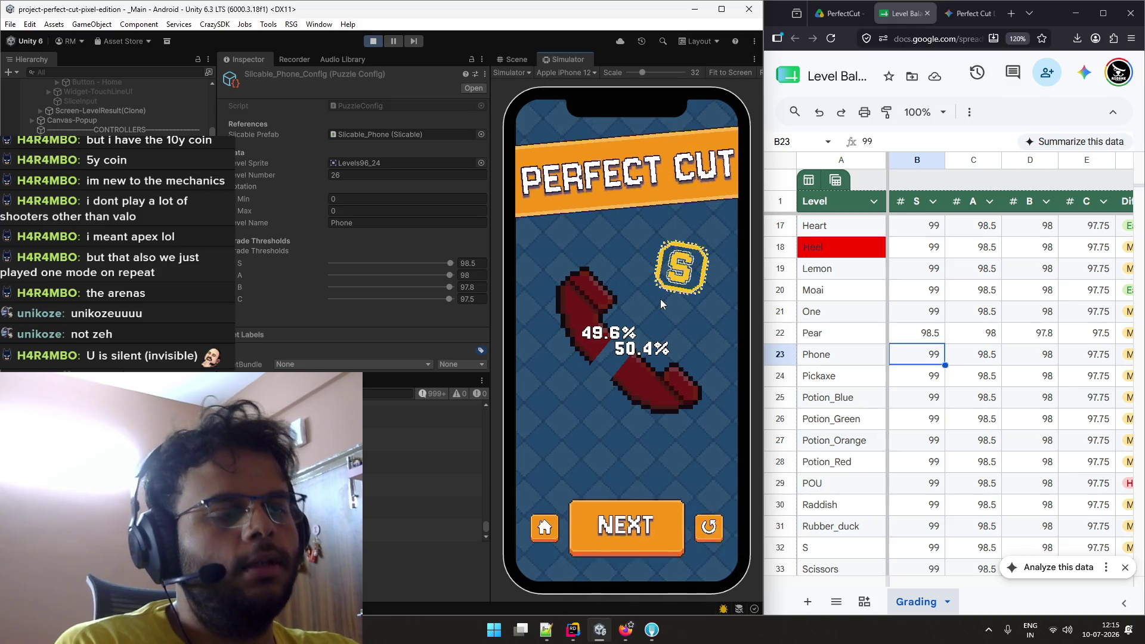
Retry Level 26 and cut again, ending with a 50.4% / 49.6% Perfect Cut S grade.
click(699, 538)
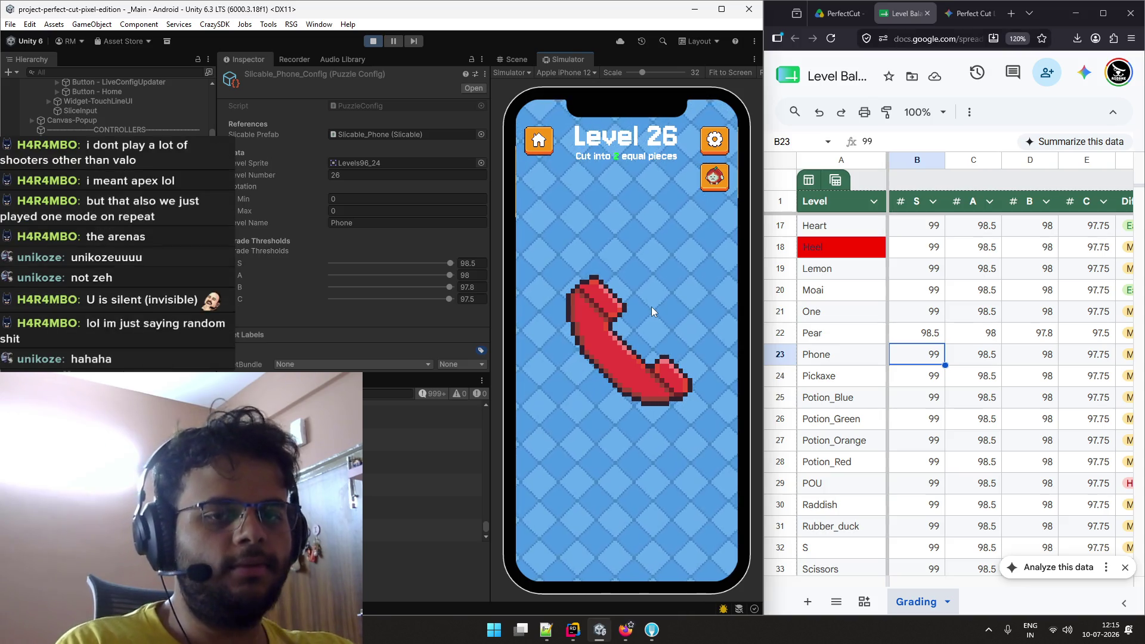
drag(651, 306, 577, 415)
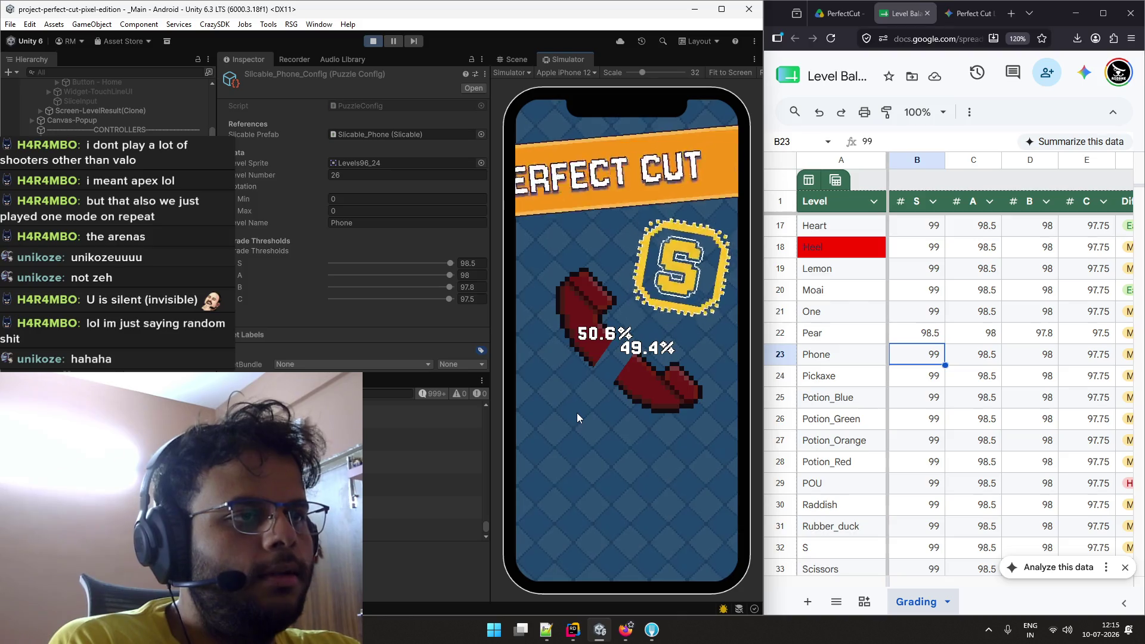
click(710, 540)
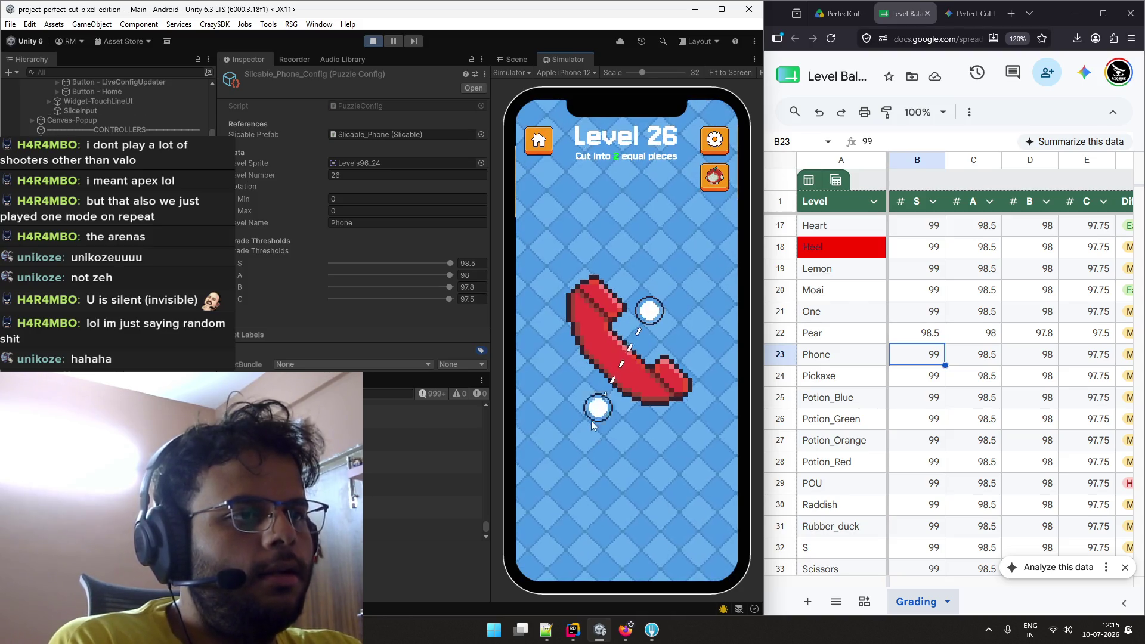
mouse_move(592, 420)
mouse_down()
mouse_move(586, 389)
mouse_move(587, 441)
mouse_up()
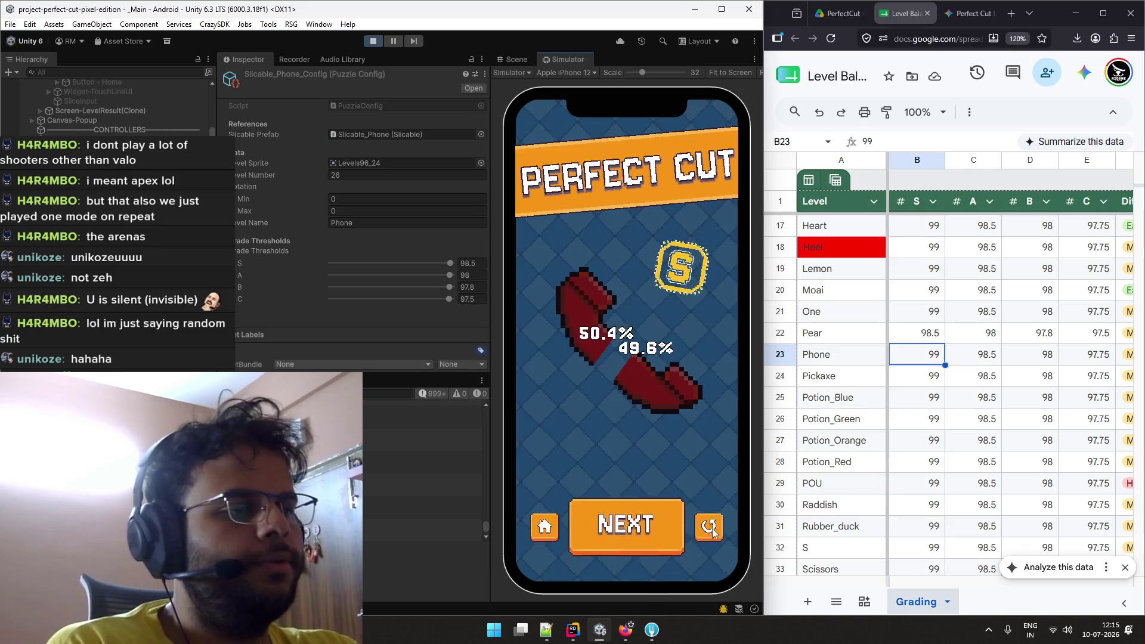
In a new maximized browser tab, go to console.firebase.google.com by typing 'con'.
click(1007, 13)
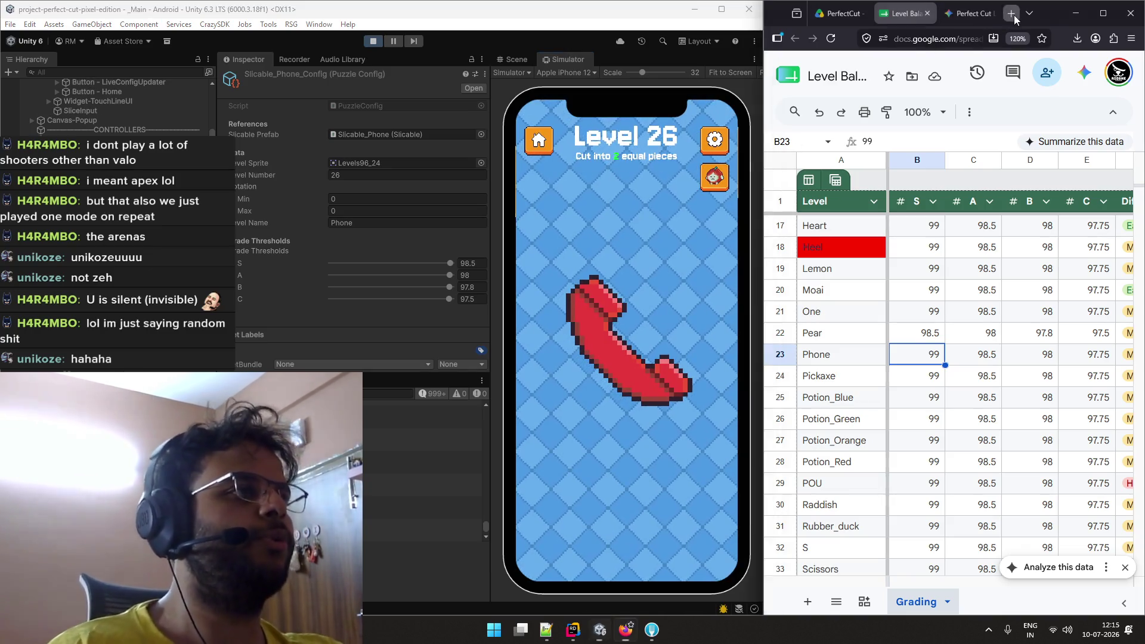
drag(972, 1, 972, 30)
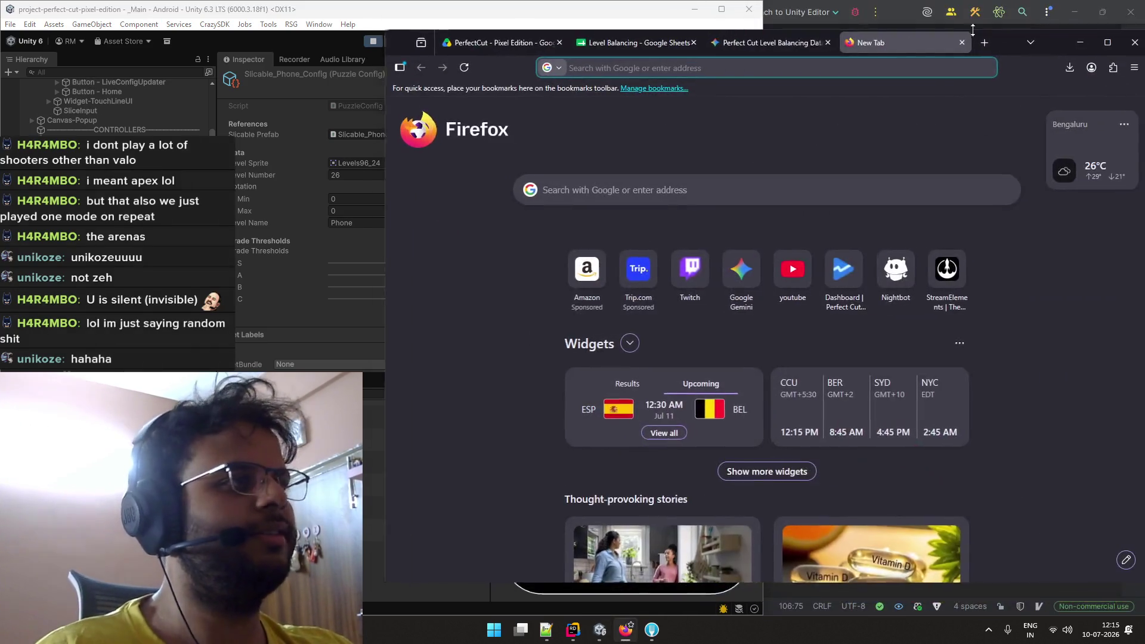
double_click(1007, 41)
text(con)
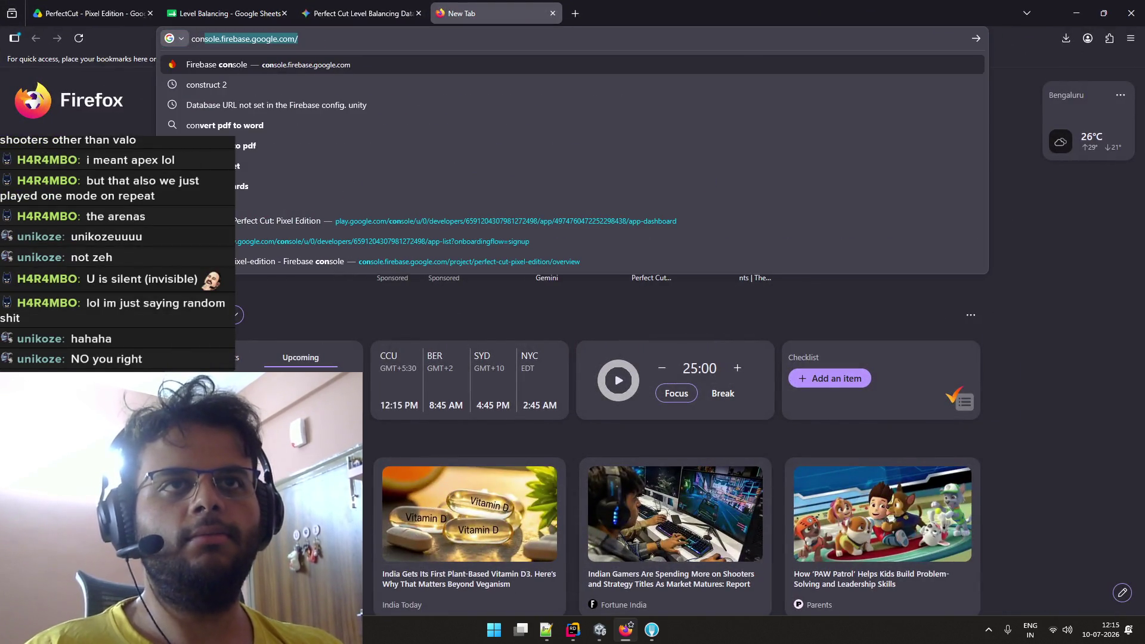
click(752, 62)
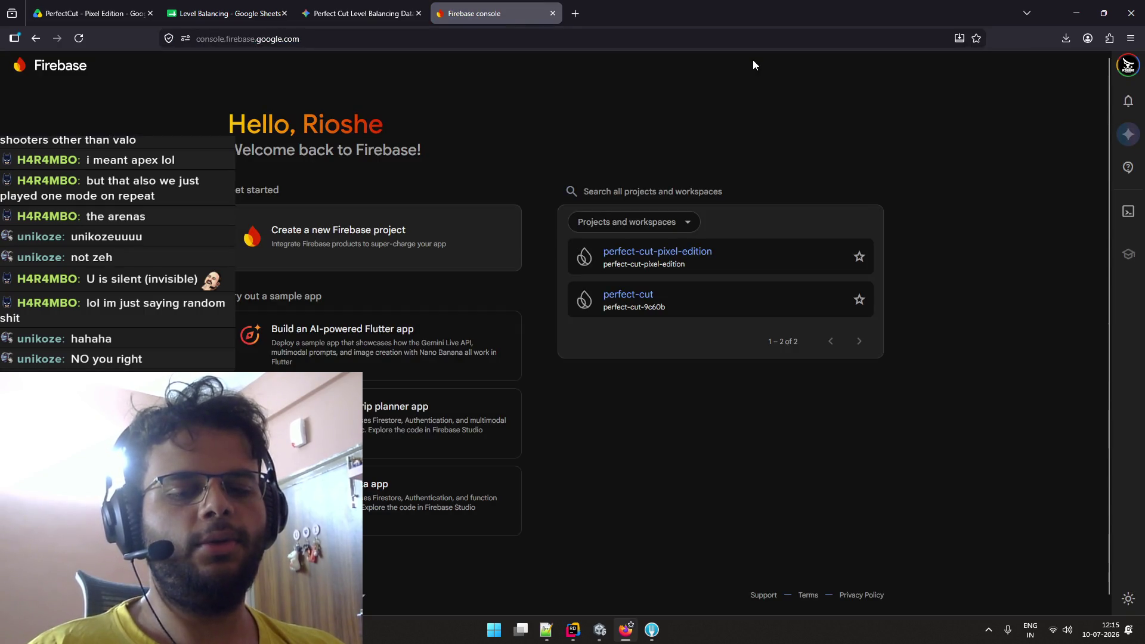
key(ctrl+t)
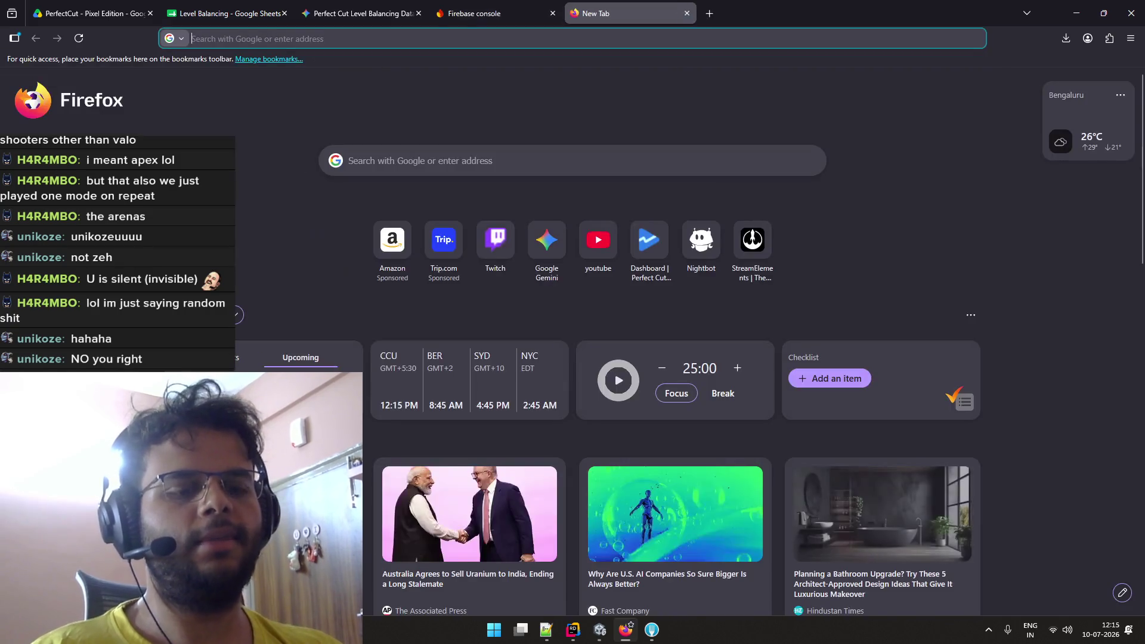
text(U NI)
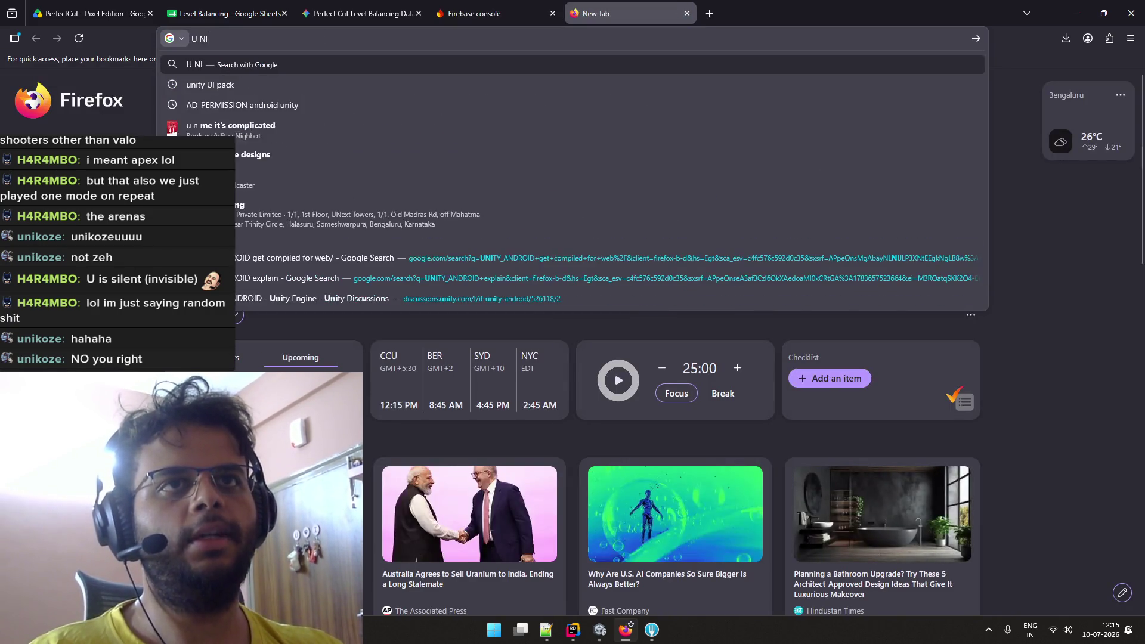
key(BackSpace)
text(KNEE KO Z)
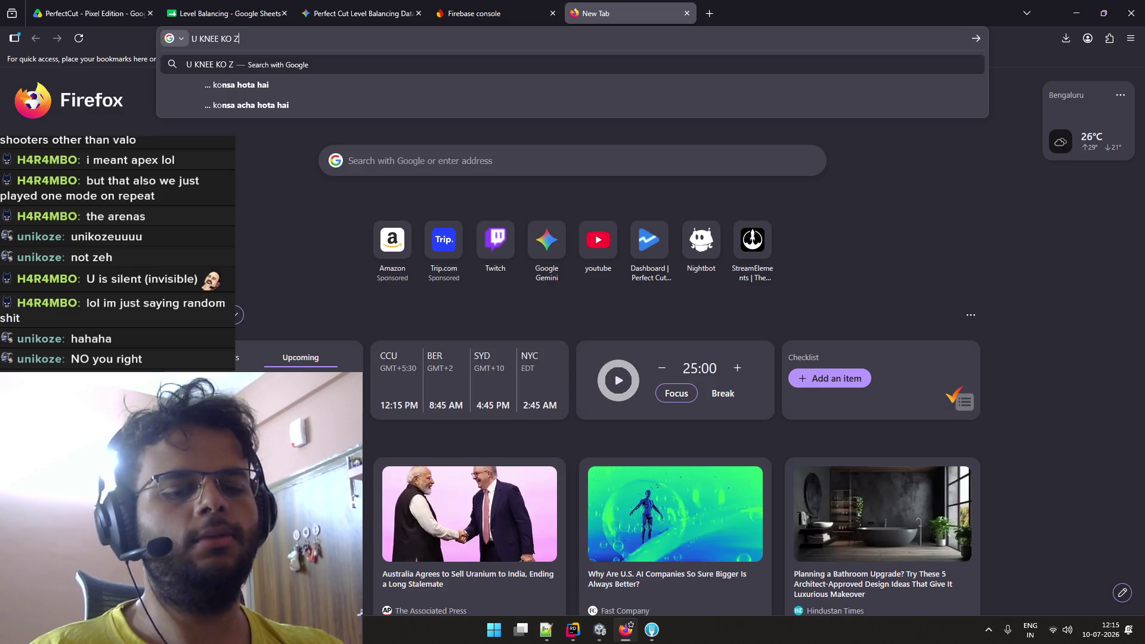
text(U)
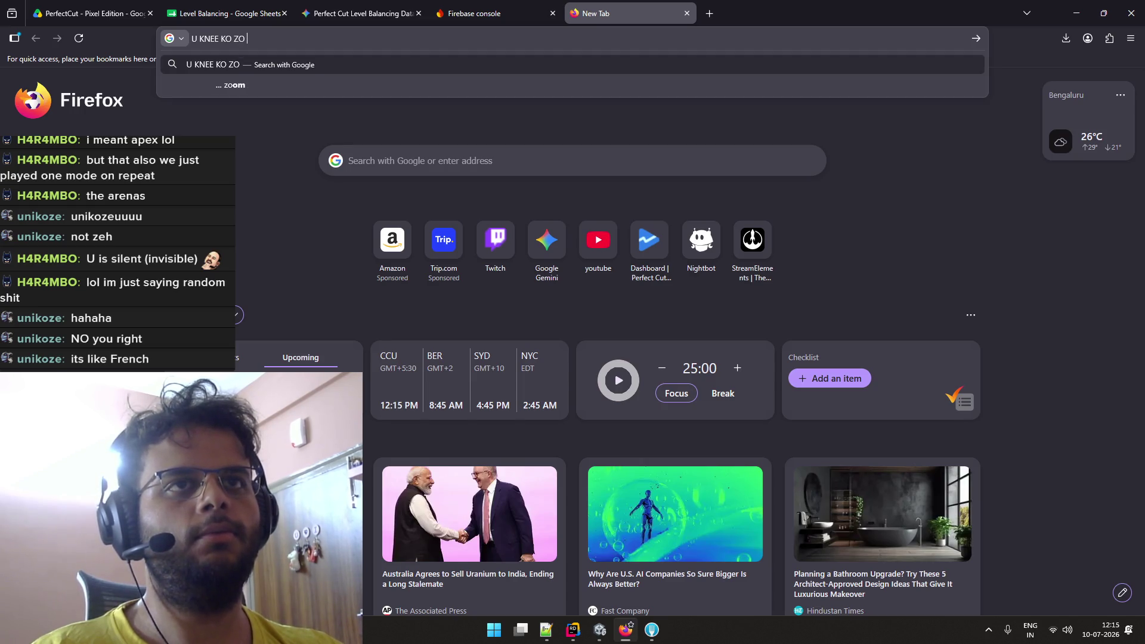
text(U KN)
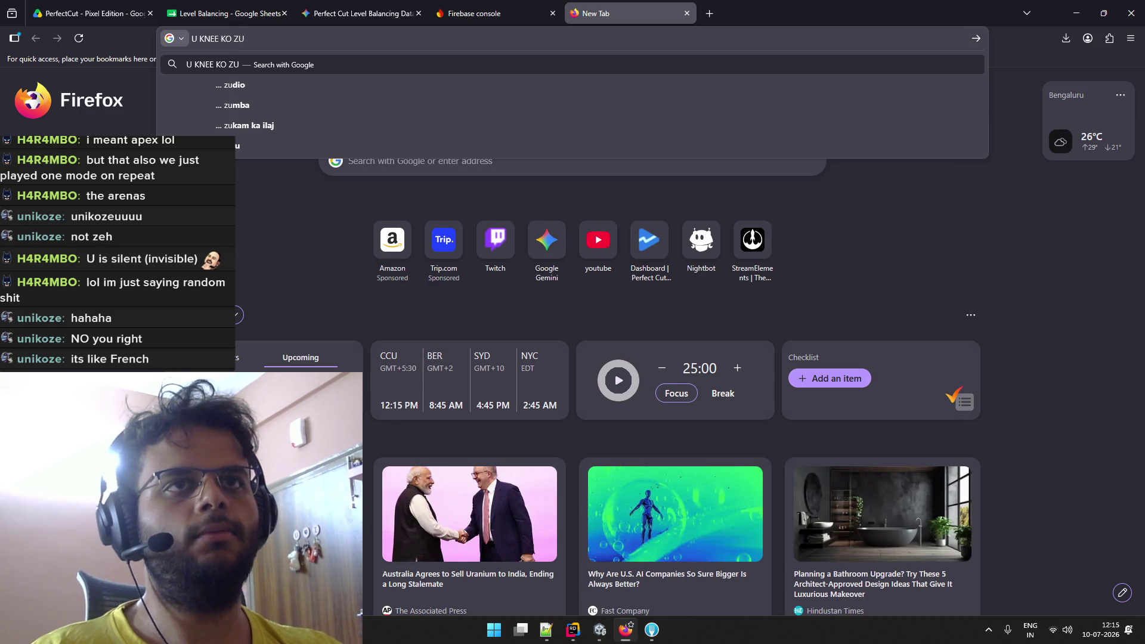
text(E)
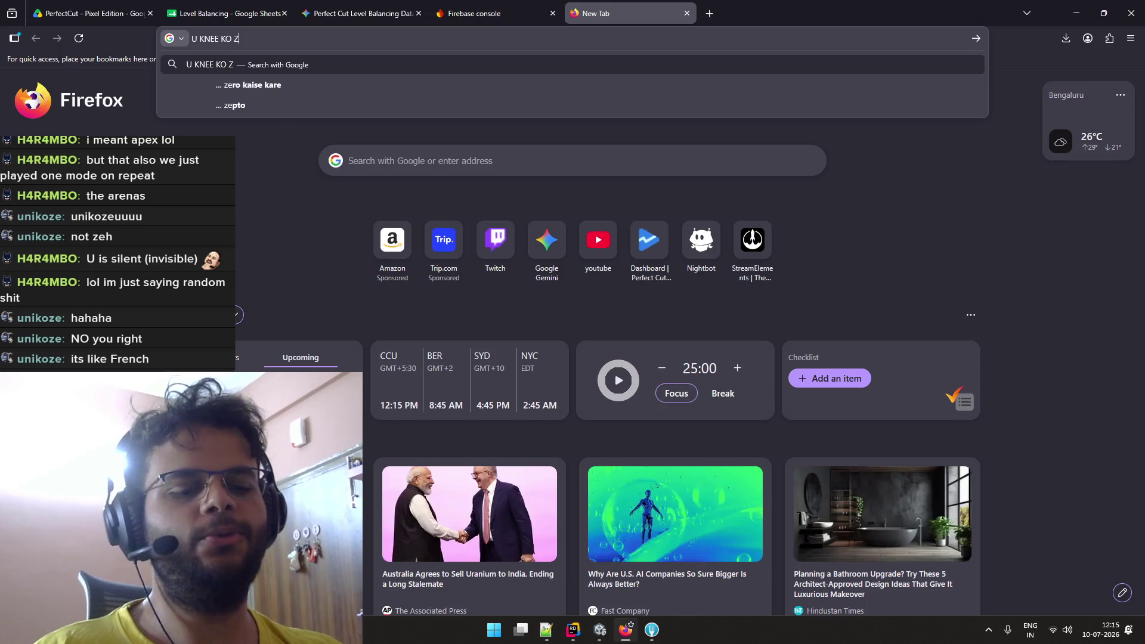
text(U)
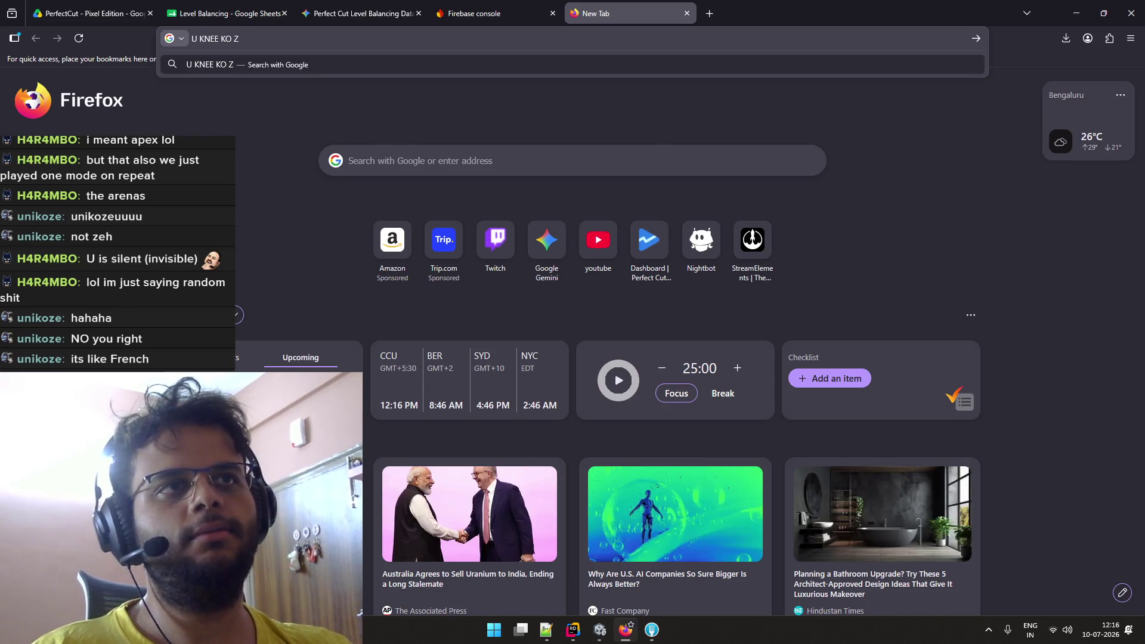
key(ctrl+w)
Open the Perfect Cut: Pixel Edition Play Console via 'play' and pick the first app from the app list.
click(447, 41)
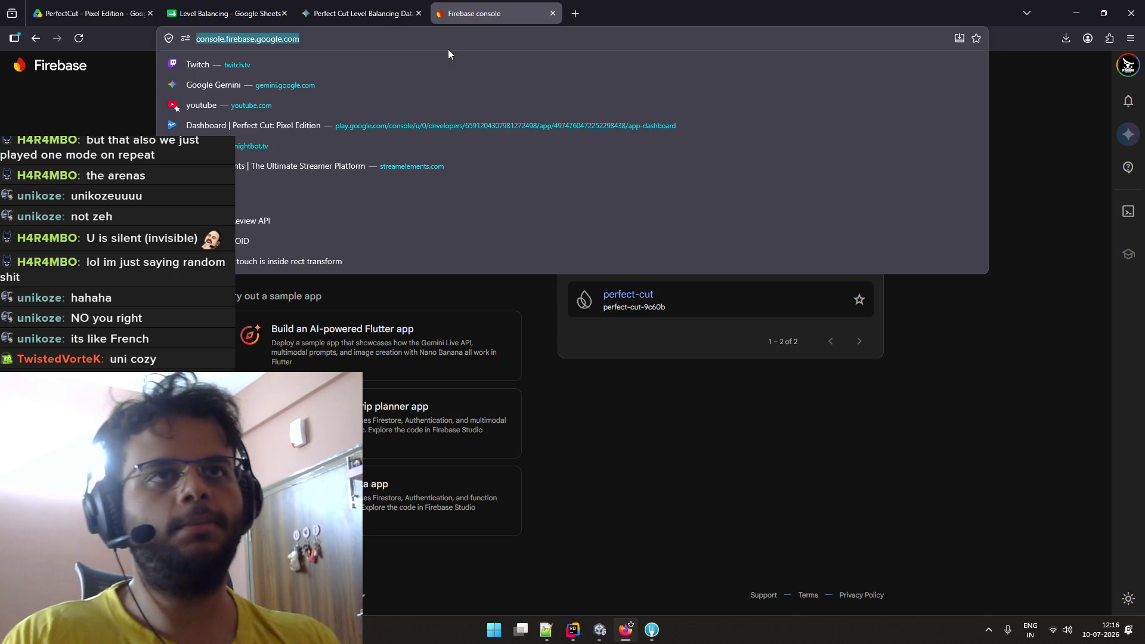
text(play.google.com/)
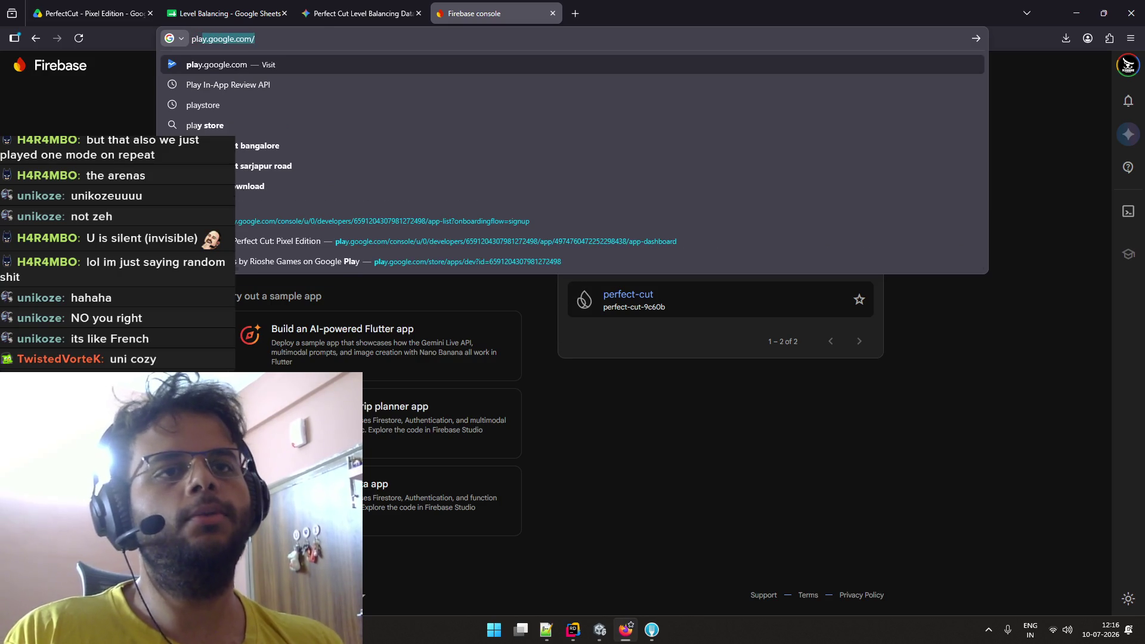
click(568, 241)
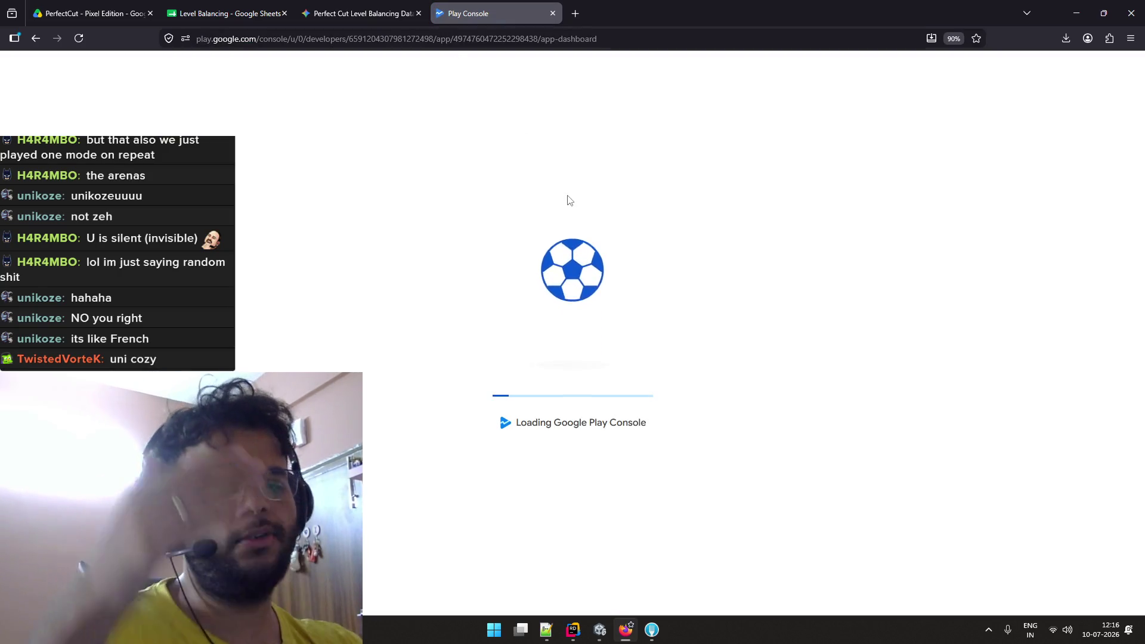
click(1053, 67)
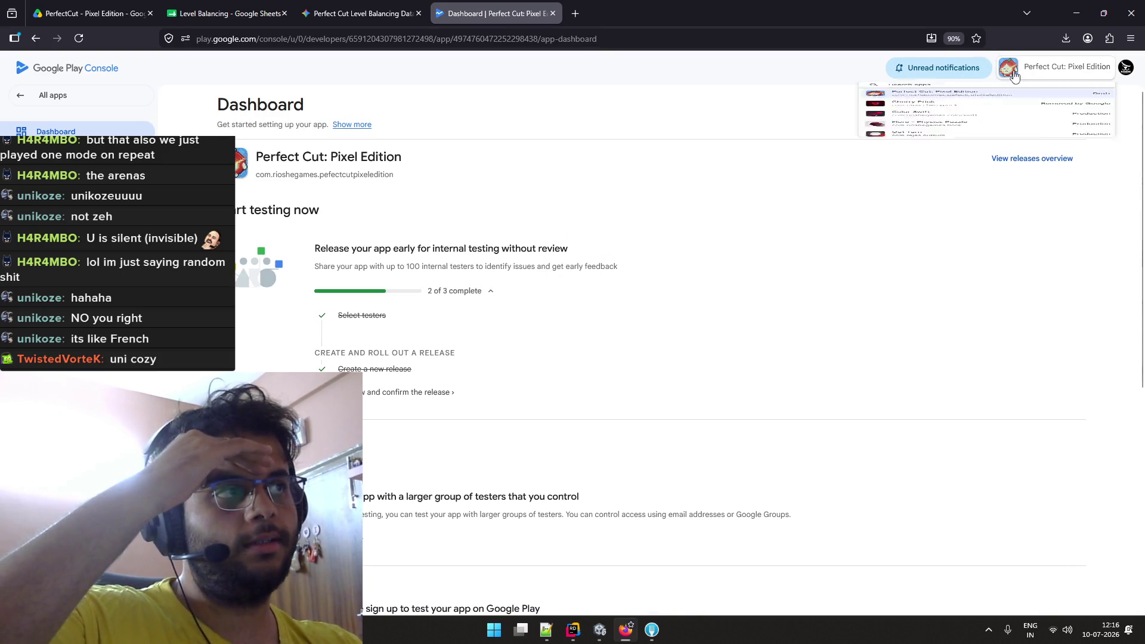
click(942, 122)
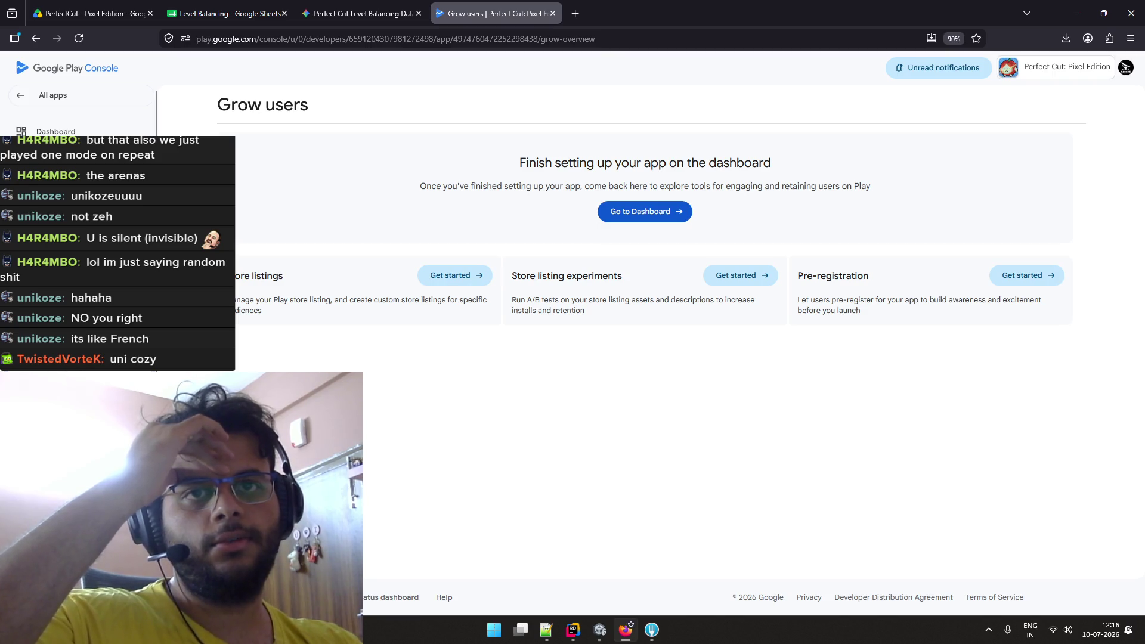
Open the default store listing from Store listings and scroll down to its Graphics section.
click(452, 276)
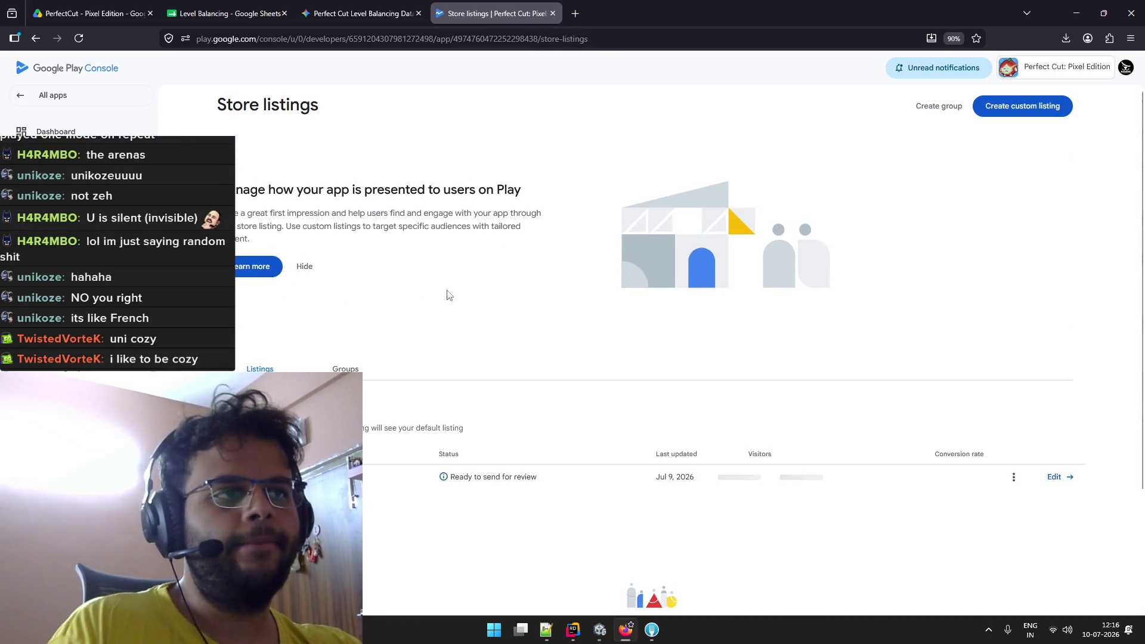
scroll(418, 292, down, 2)
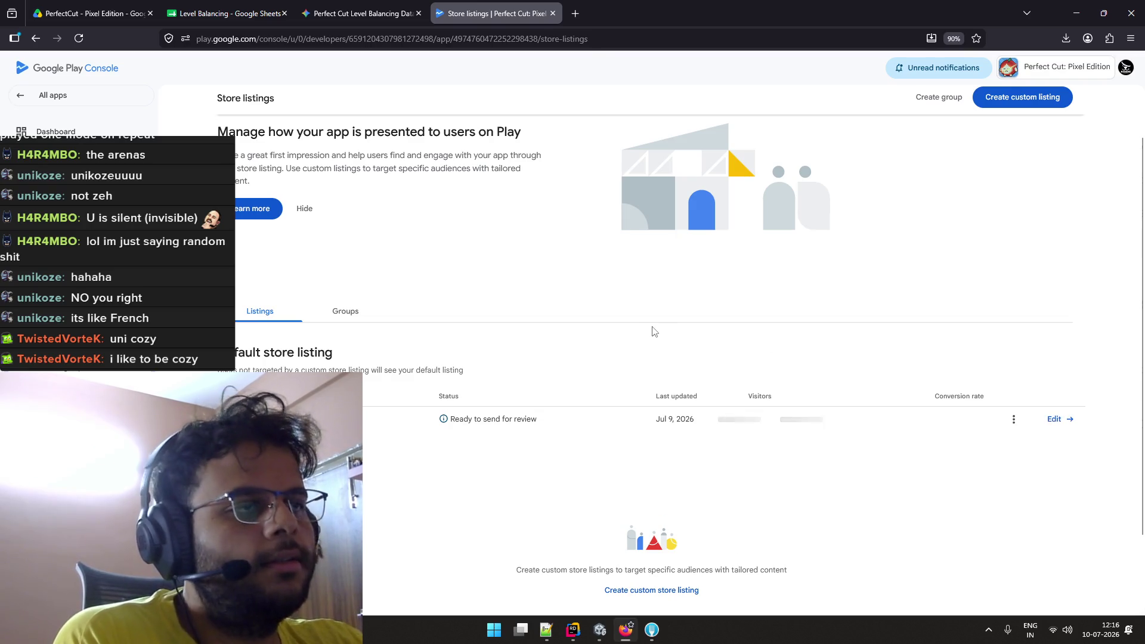
click(653, 419)
scroll(596, 298, down, 5)
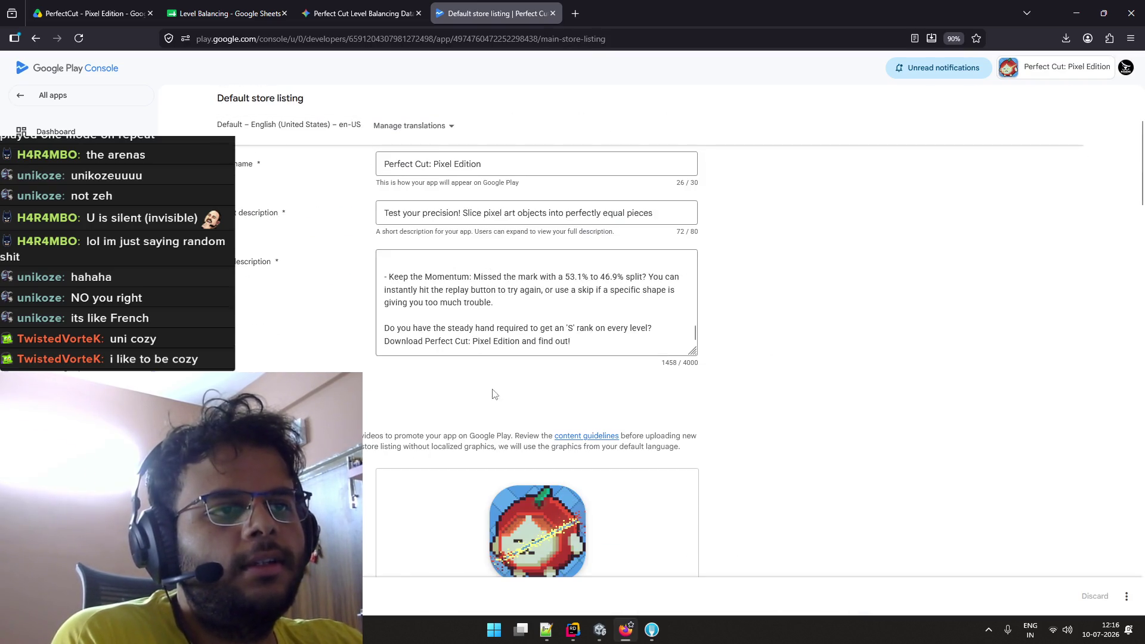
scroll(492, 393, down, 3)
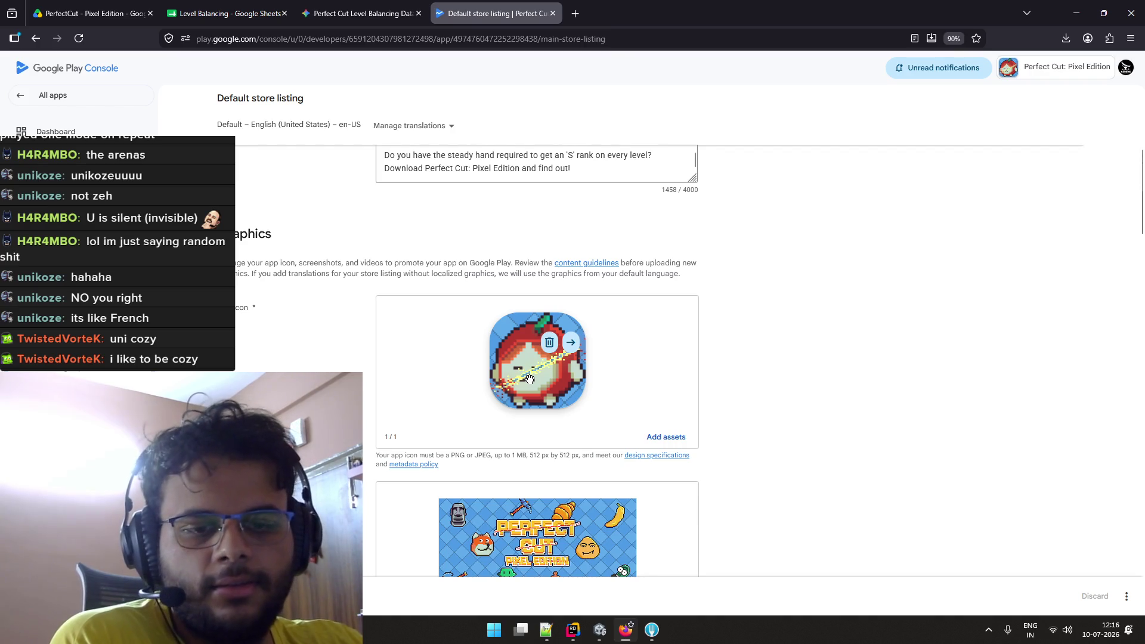
scroll(529, 379, down, 2)
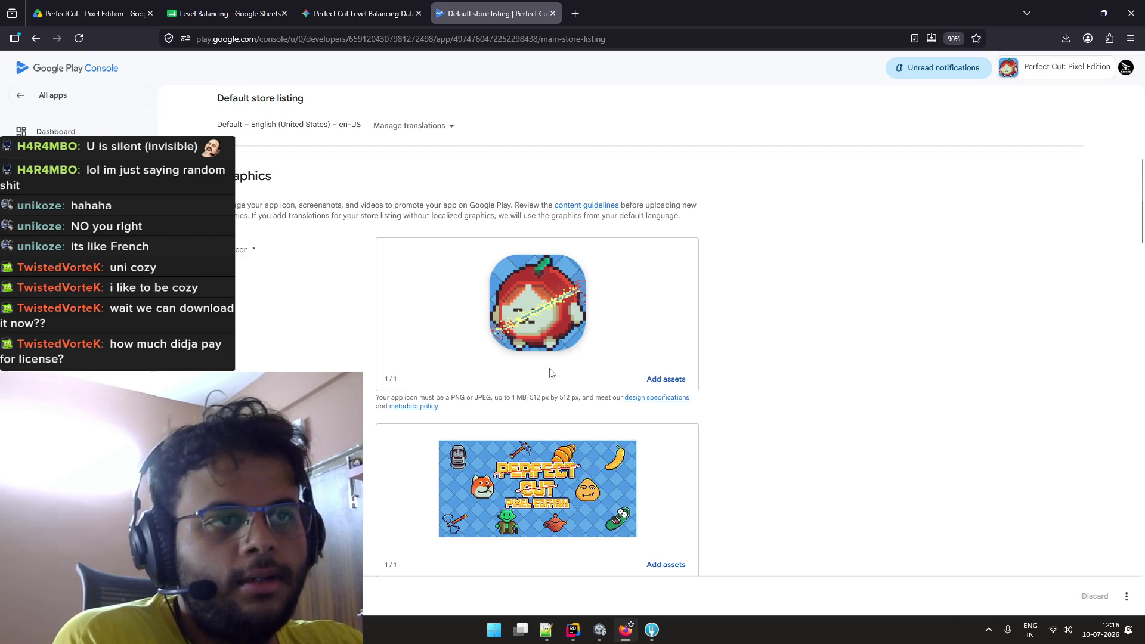
scroll(530, 457, down, 6)
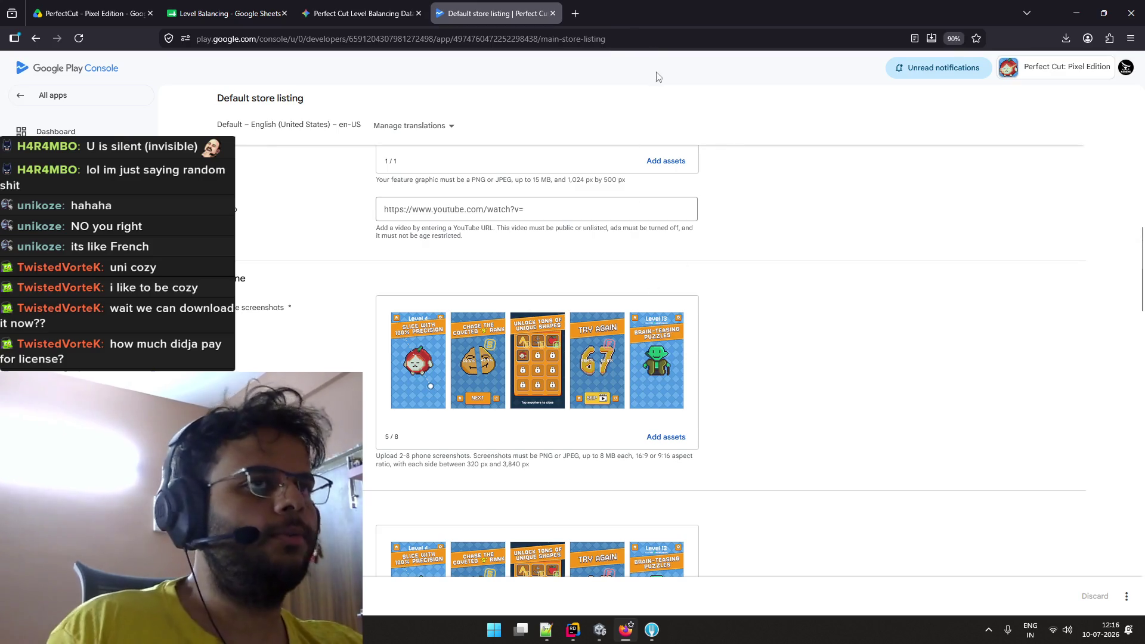
Preview AppIcon.png full size in the PerfectCut Drive folder, then close the preview.
click(89, 13)
double_click(422, 307)
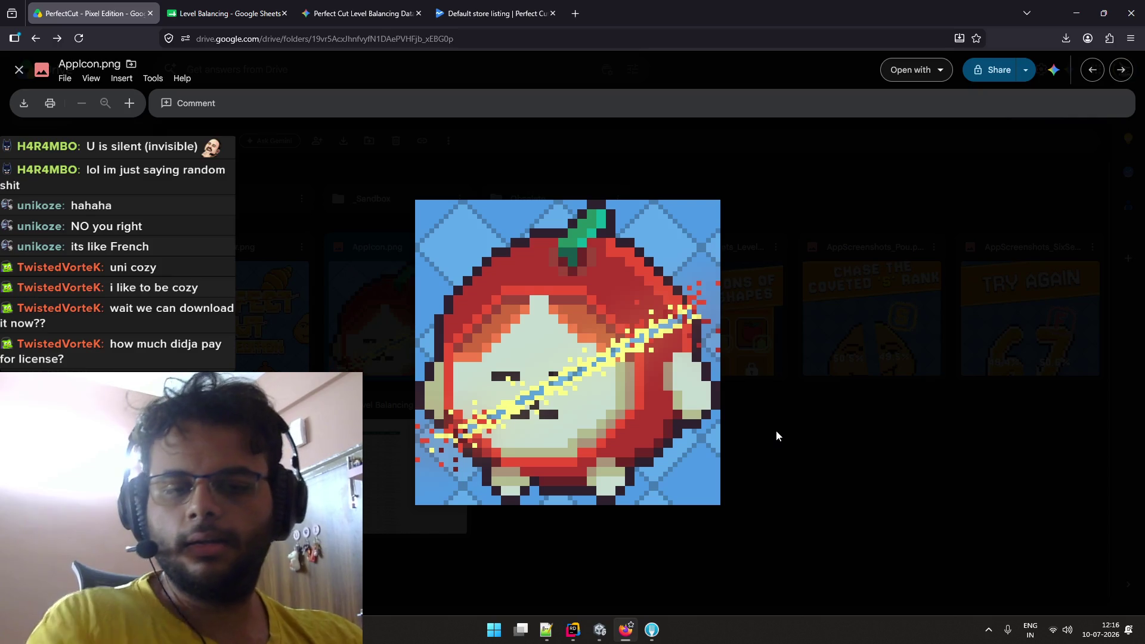
click(775, 430)
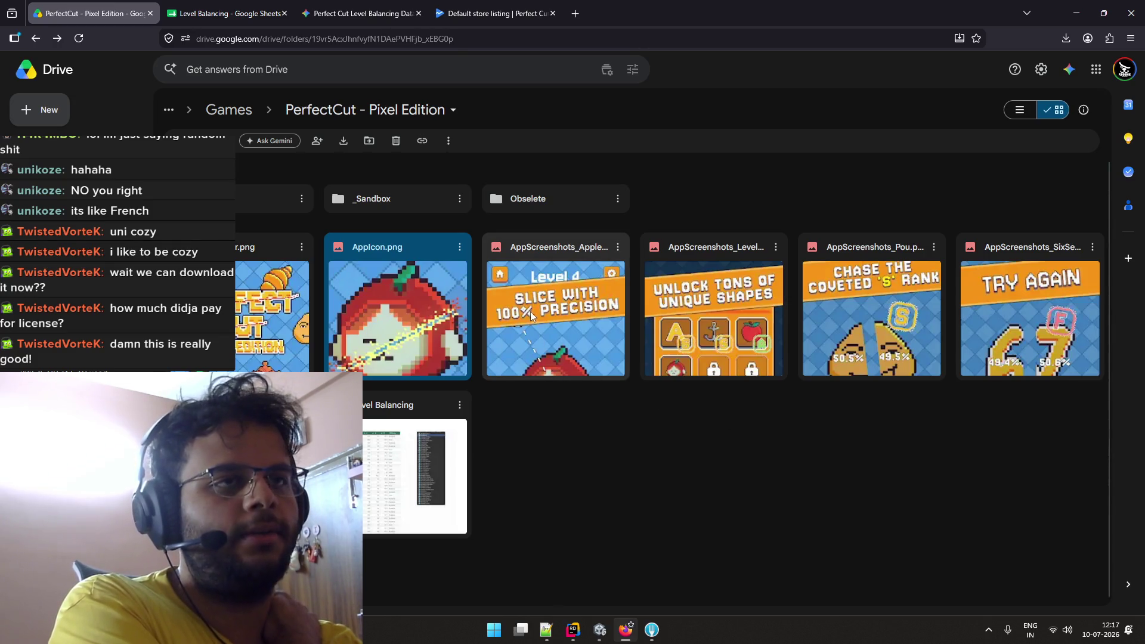
Recheck the default store listing's graphics, then bring up the Level Balancing spreadsheet.
click(518, 12)
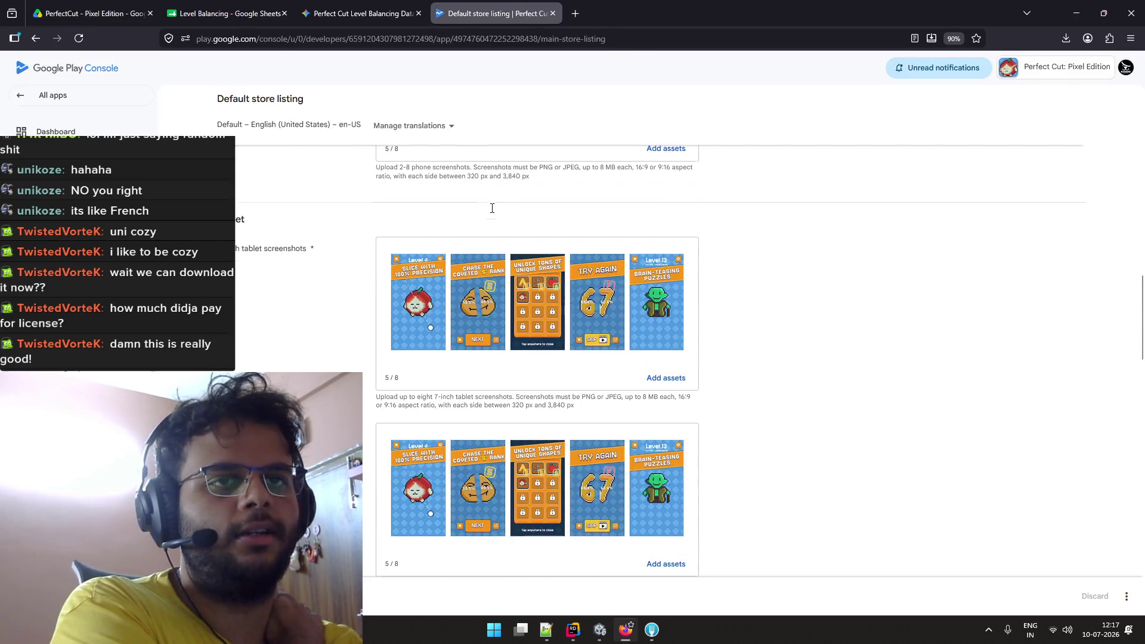
scroll(492, 209, down, 5)
scroll(491, 207, up, 5)
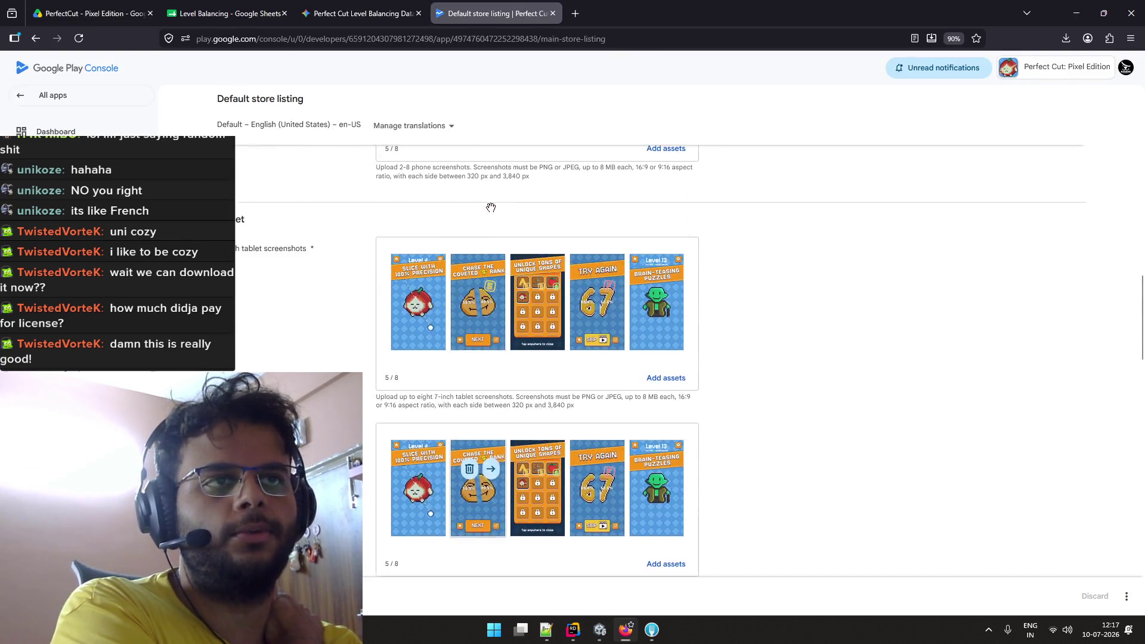
scroll(491, 207, up, 6)
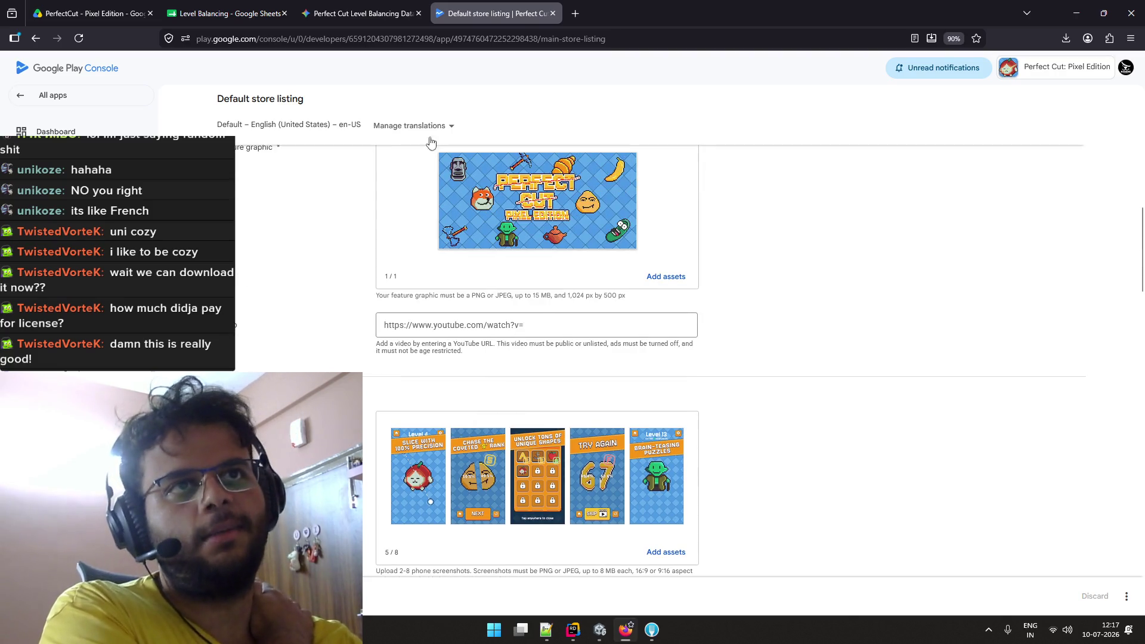
key(ctrl+2)
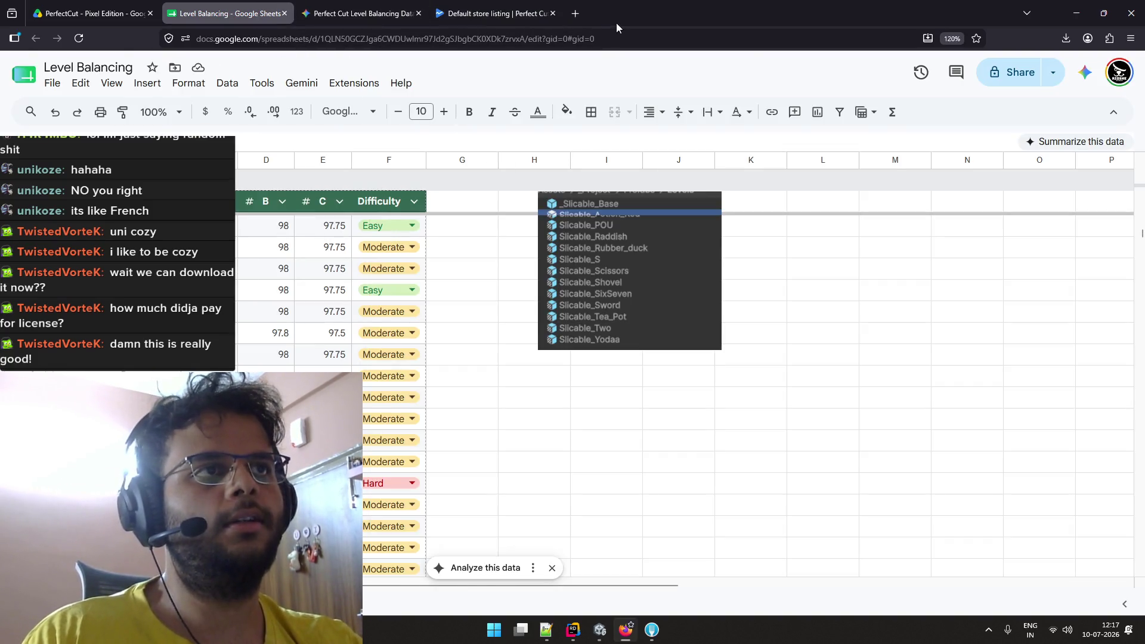
Drag the browser's tab bar to restore it from full screen so the sheet sits beside Unity.
mouse_move(617, 23)
mouse_down()
mouse_move(567, 29)
mouse_move(470, 83)
mouse_move(513, 38)
mouse_move(425, 7)
mouse_up()
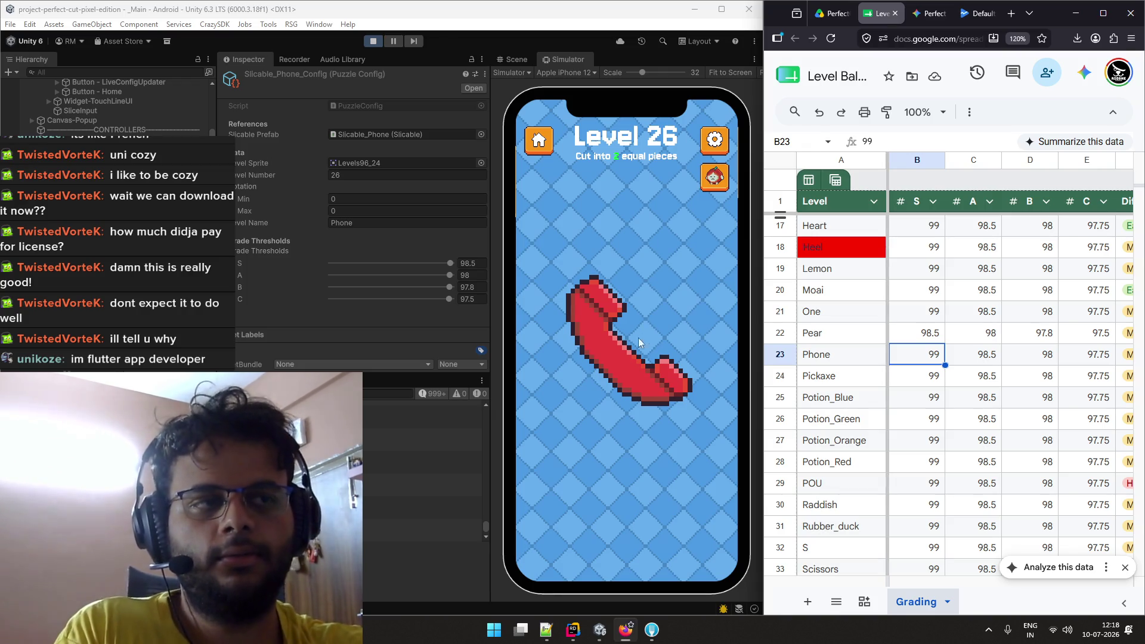
Cut the phone and retry Level 26 until a 49.2% / 50.8% split earns an A grade.
mouse_move(669, 308)
mouse_down()
mouse_move(557, 416)
mouse_move(591, 379)
mouse_move(544, 413)
mouse_move(590, 384)
mouse_move(560, 406)
mouse_up()
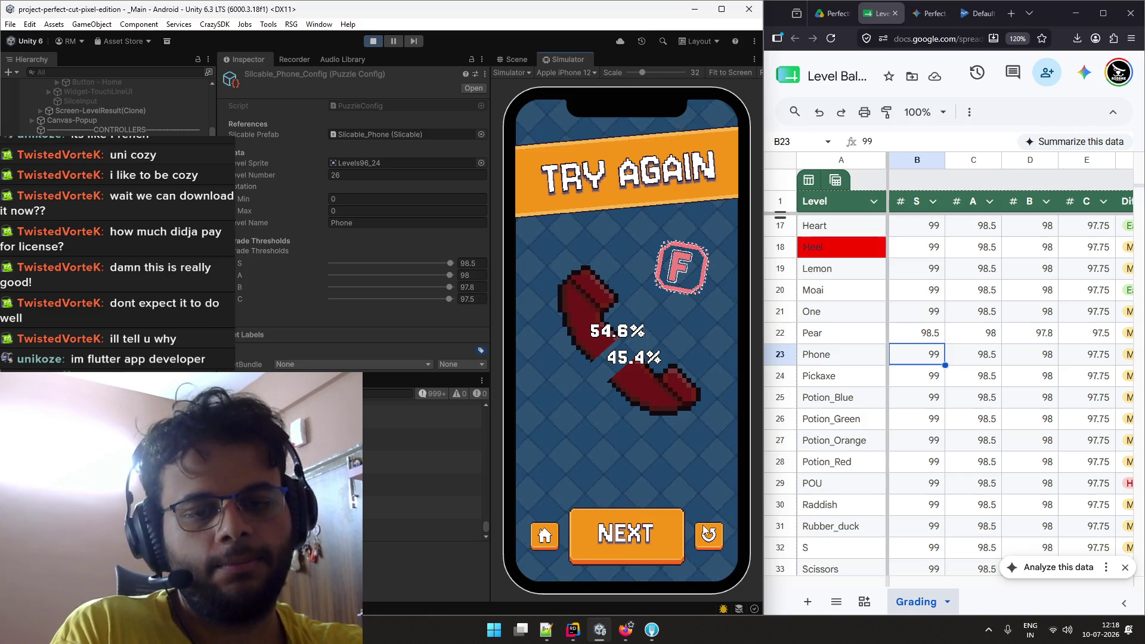
click(706, 533)
mouse_move(663, 295)
mouse_down()
mouse_move(561, 415)
mouse_move(557, 406)
mouse_move(703, 276)
mouse_move(670, 302)
mouse_up()
click(707, 532)
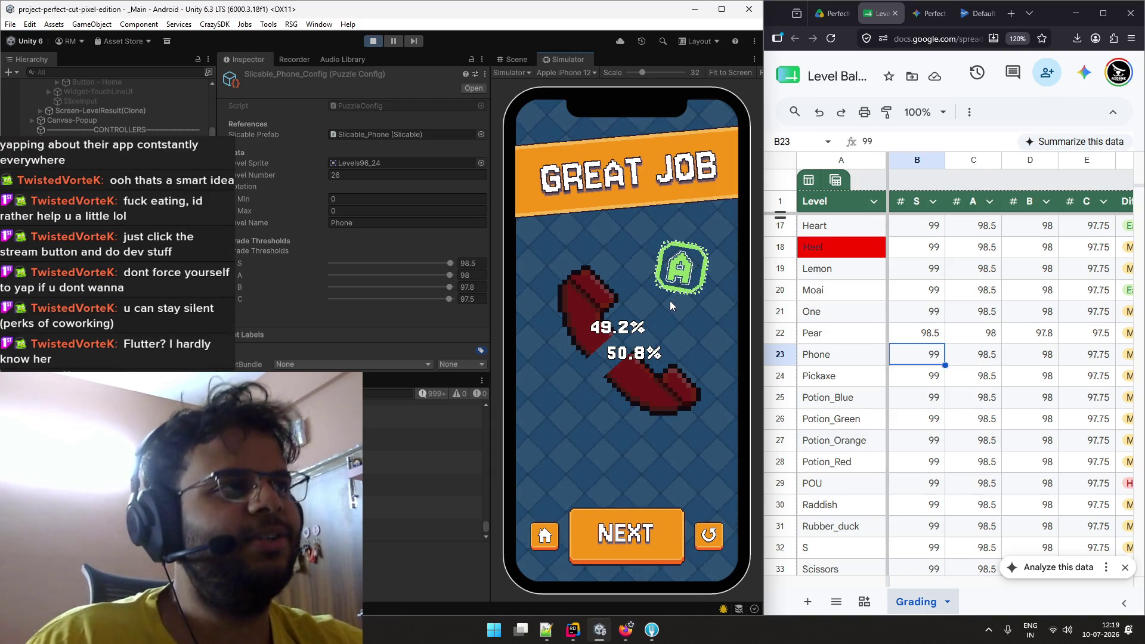
Cycle through the Drive, Gemini and Level Balancing tabs, then return to the enlarged Play Console store listing.
click(834, 15)
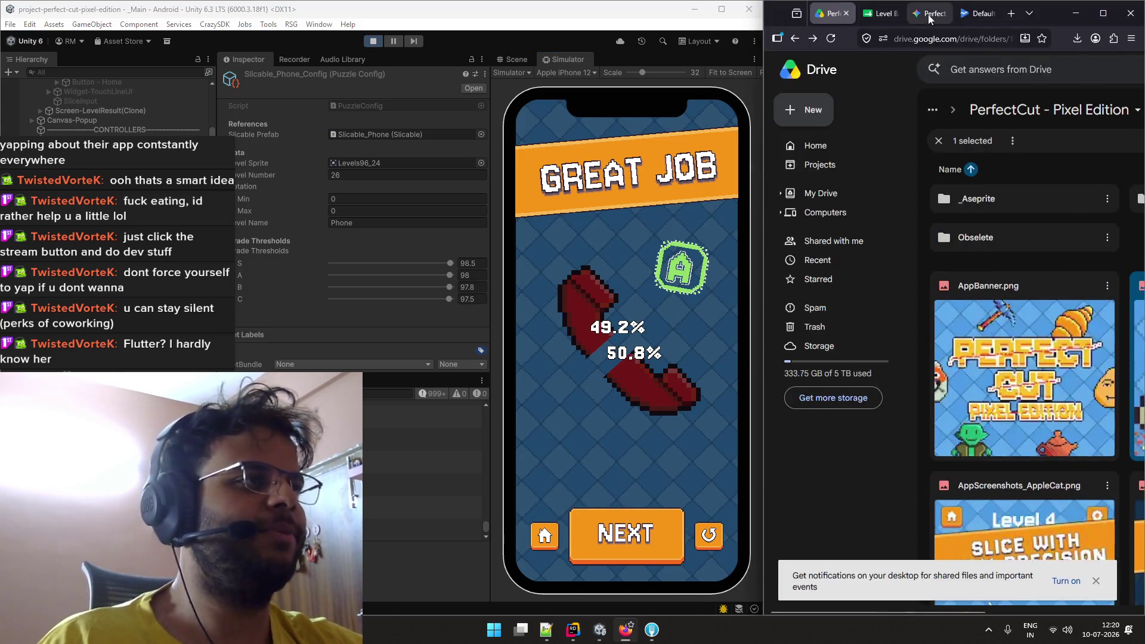
click(928, 13)
click(827, 16)
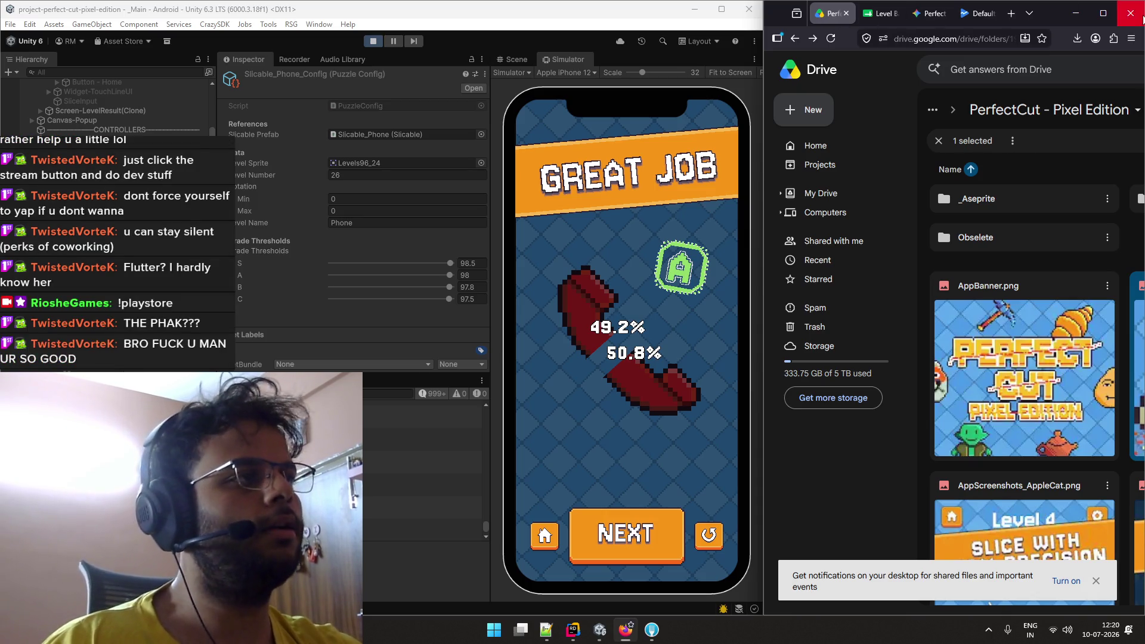
click(981, 18)
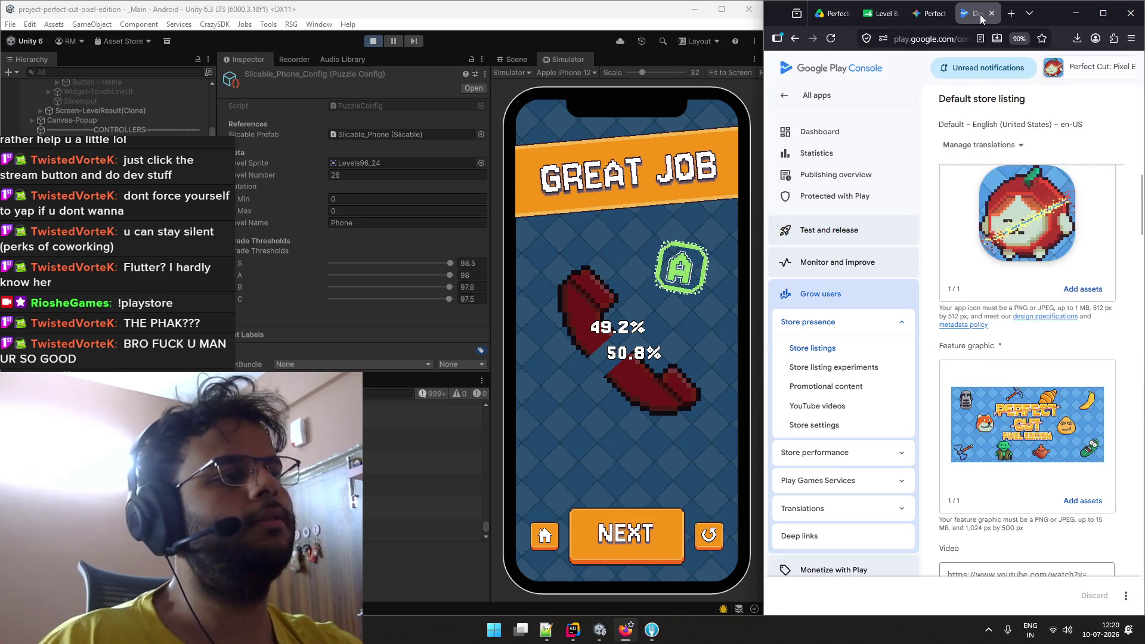
click(923, 18)
click(881, 13)
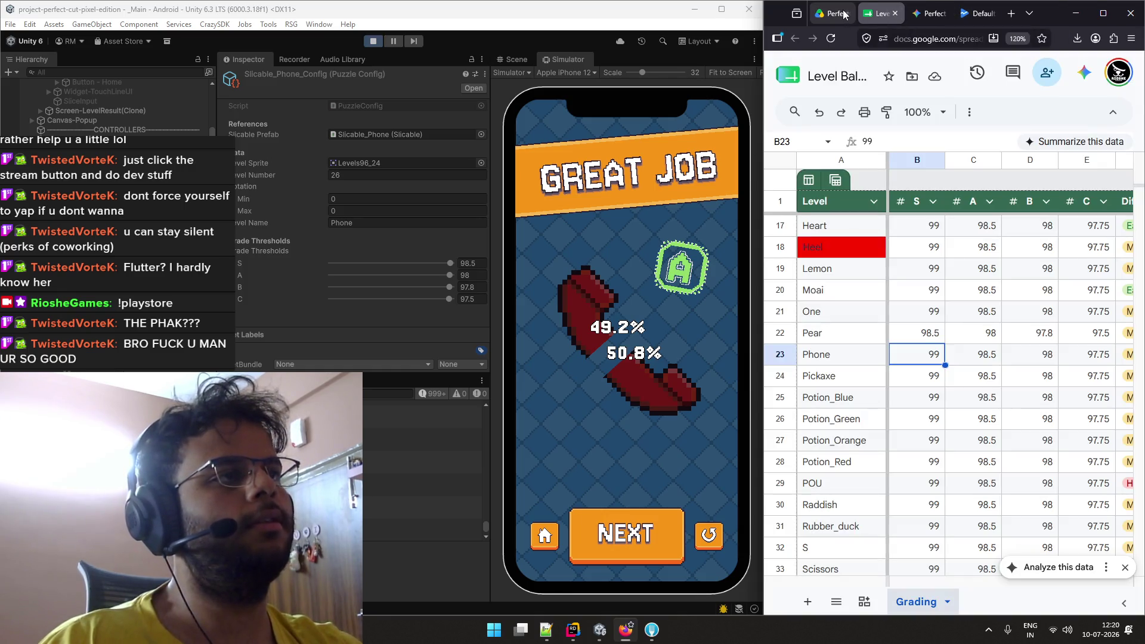
click(833, 13)
click(881, 14)
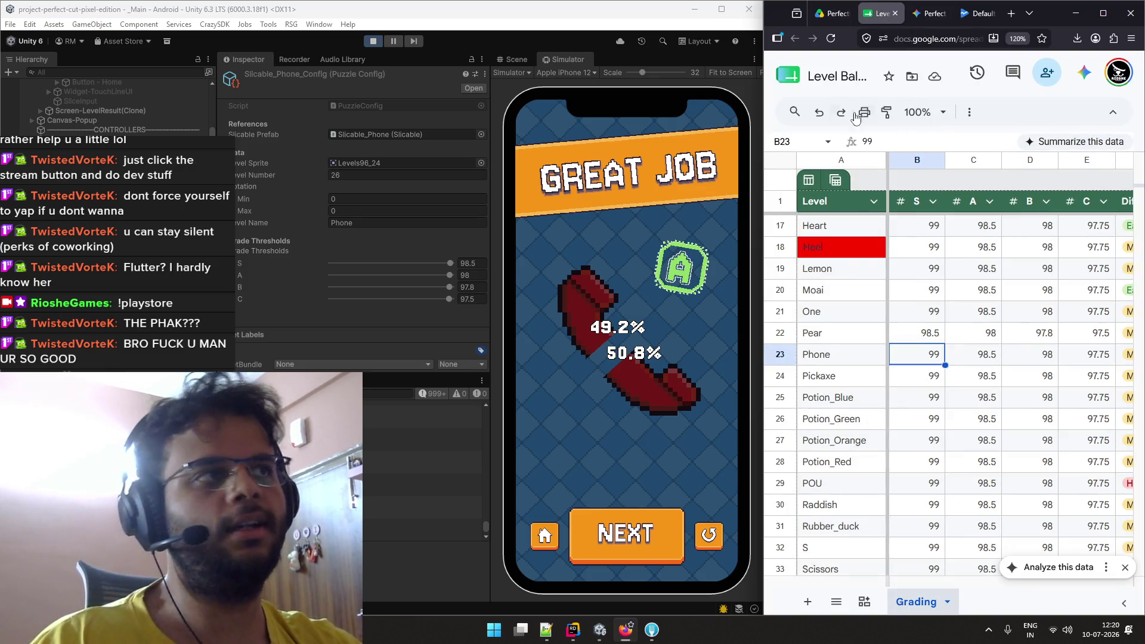
click(935, 16)
click(979, 16)
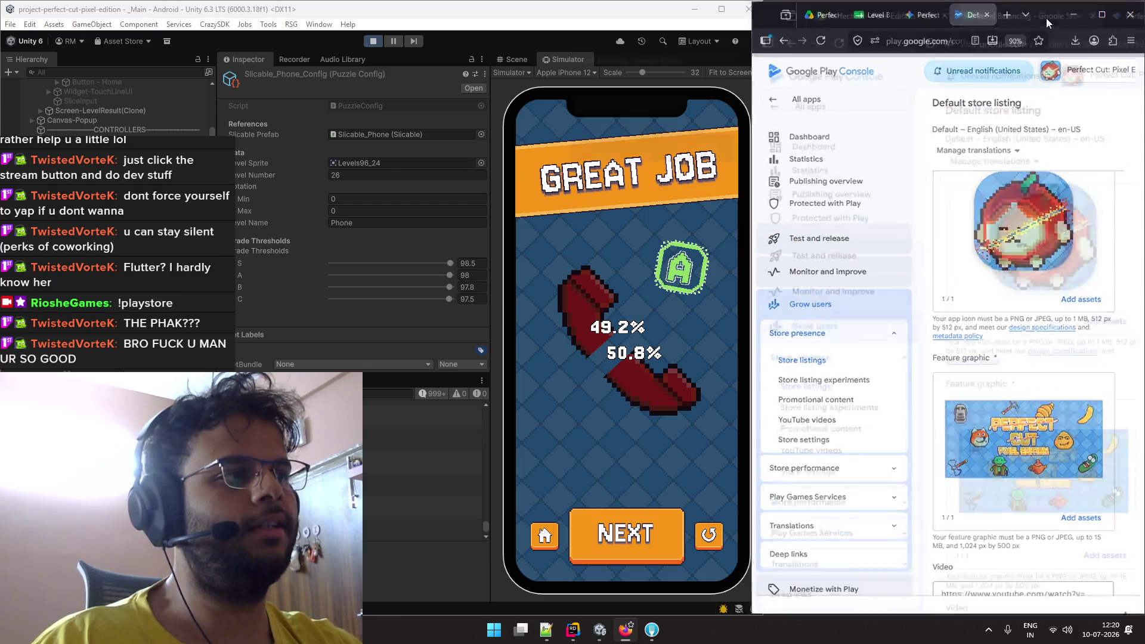
drag(1046, 17, 948, 43)
middle_click(787, 355)
scroll(704, 286, up, 10)
scroll(750, 389, down, 10)
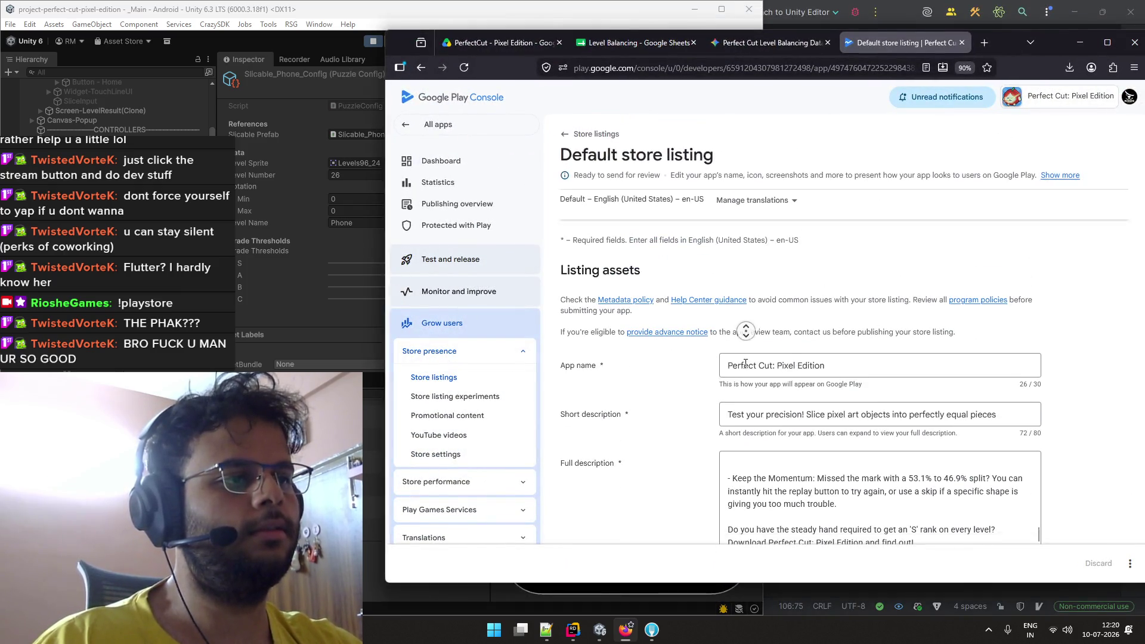
middle_click(751, 389)
scroll(751, 389, down, 3)
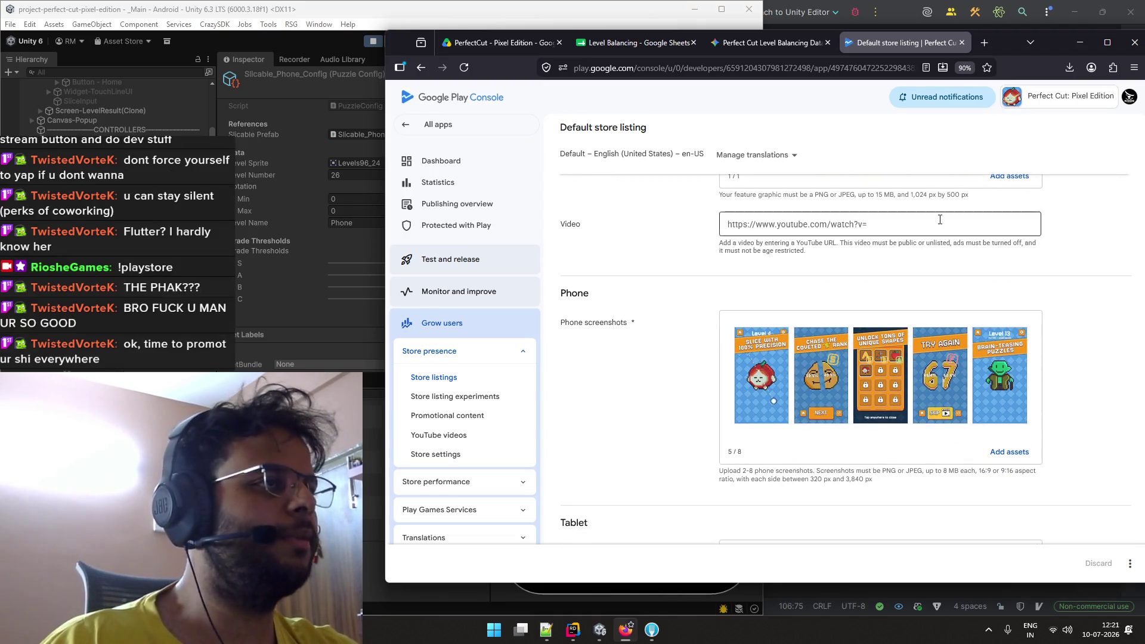
click(555, 50)
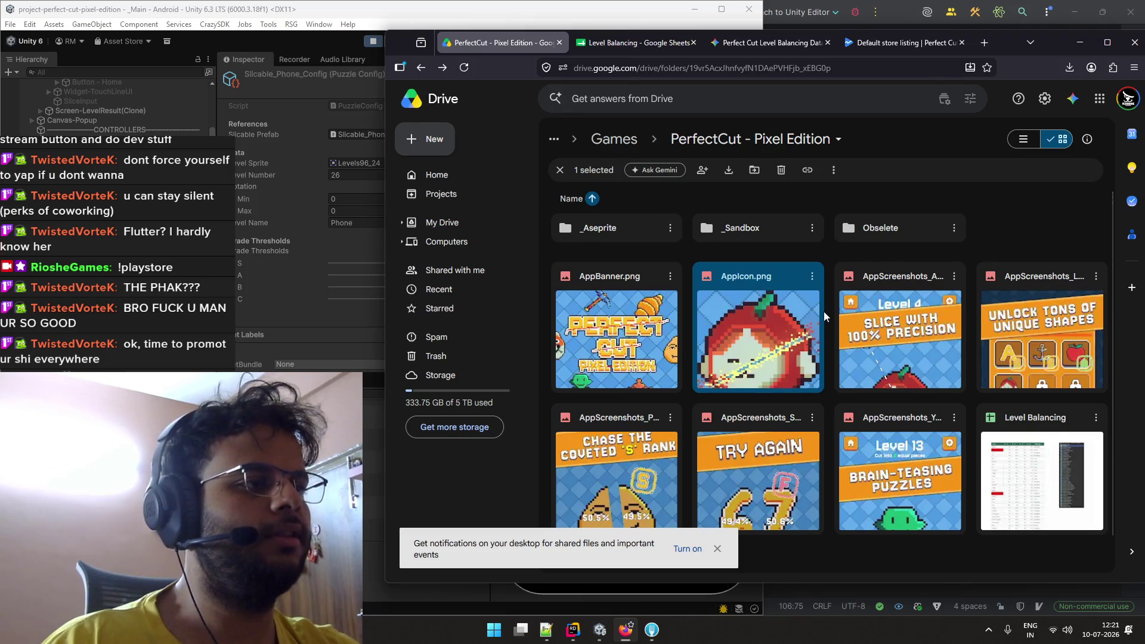
scroll(824, 311, down, 1)
double_click(1015, 290)
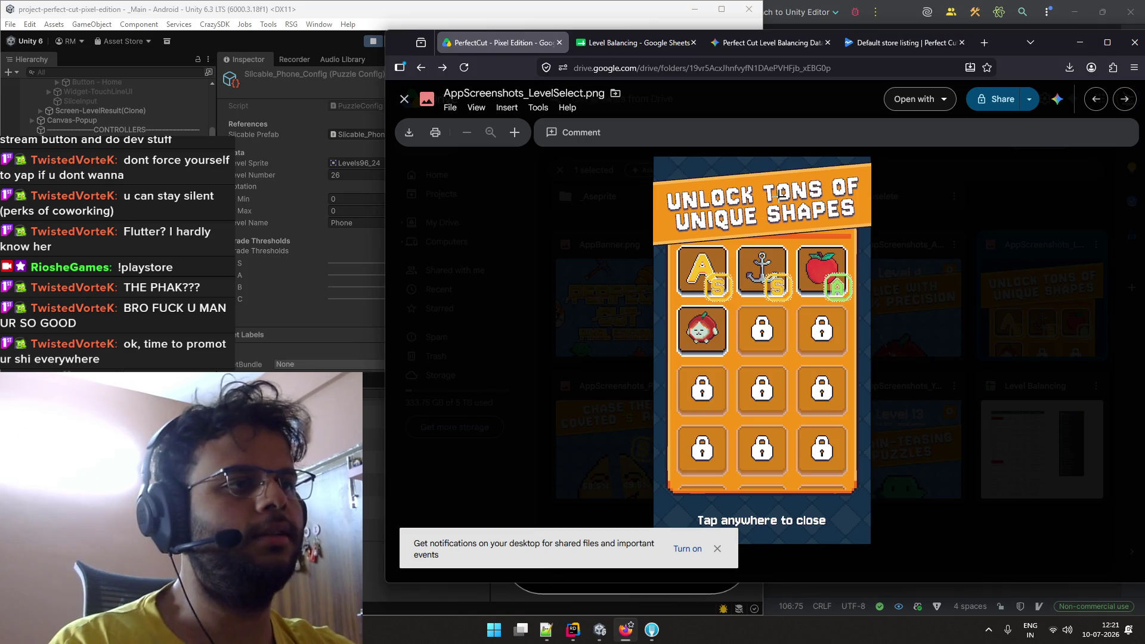
click(718, 548)
click(564, 184)
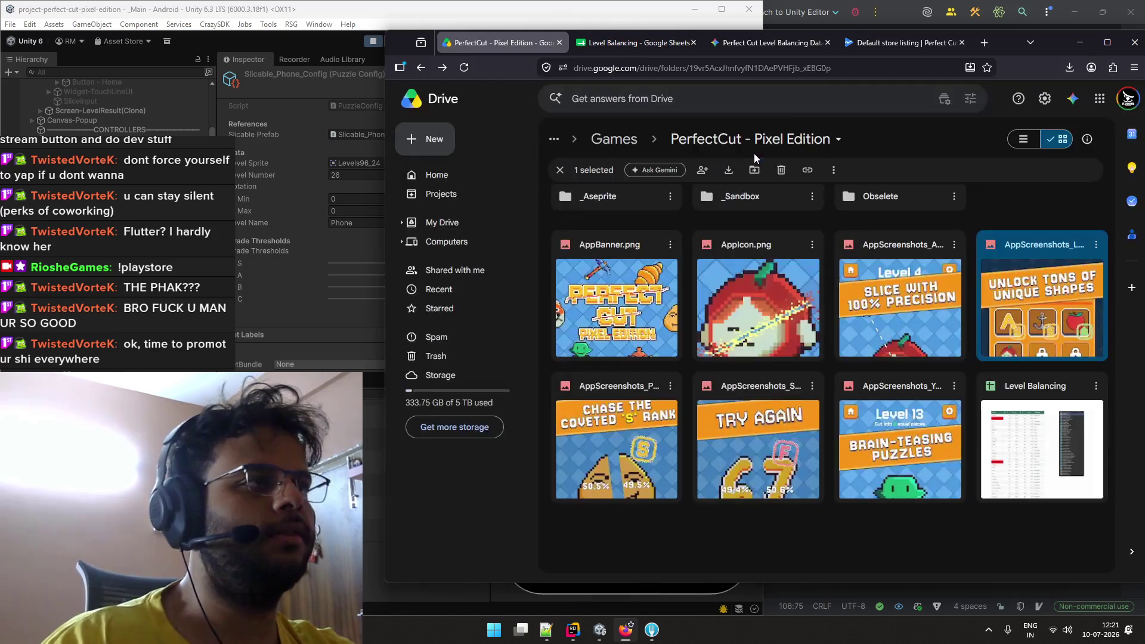
mouse_move(1053, 43)
mouse_down()
mouse_move(857, 89)
mouse_move(781, 12)
mouse_move(597, 2)
mouse_move(592, 44)
mouse_move(556, 45)
mouse_up()
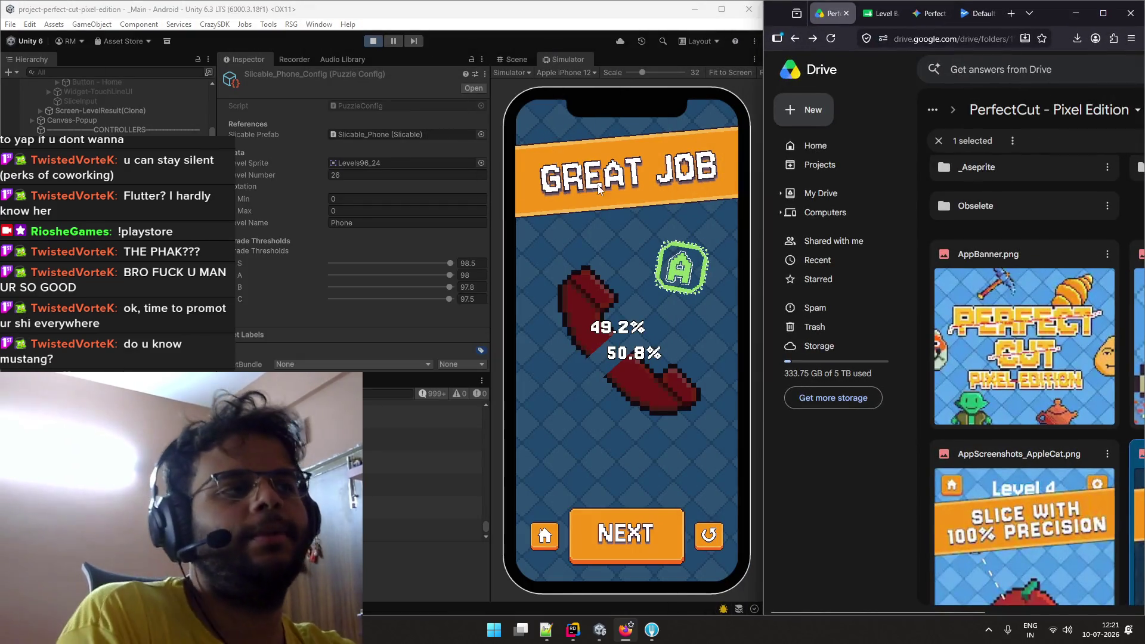
With the grading sheet showing, cut the Level 26 phone and retry after each failed cut.
click(870, 14)
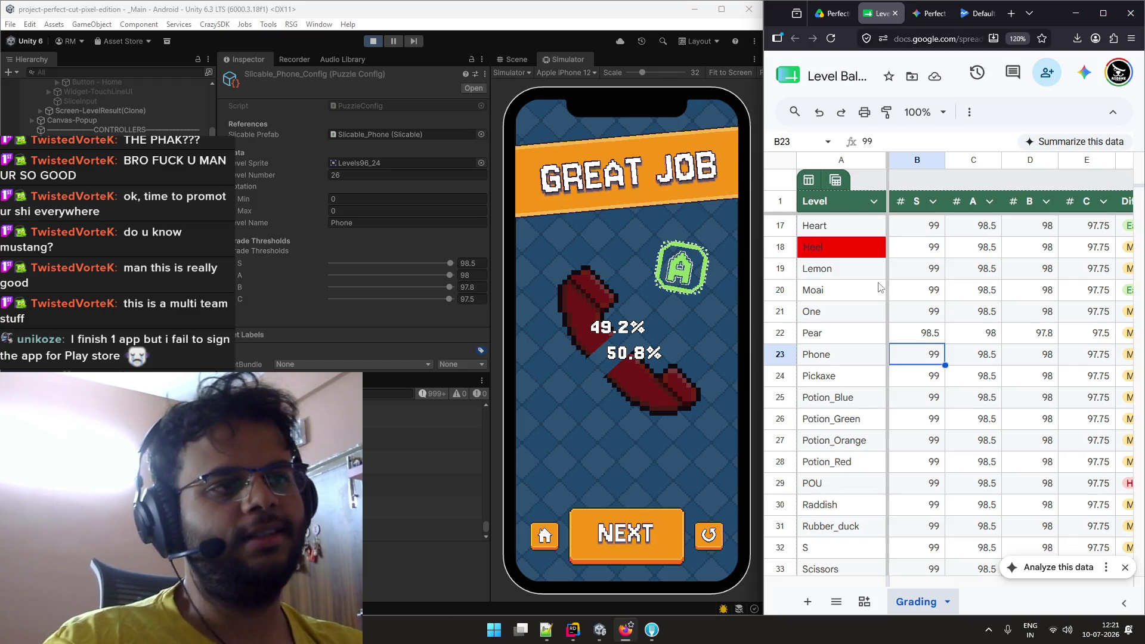
click(714, 533)
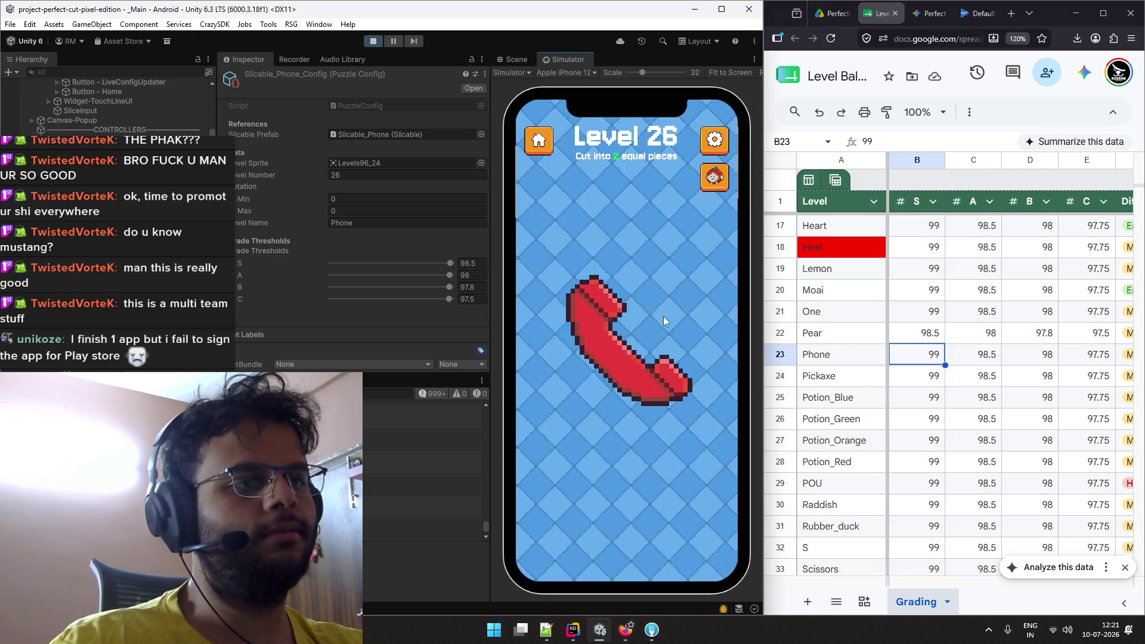
drag(672, 296, 555, 417)
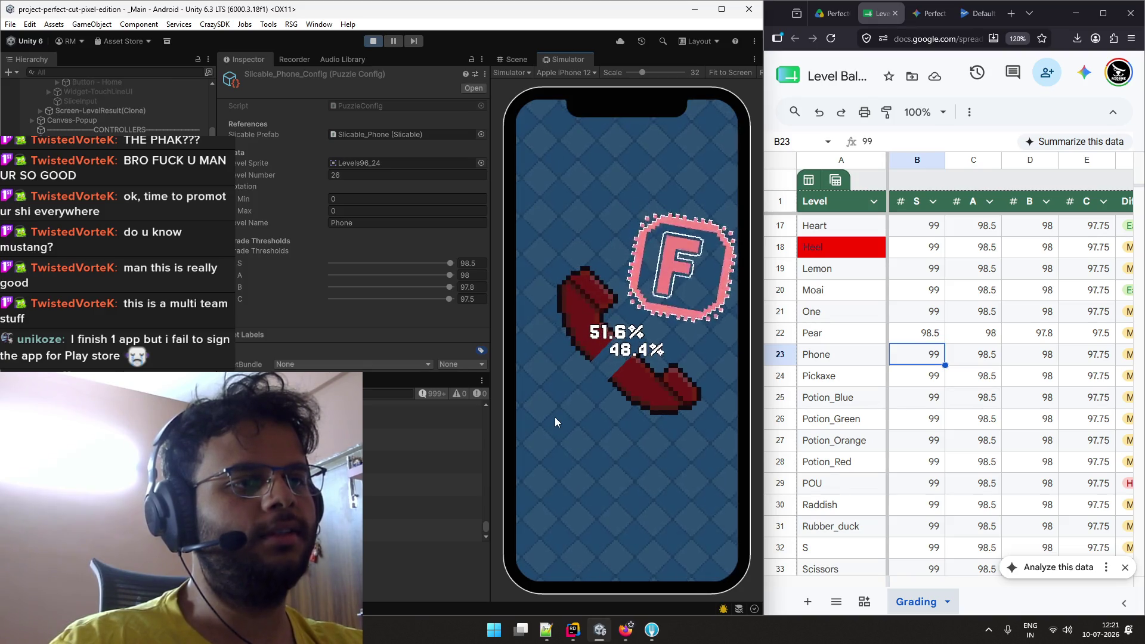
click(714, 533)
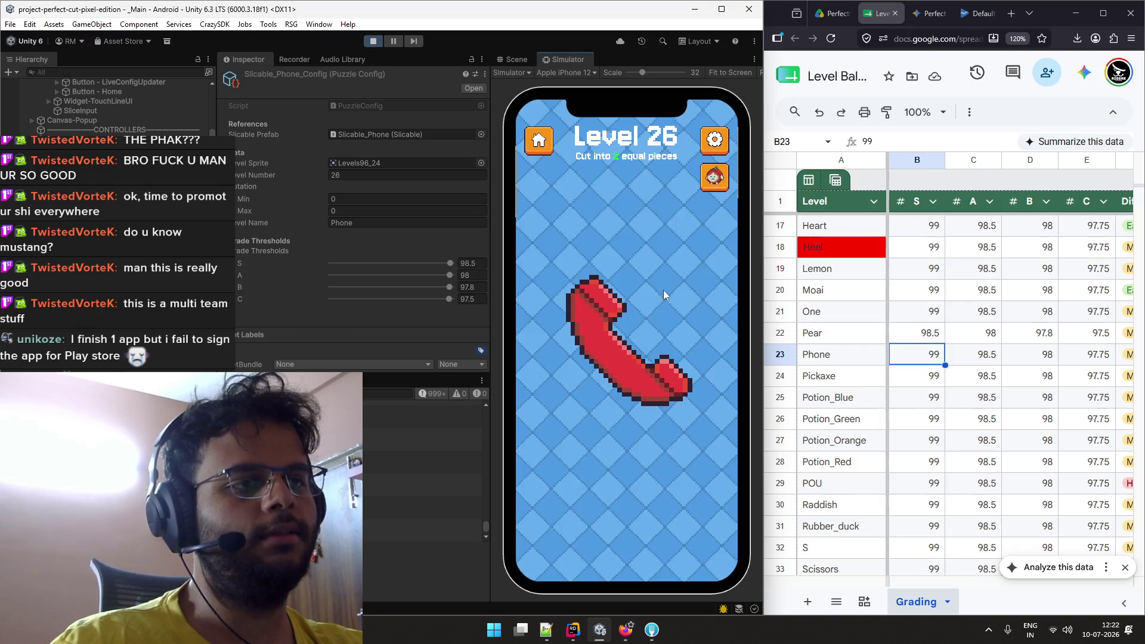
mouse_move(664, 290)
mouse_down()
mouse_move(572, 410)
mouse_move(556, 400)
mouse_move(671, 296)
mouse_up()
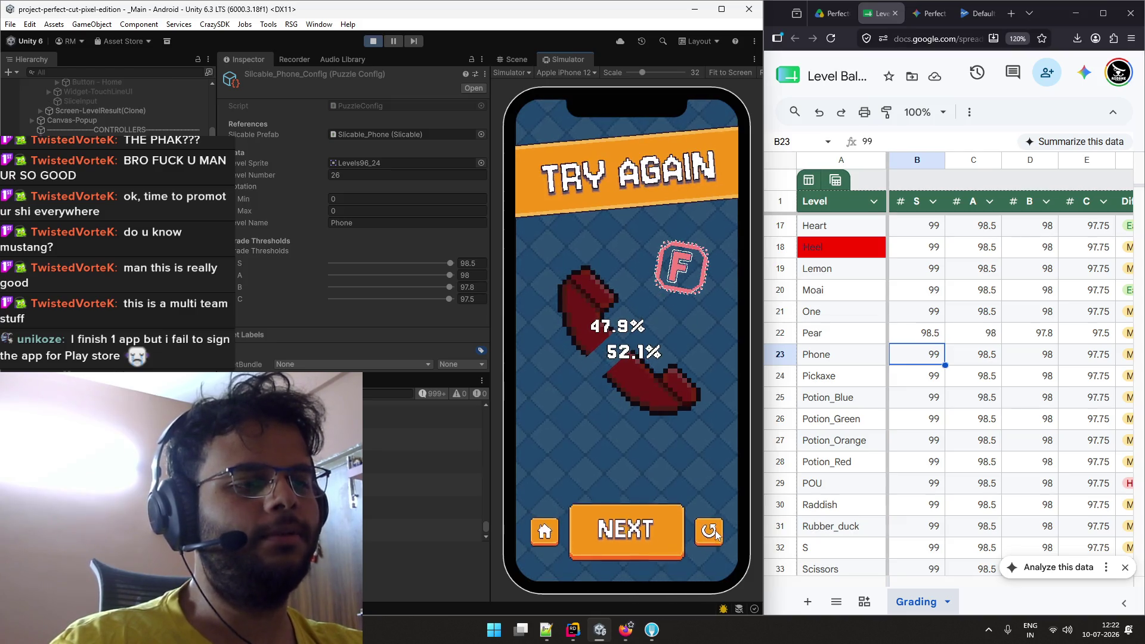
click(713, 531)
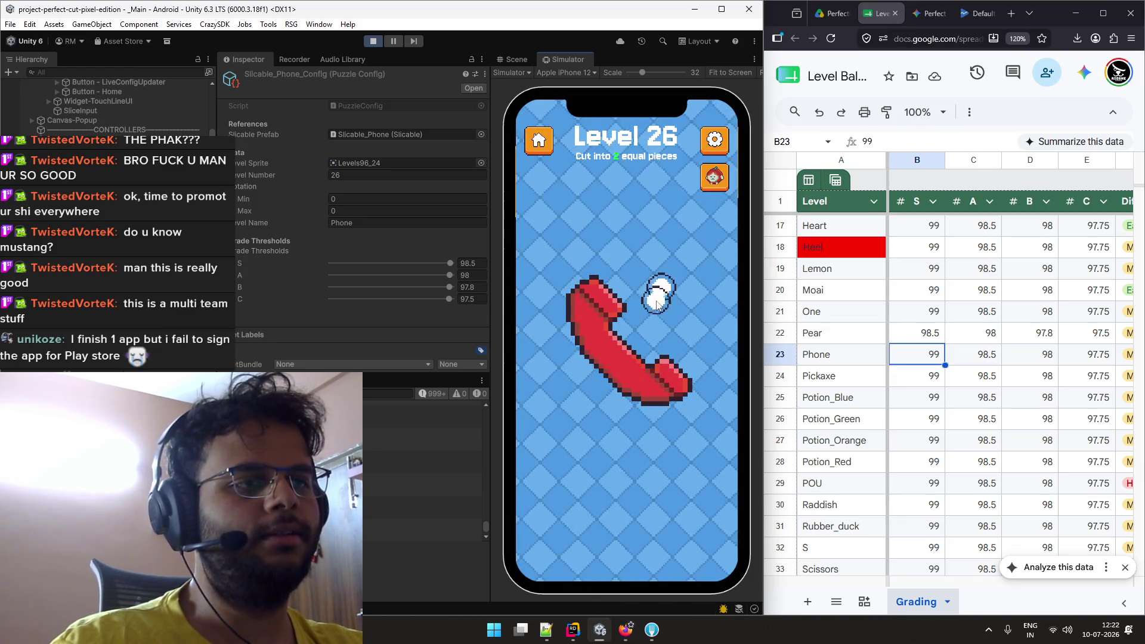
mouse_move(658, 303)
mouse_down()
mouse_move(580, 483)
mouse_move(576, 412)
mouse_move(658, 316)
mouse_up()
Retry after the F grade and cut the phone 49.9% / 50.1% for an S grade.
click(708, 525)
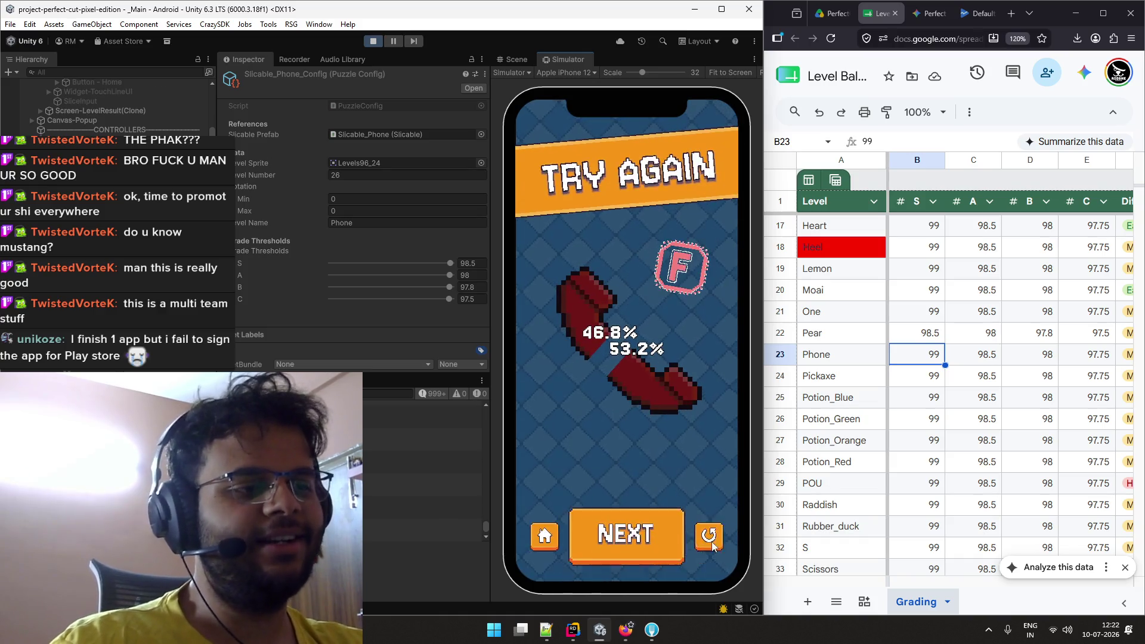
click(713, 544)
drag(574, 400, 660, 309)
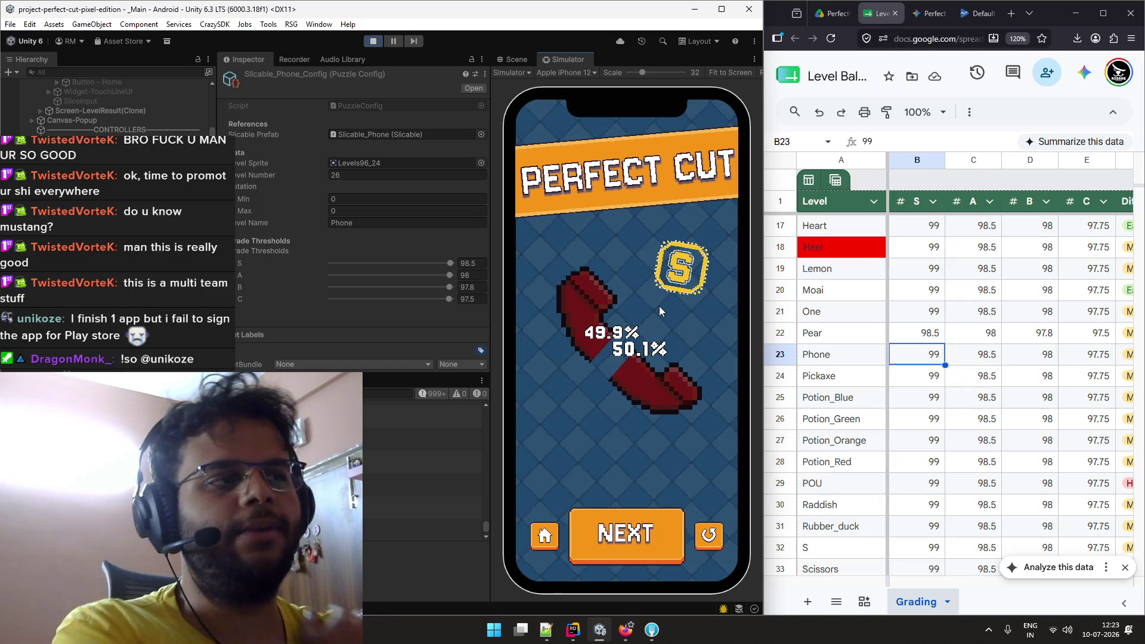
click(897, 359)
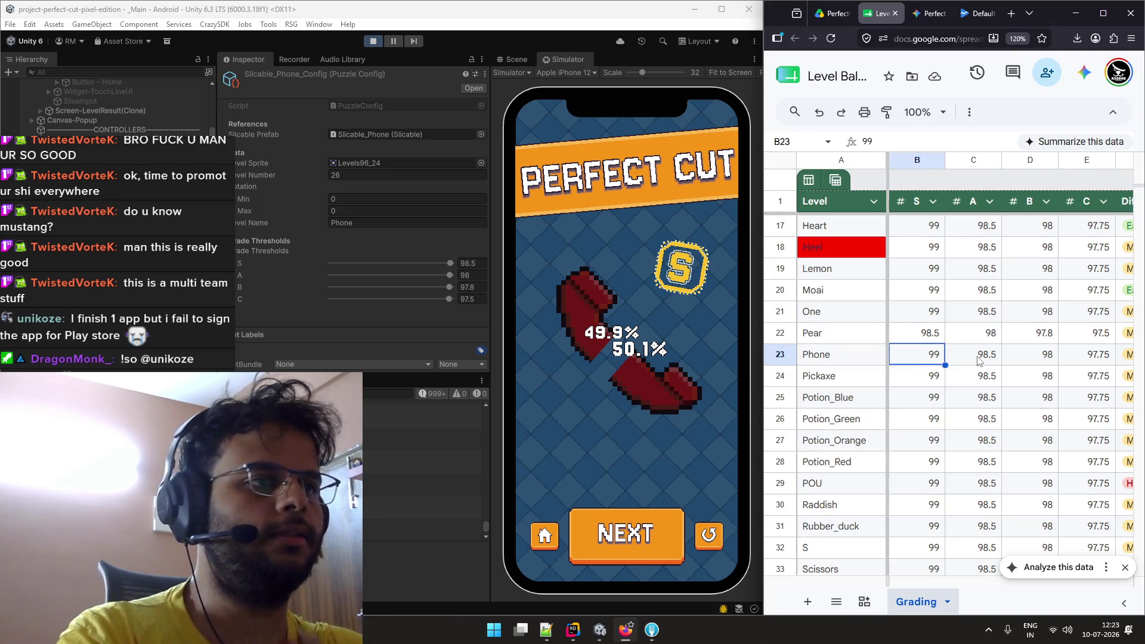
Set Phone's S/A/B/C thresholds to 98, 97.5, 97 and 96, and mark its Difficulty Hard in F23.
click(471, 263)
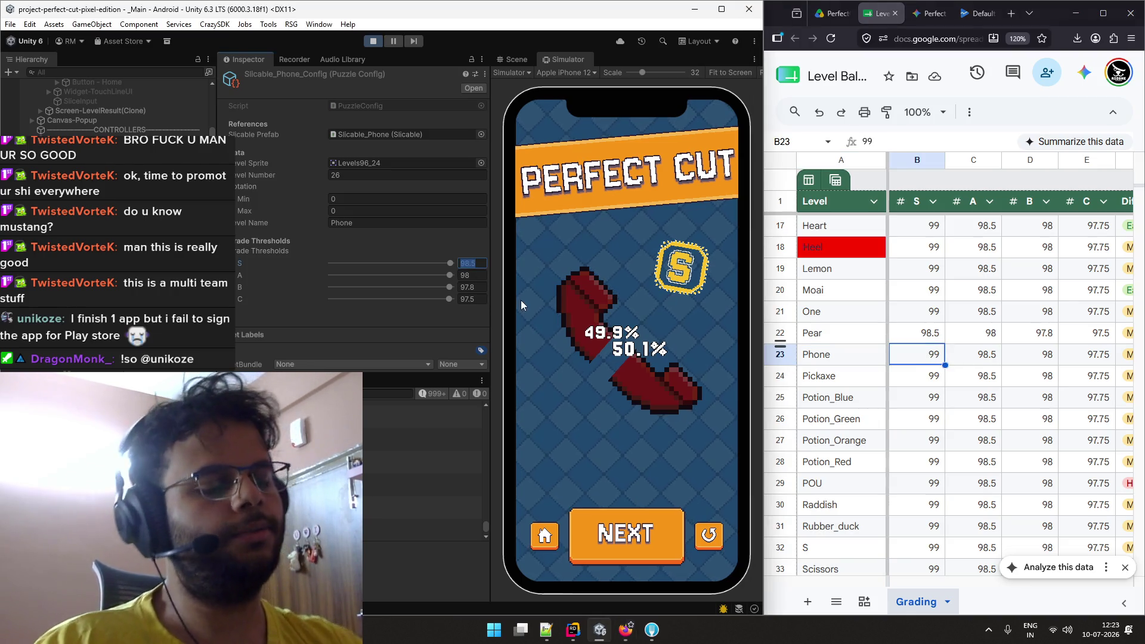
text(98)
key(Tab)
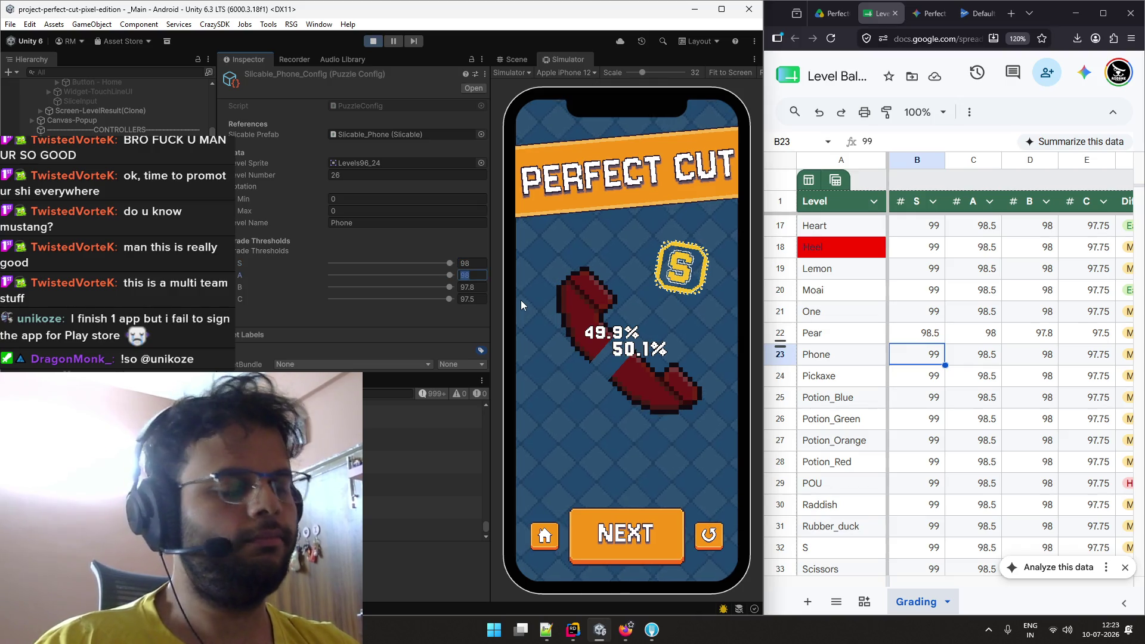
text(97.5)
key(Tab)
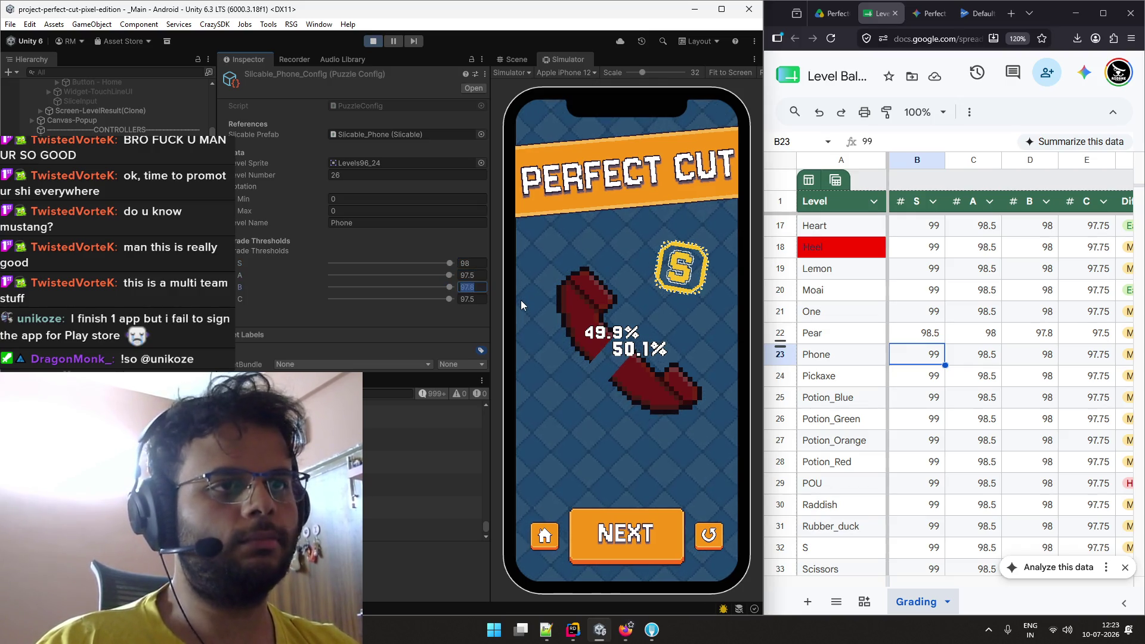
text(97)
key(Tab)
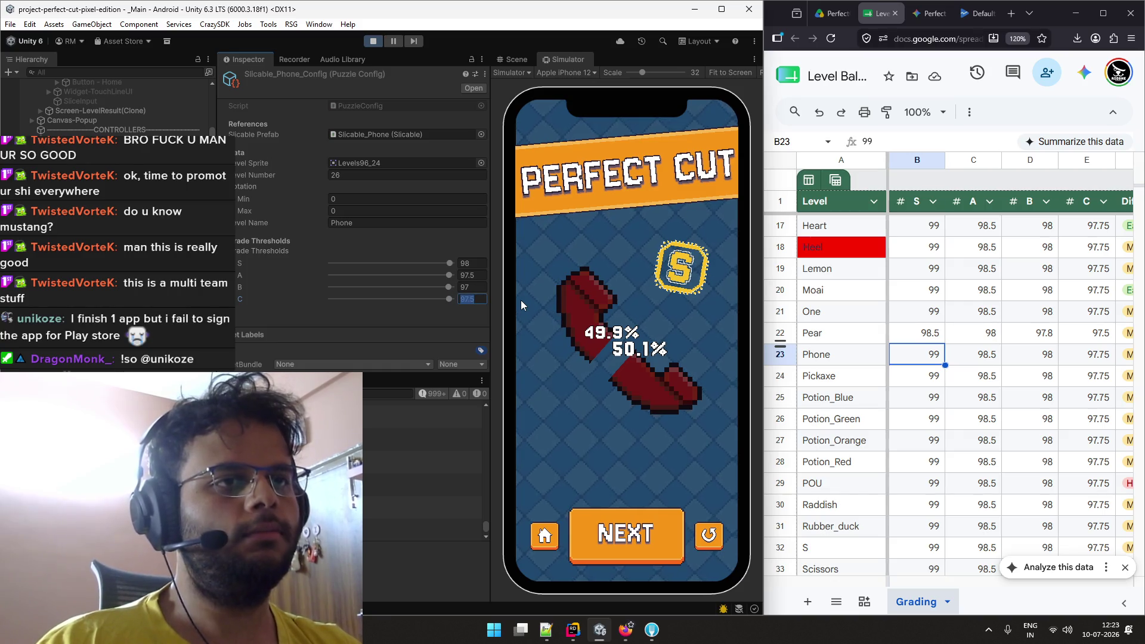
key(Return)
click(482, 299)
text(96)
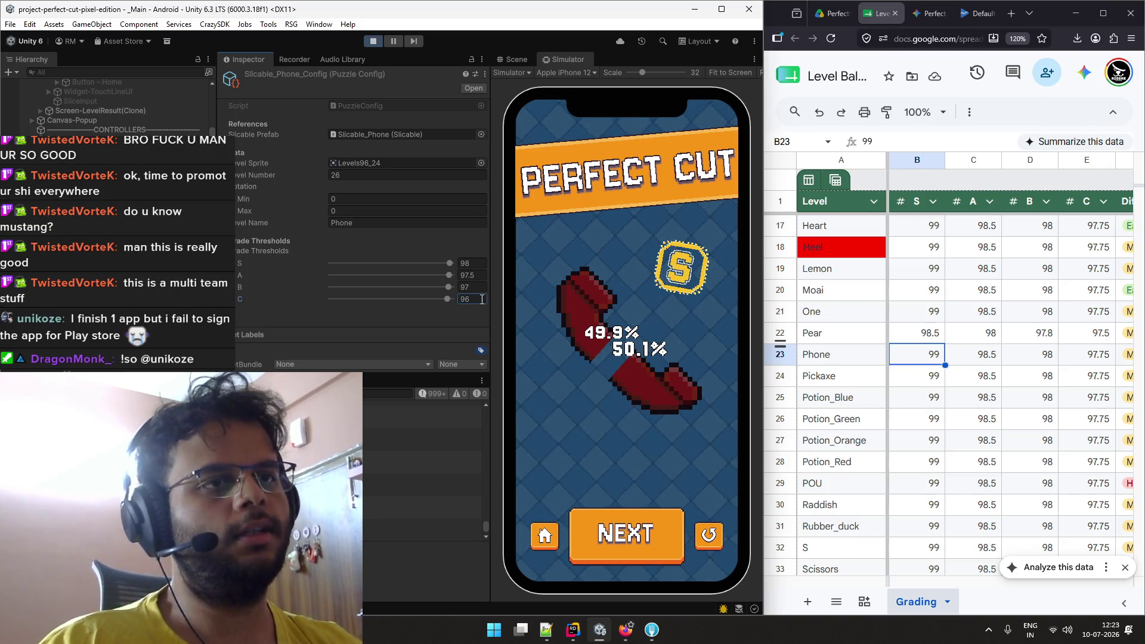
click(1129, 356)
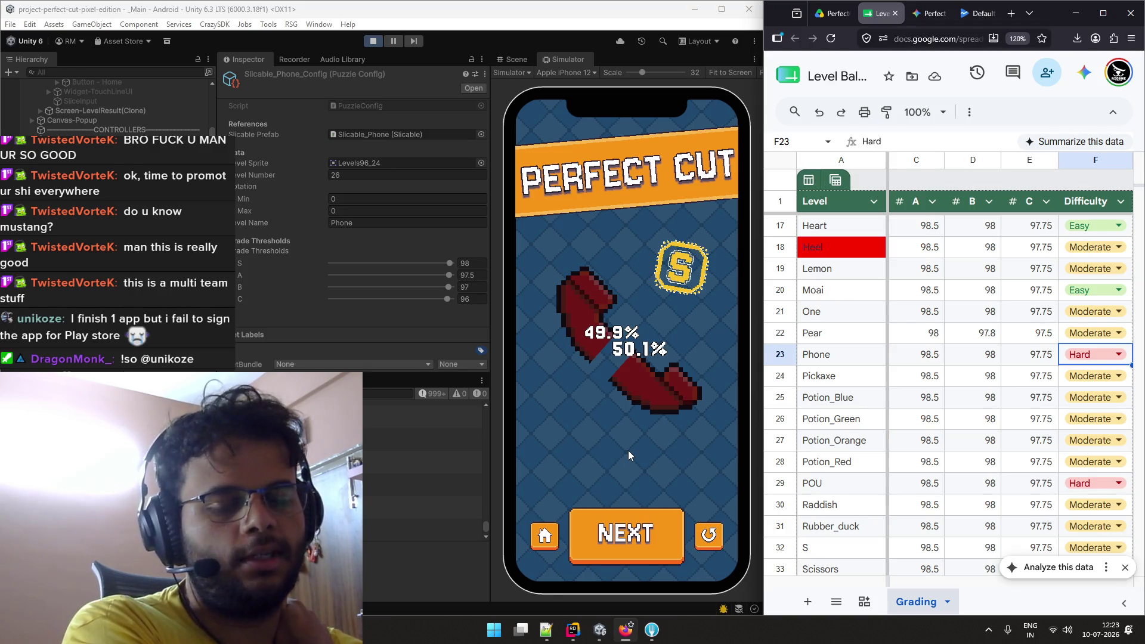
Retest Level 26 under the new thresholds, cutting the phone until a C grade passes.
click(698, 538)
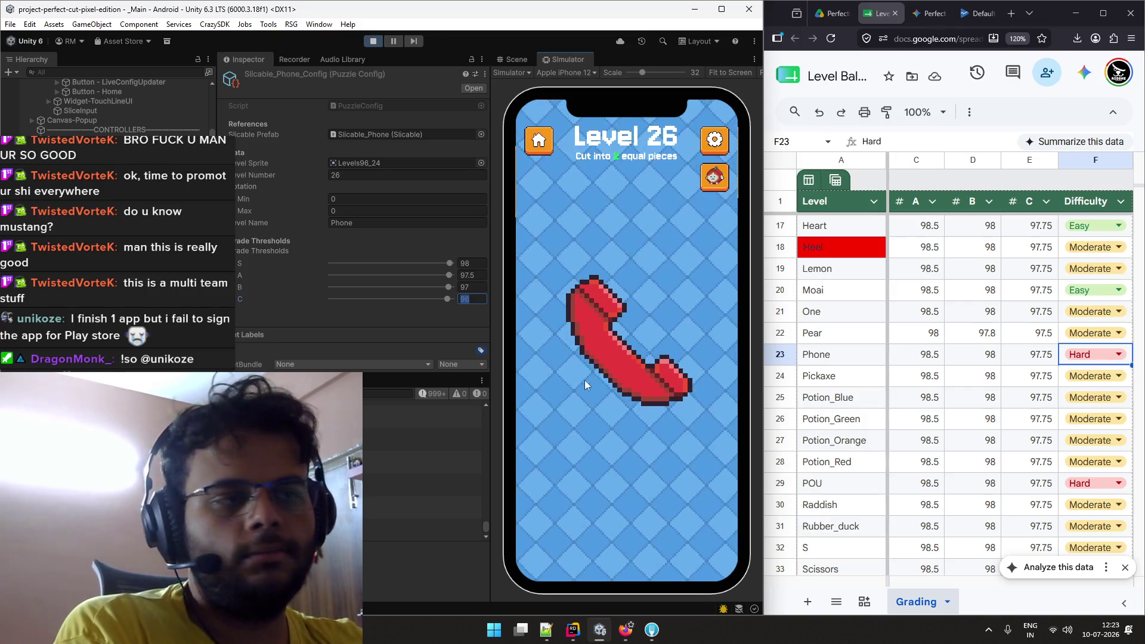
mouse_move(568, 393)
mouse_down()
mouse_move(672, 317)
mouse_move(583, 379)
mouse_move(556, 413)
mouse_up()
click(698, 539)
click(698, 539)
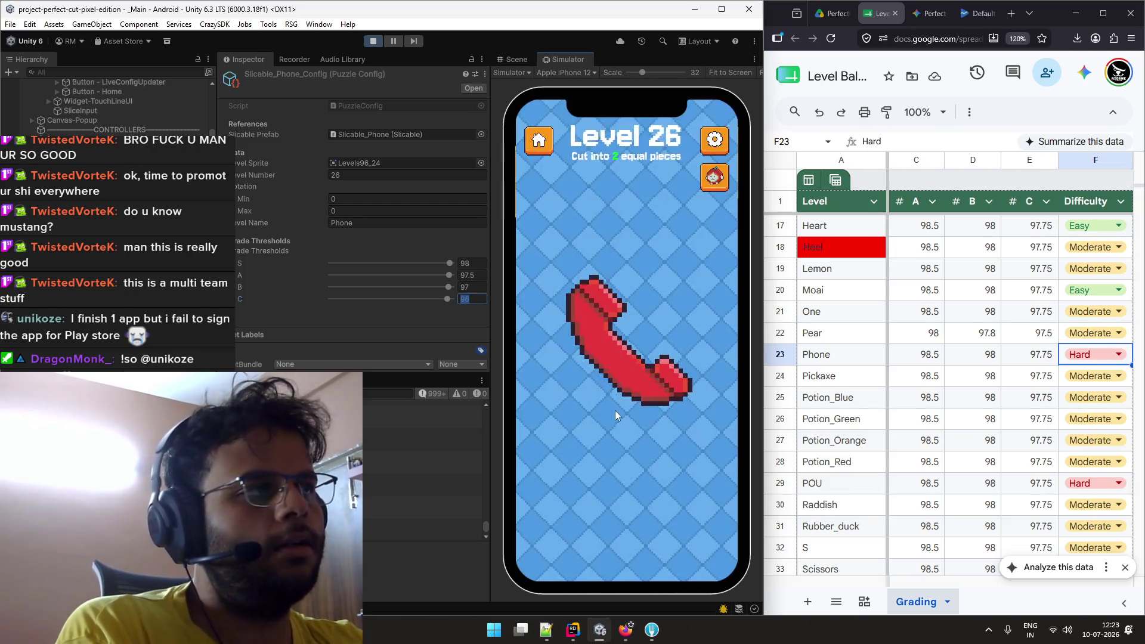
drag(675, 302, 559, 409)
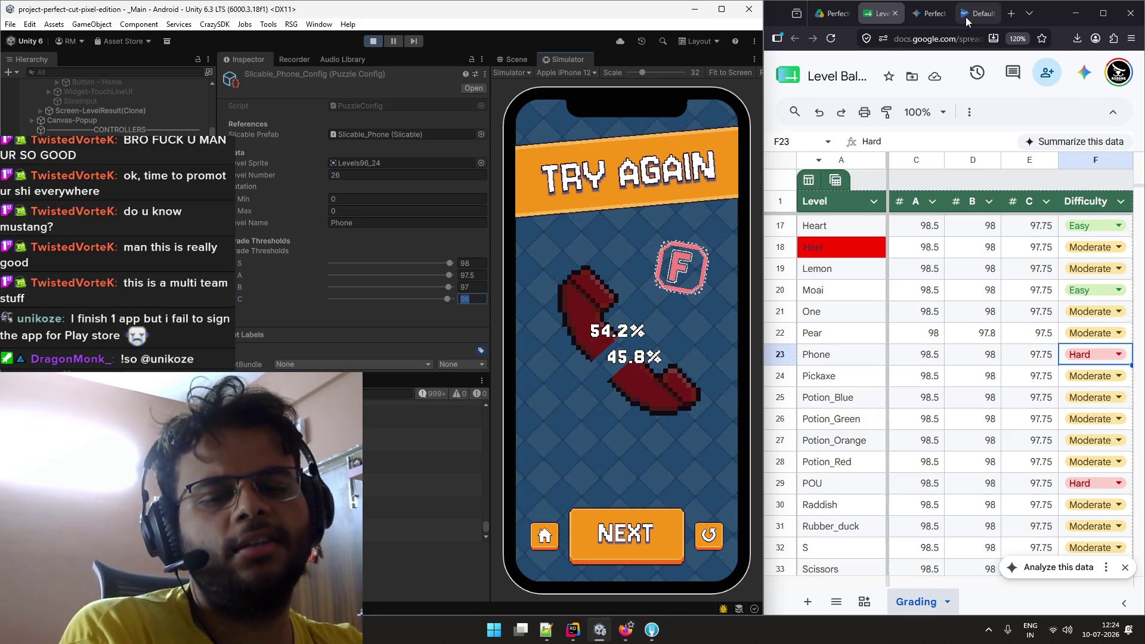
Glance at the Play Console and Gemini tabs, then cut the phone again and retry.
click(968, 17)
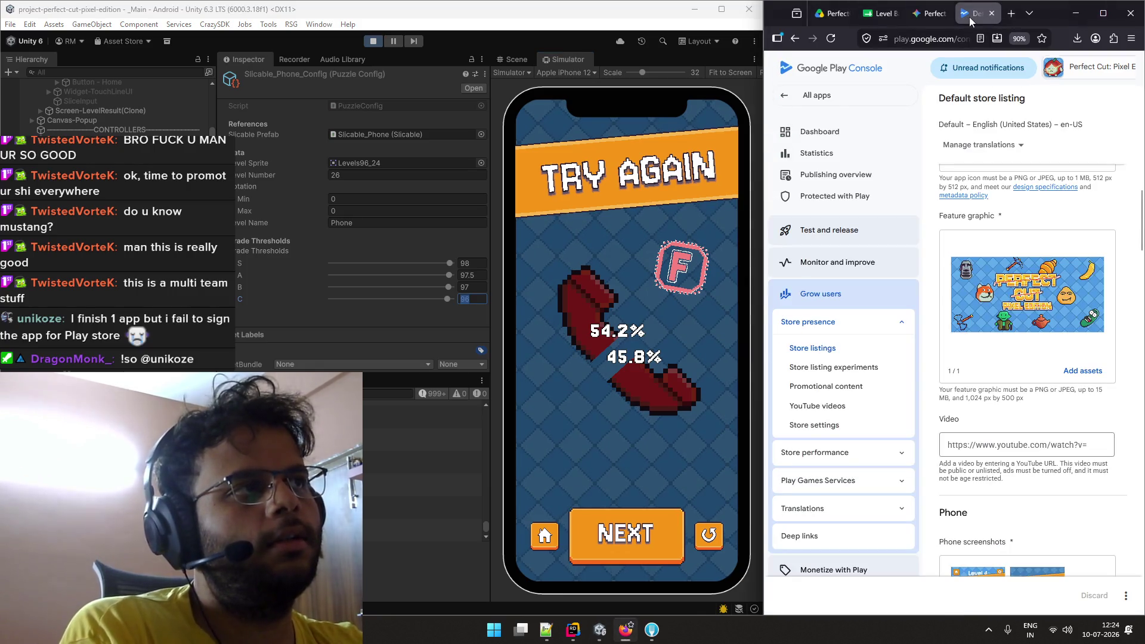
click(935, 16)
key(ctrl+Tab)
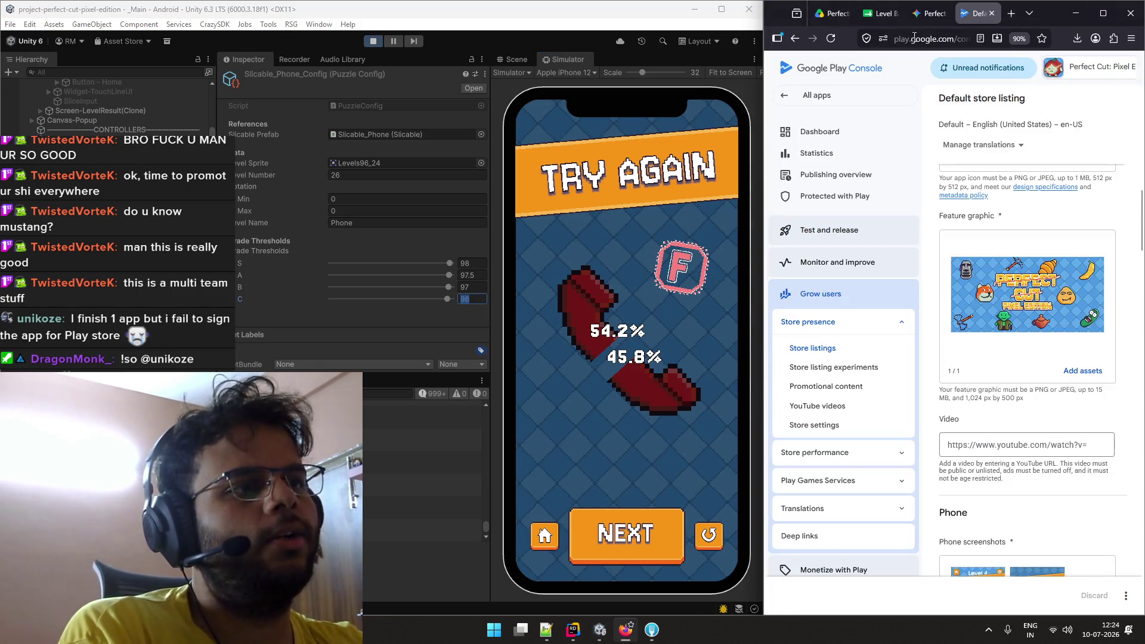
click(709, 534)
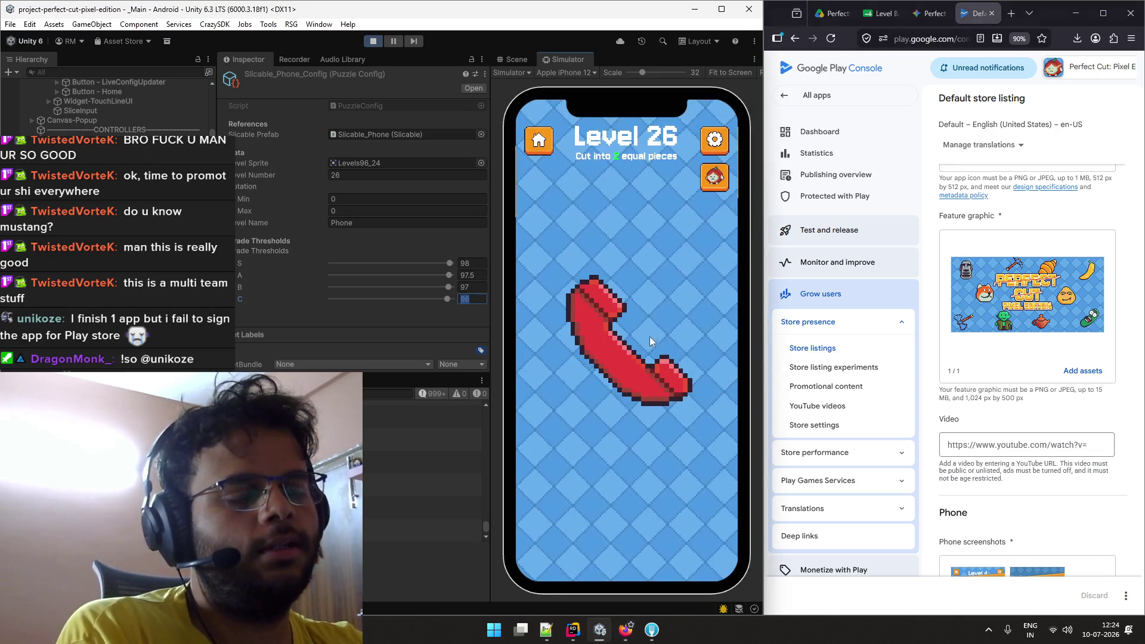
mouse_move(666, 314)
mouse_down()
mouse_move(574, 332)
mouse_move(588, 305)
mouse_move(562, 418)
mouse_move(664, 236)
mouse_up()
click(709, 534)
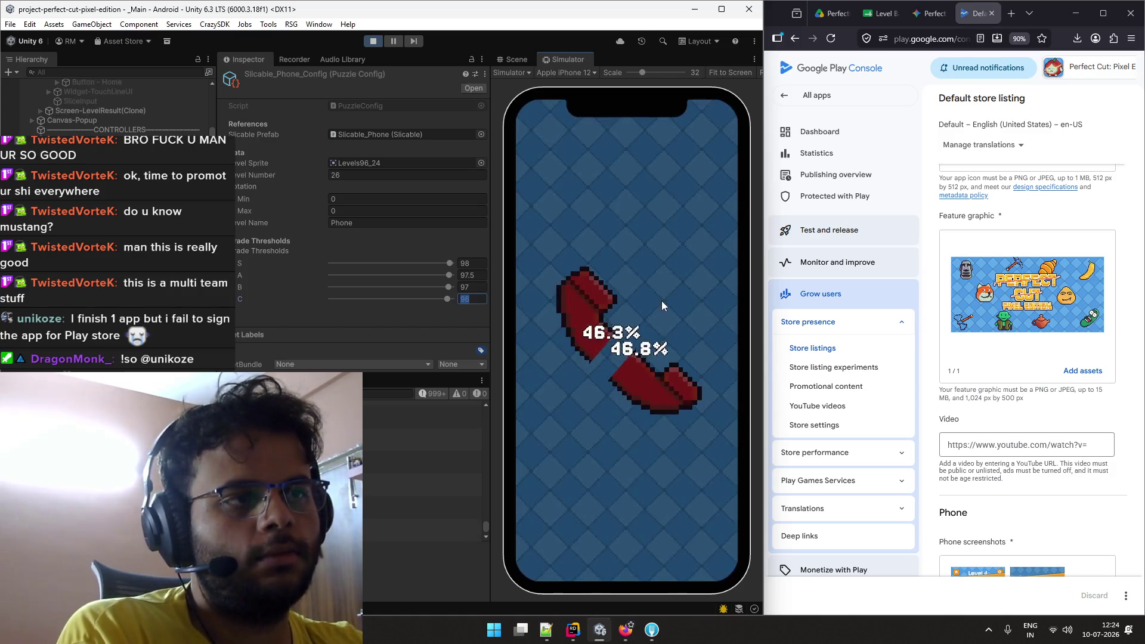
Advance to the Level 27 pickaxe and return to the grading spreadsheet.
click(653, 529)
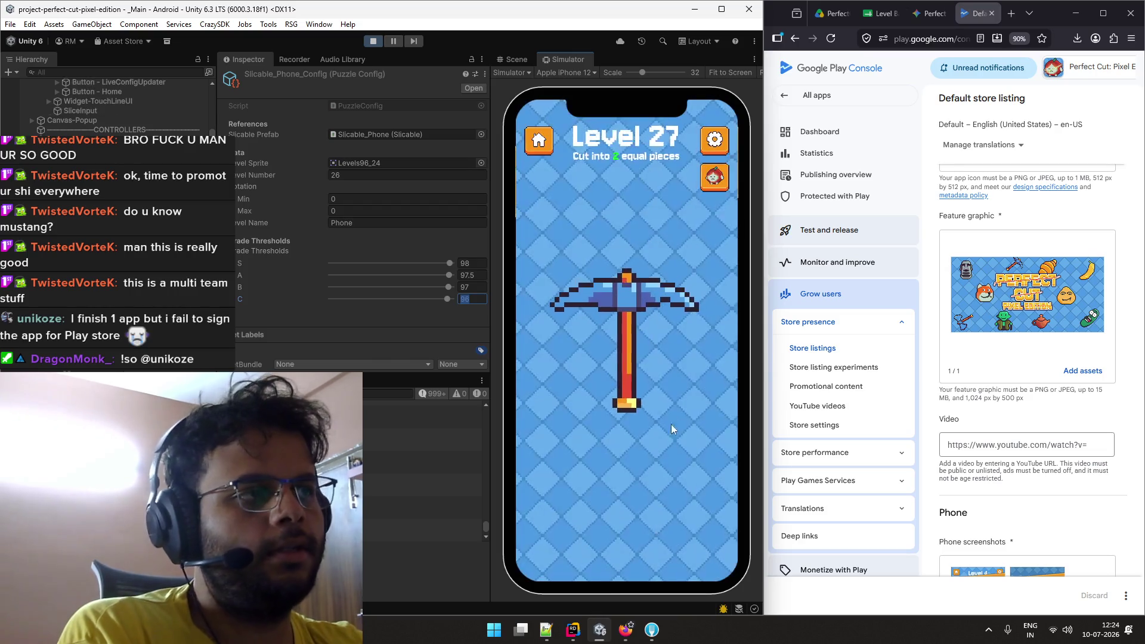
click(923, 18)
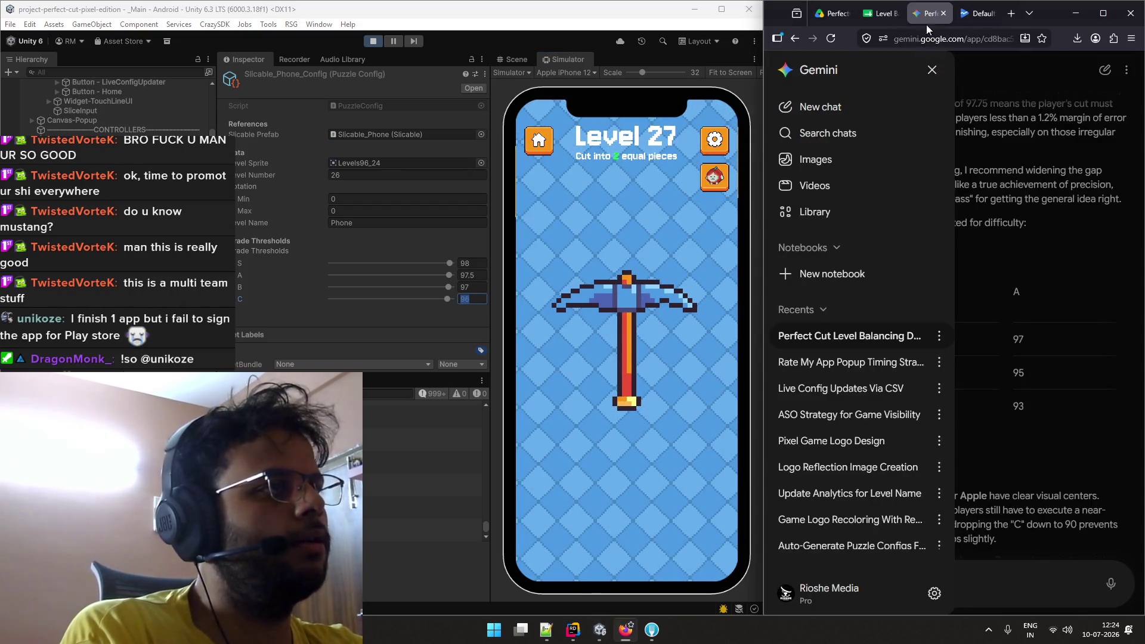
click(885, 12)
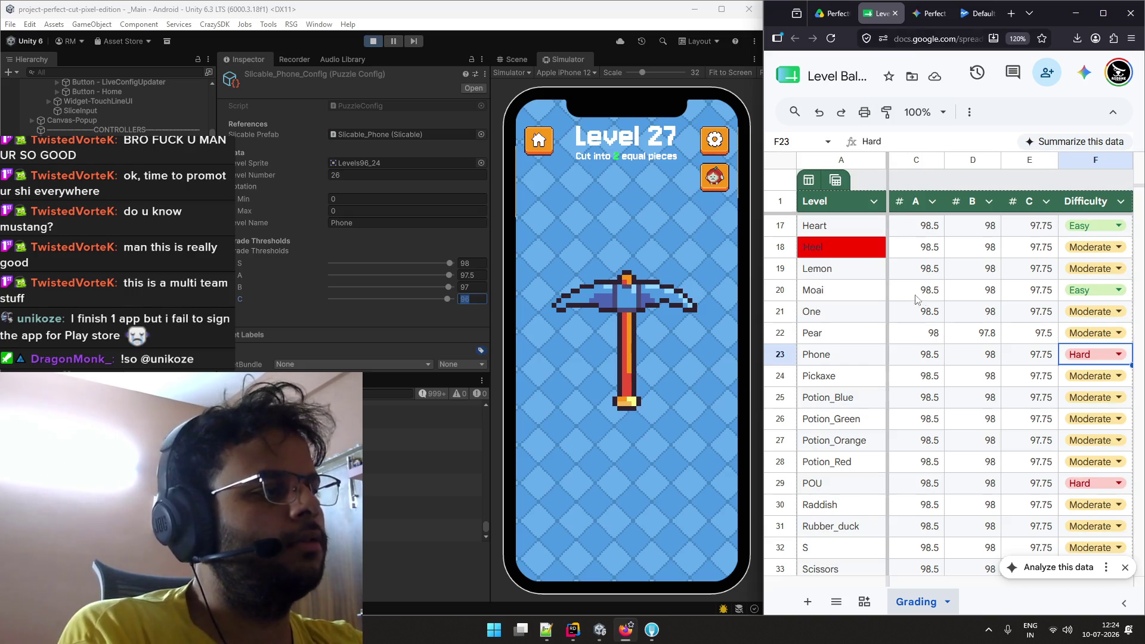
Enter the Phone thresholds 98, 97.5, 97 and 96 into cells B23 through E23.
click(922, 358)
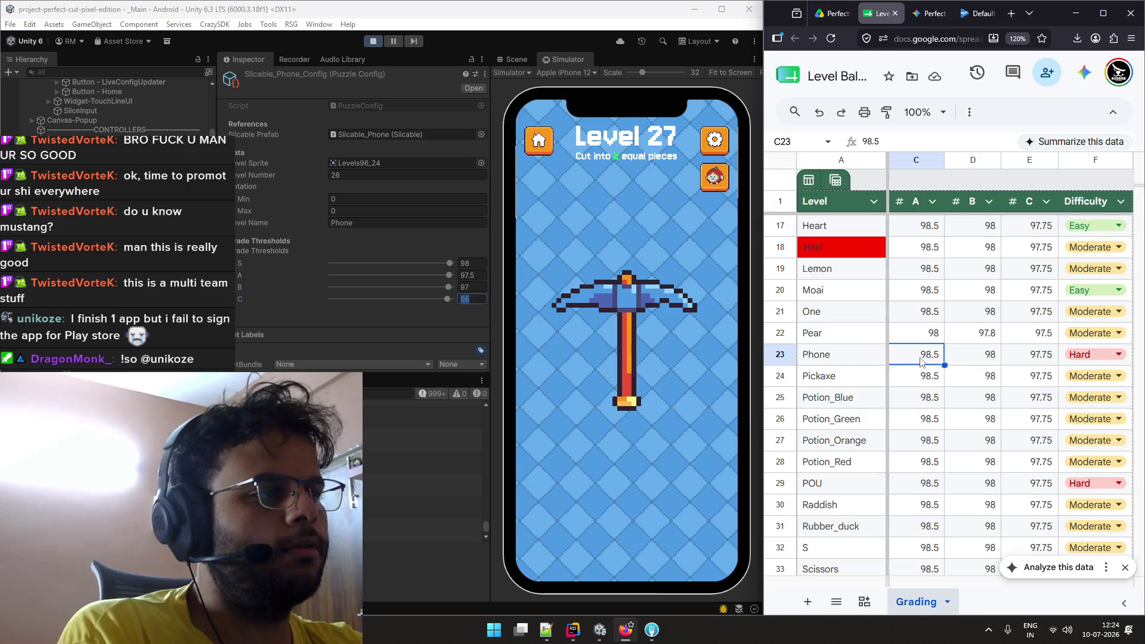
key(Left)
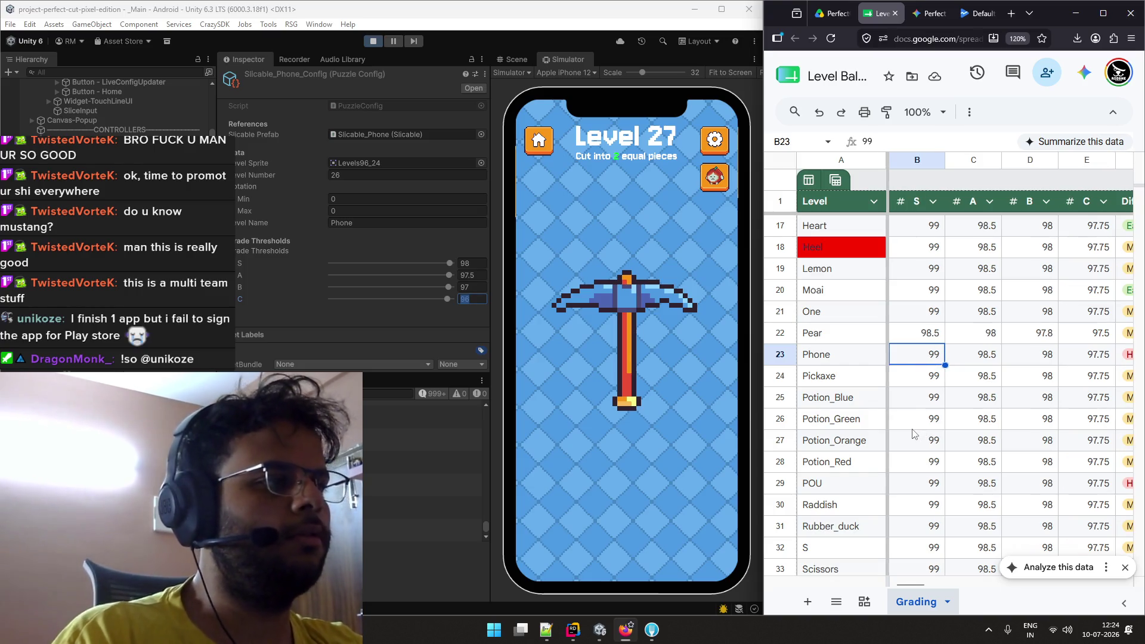
double_click(926, 351)
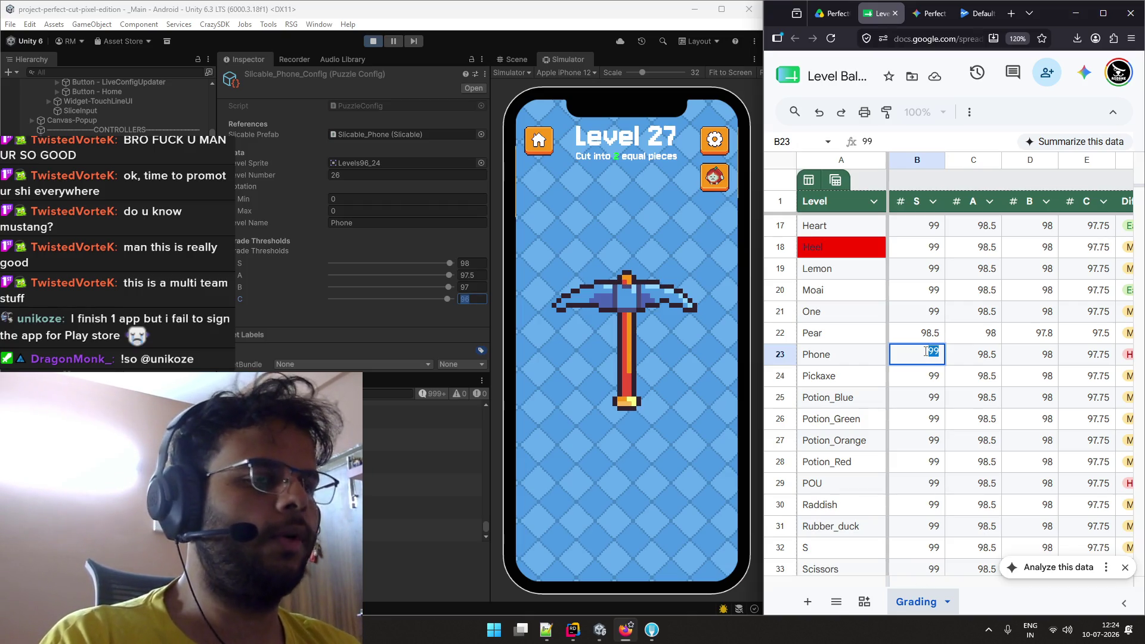
text(98)
key(Tab)
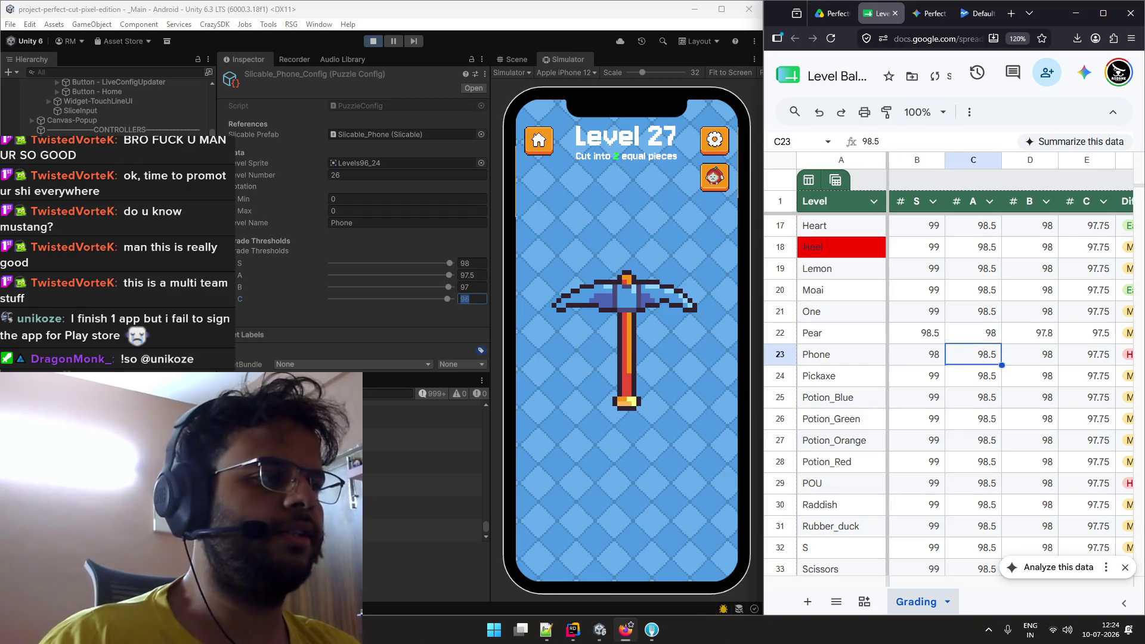
text(9)
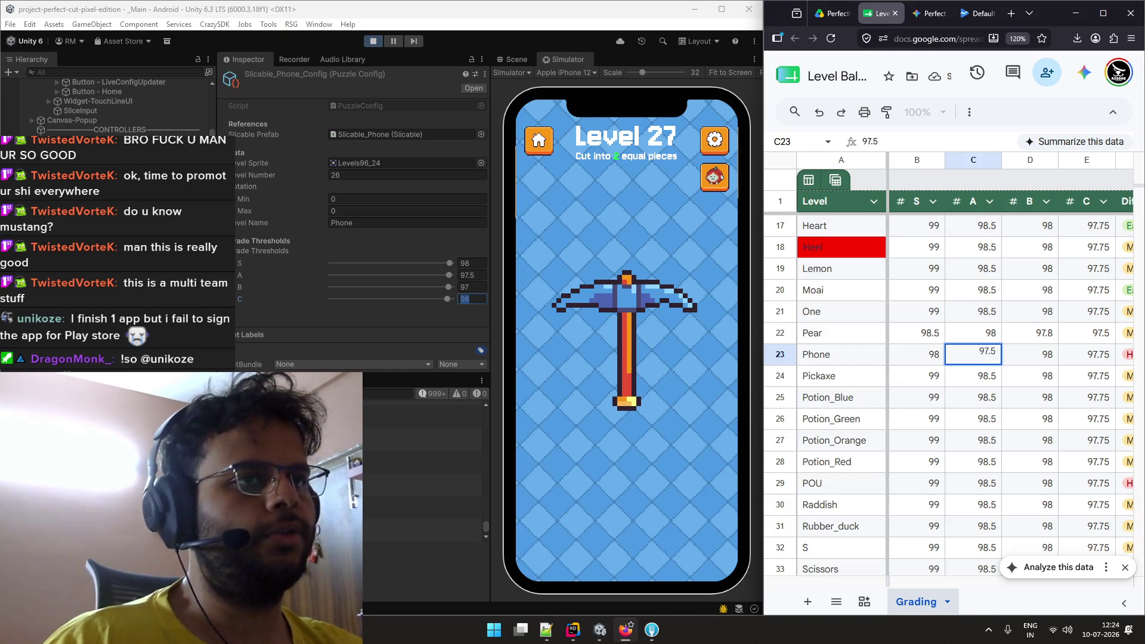
key(Tab)
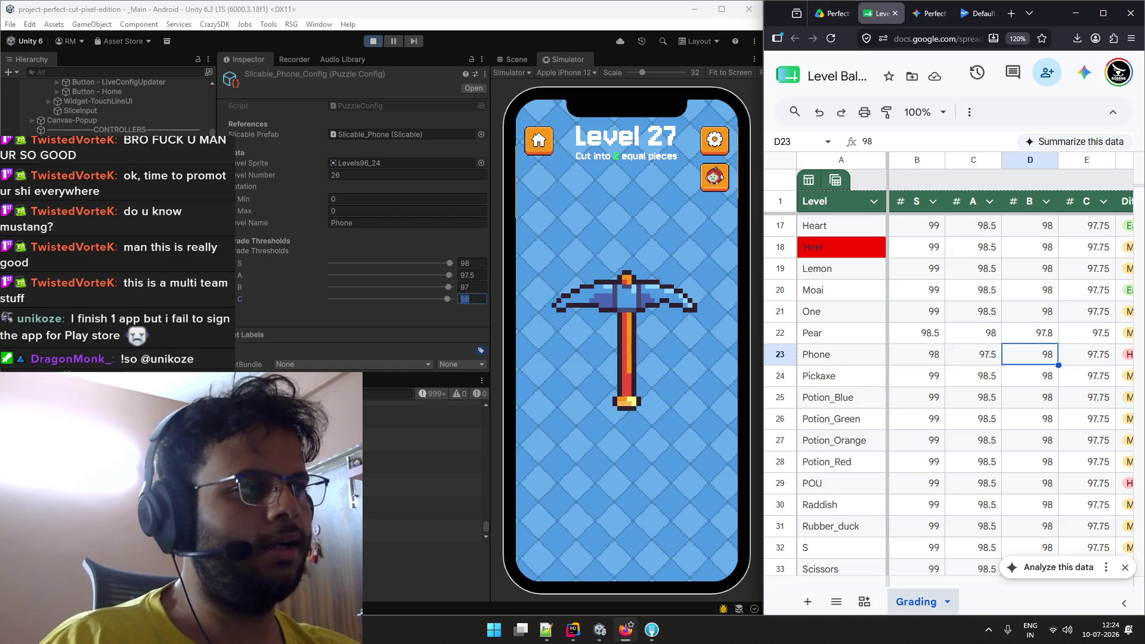
text(9)
key(Tab)
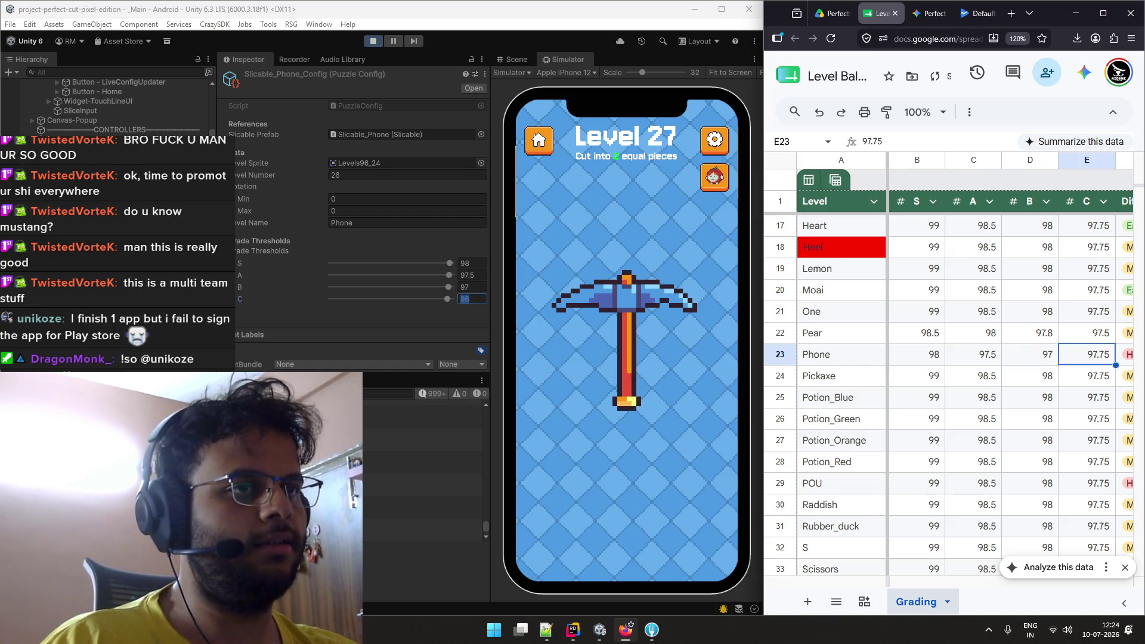
text(96)
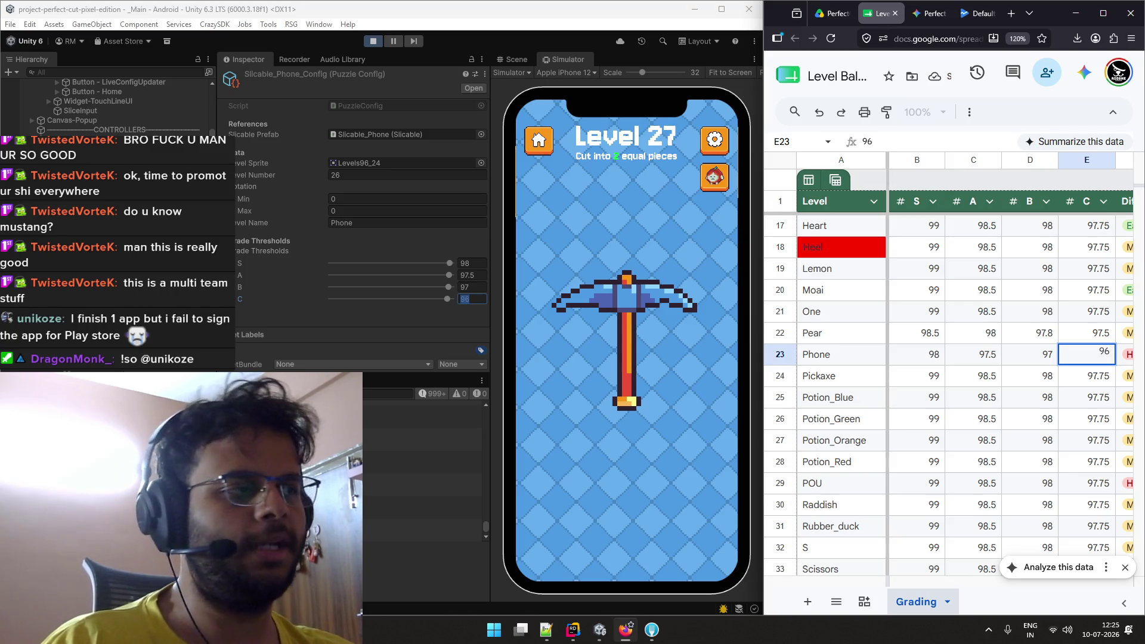
click(905, 382)
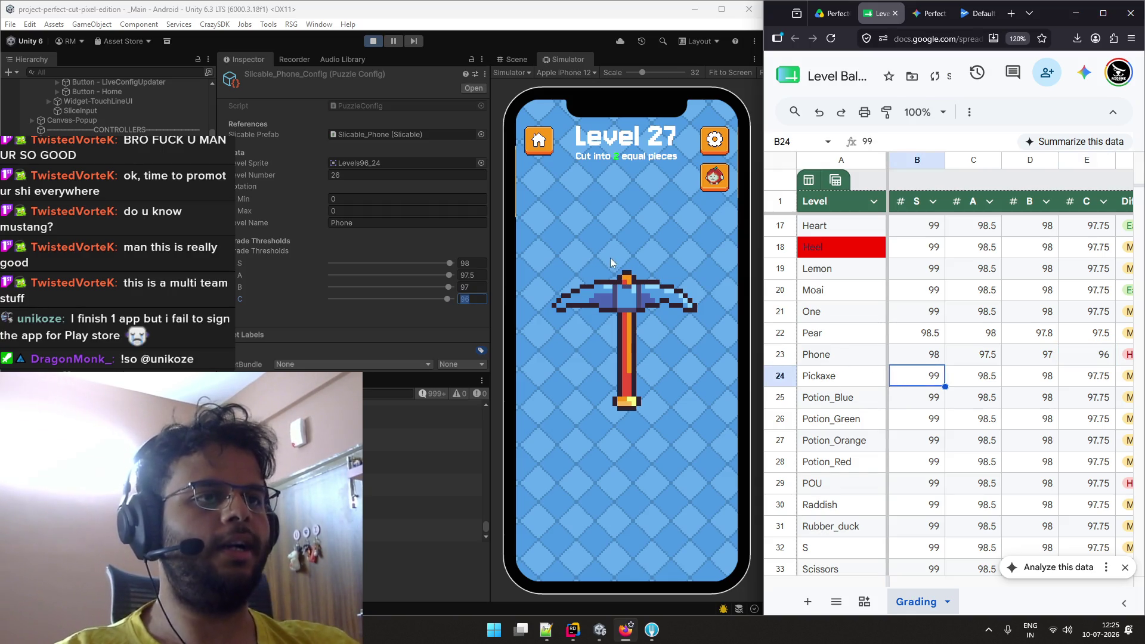
In Unity's Phone config, commit the C threshold of 96 and review the S and A values.
click(629, 253)
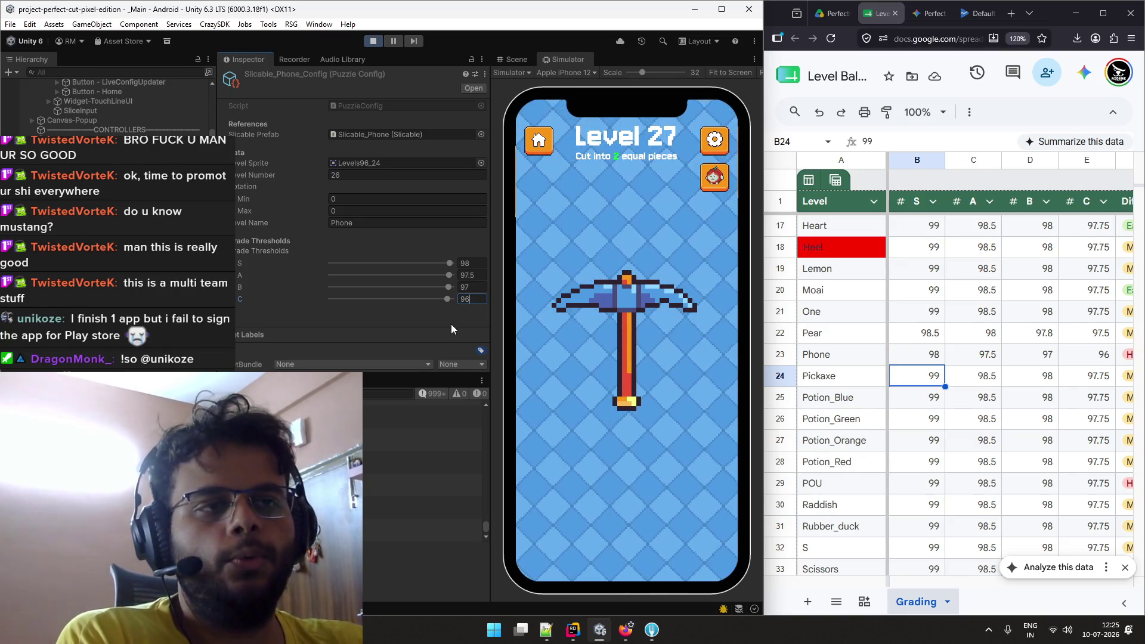
click(477, 285)
click(471, 274)
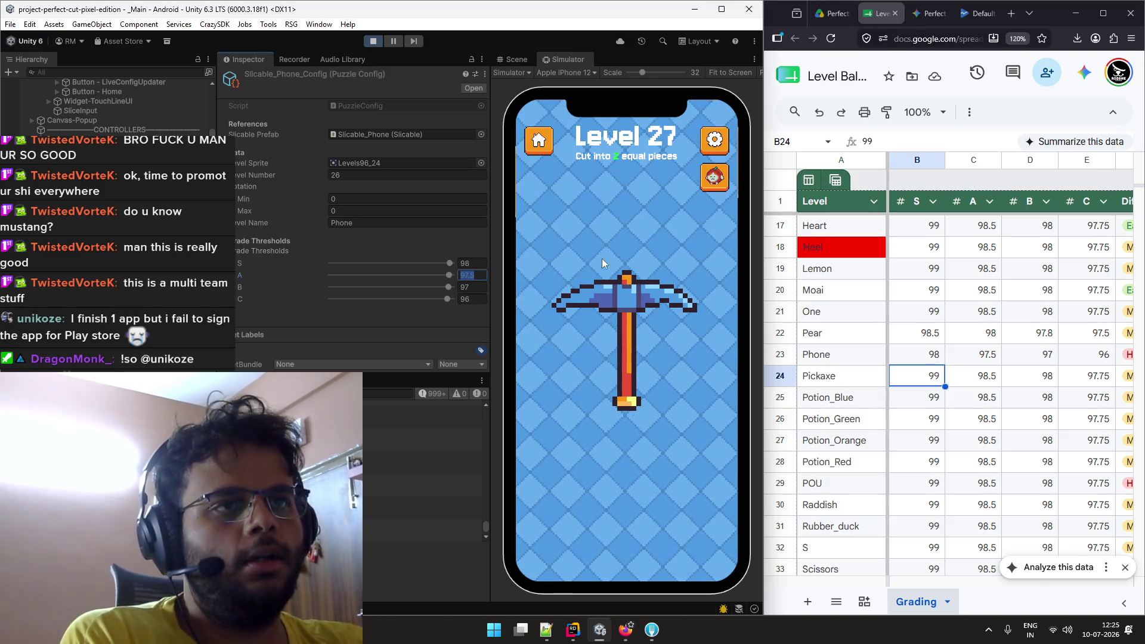
click(470, 264)
click(480, 276)
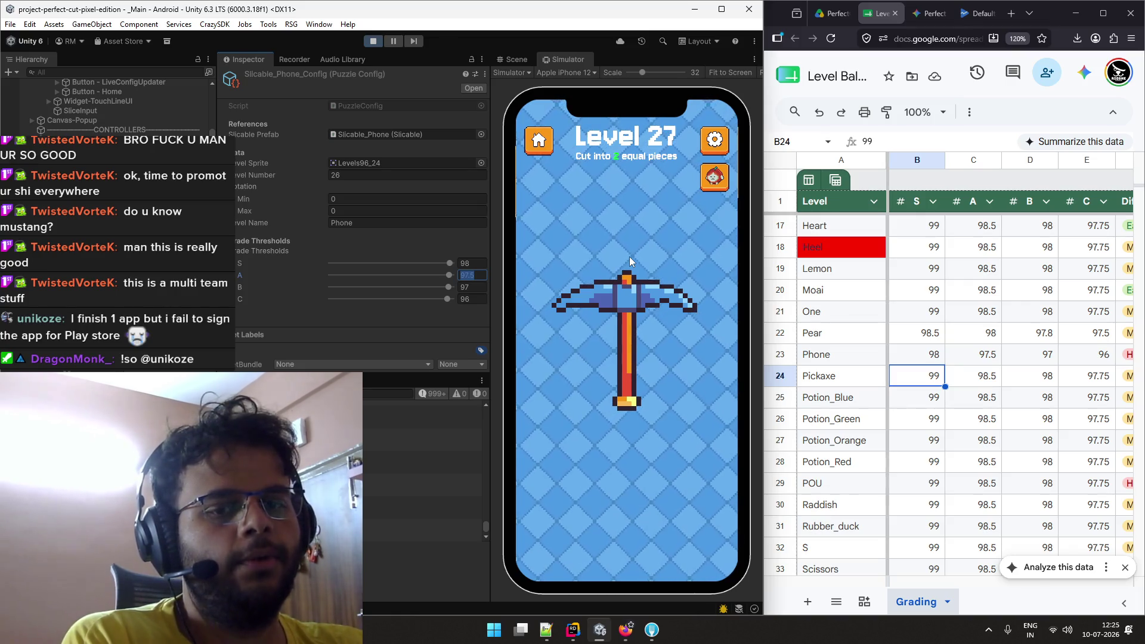
Halve the level 27 pickaxe, advance to level 28, and mark Pickaxe as Easy.
drag(627, 252, 626, 428)
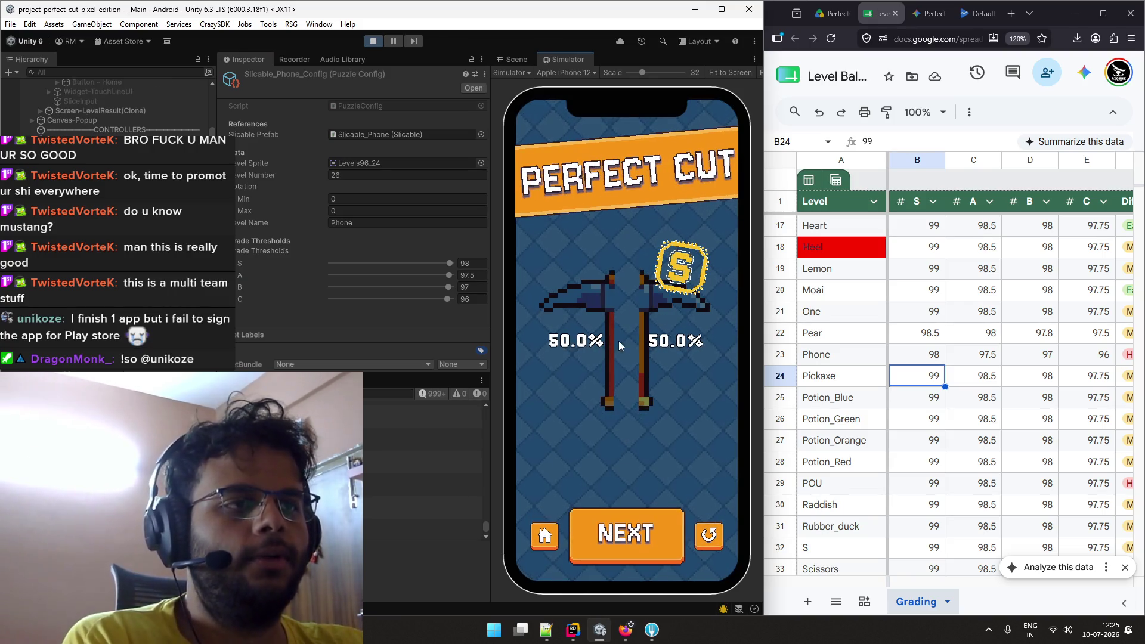
click(648, 524)
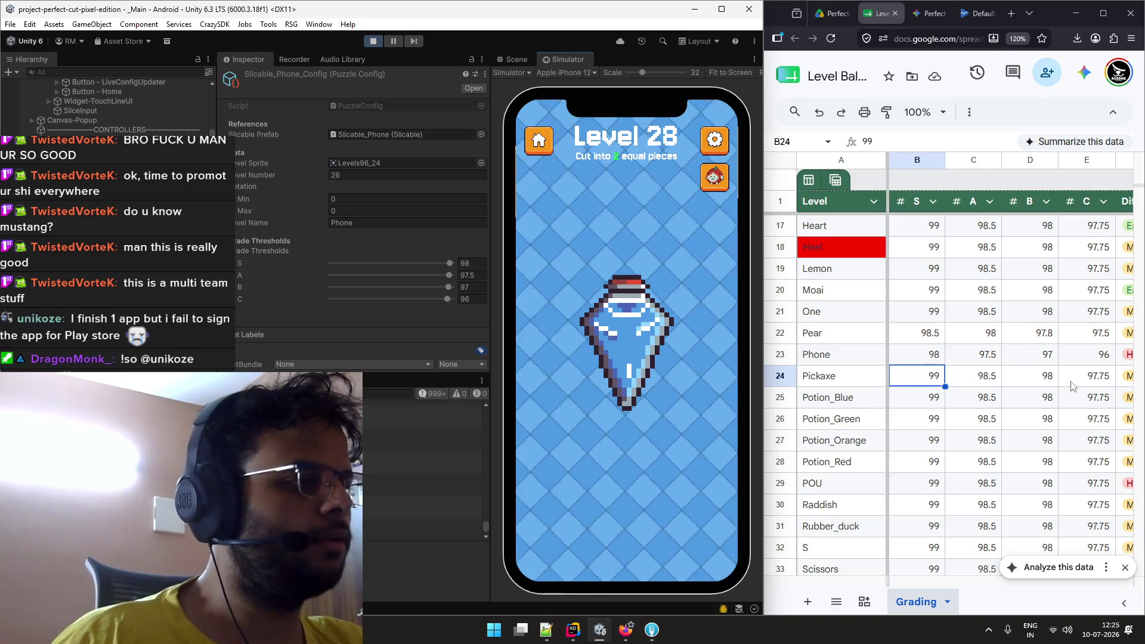
click(1127, 381)
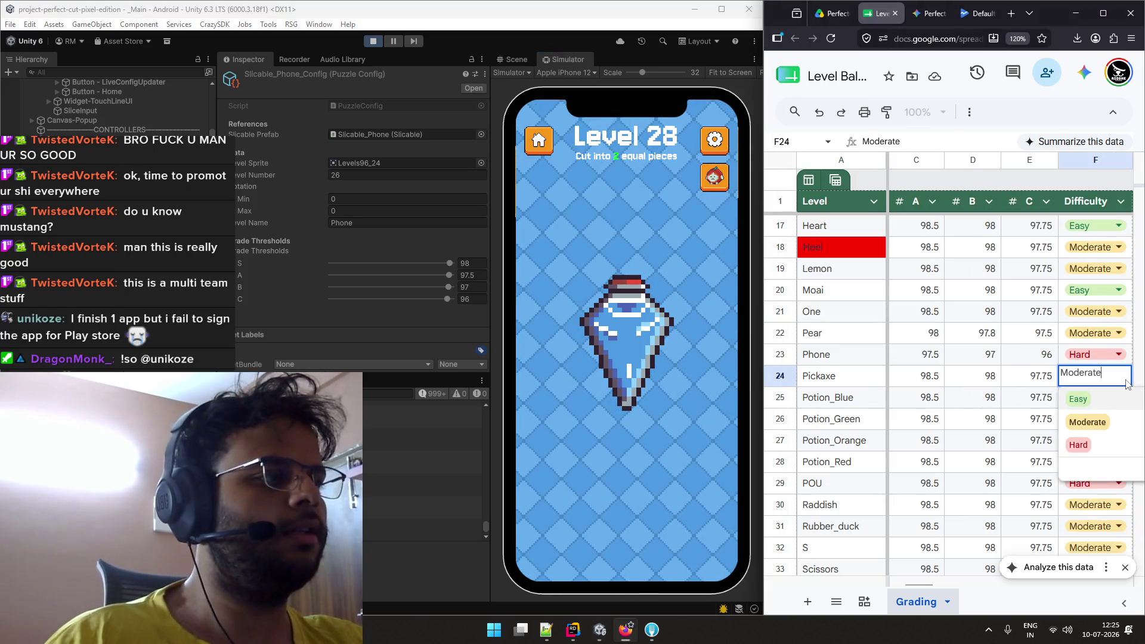
click(1080, 400)
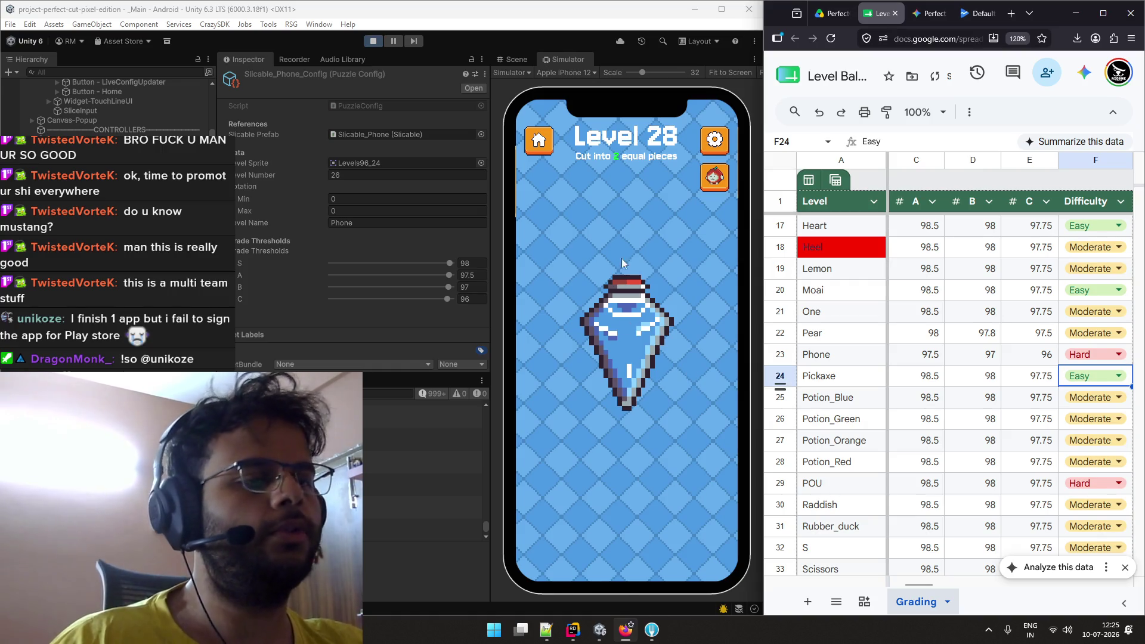
Halve the blue potion and mark Potion_Blue Easy, then halve the level 29 green potion.
drag(626, 235, 626, 446)
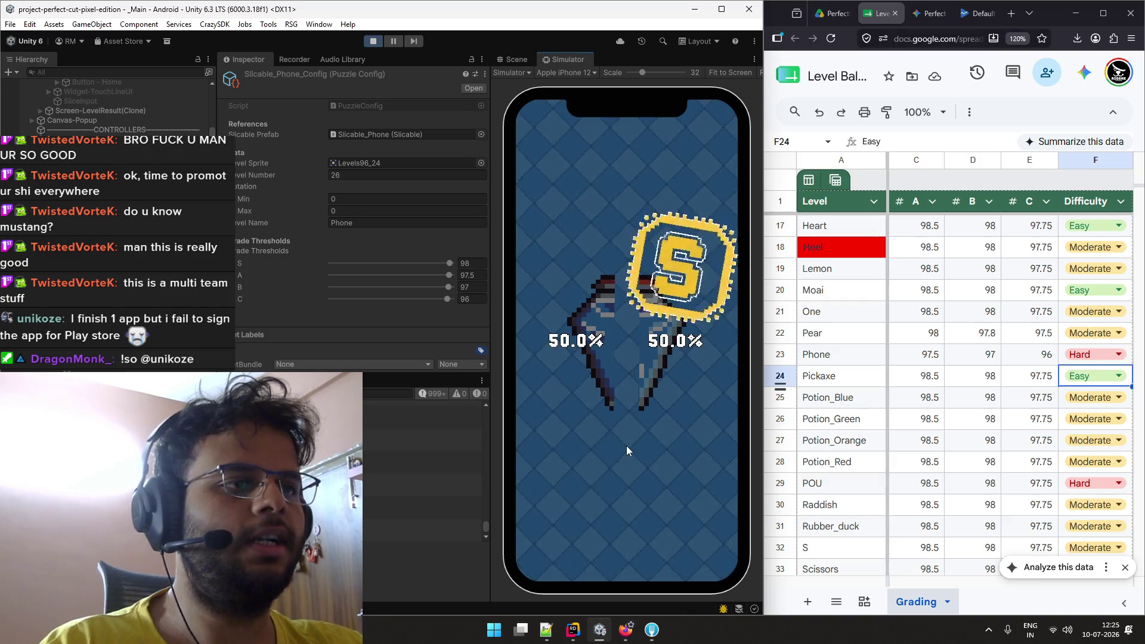
click(1090, 398)
click(1083, 427)
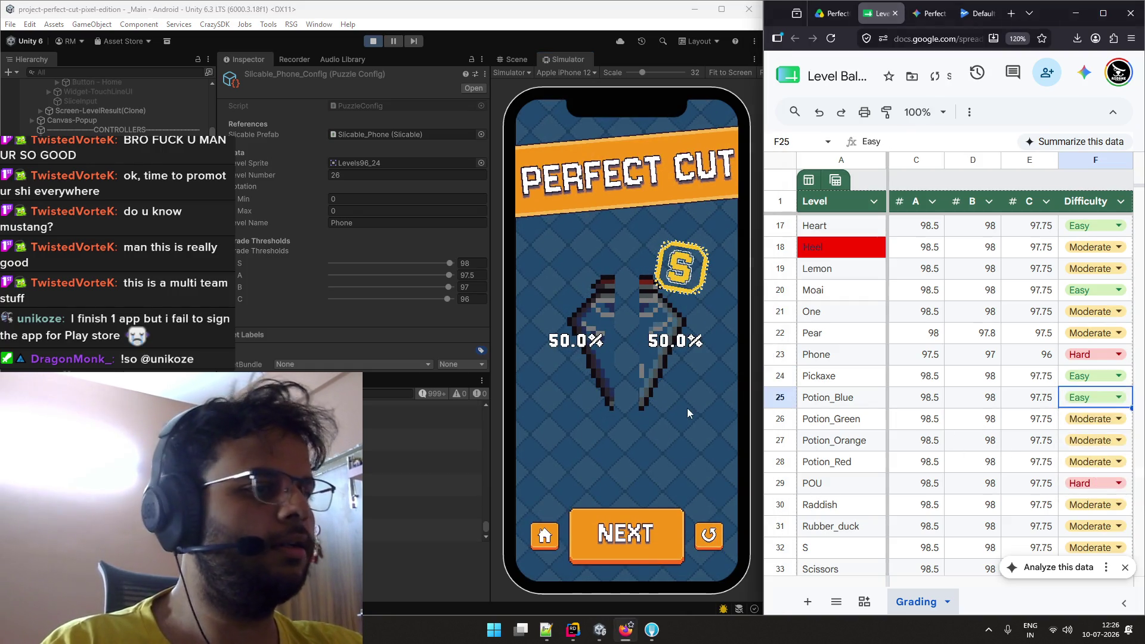
click(644, 525)
drag(625, 243, 630, 461)
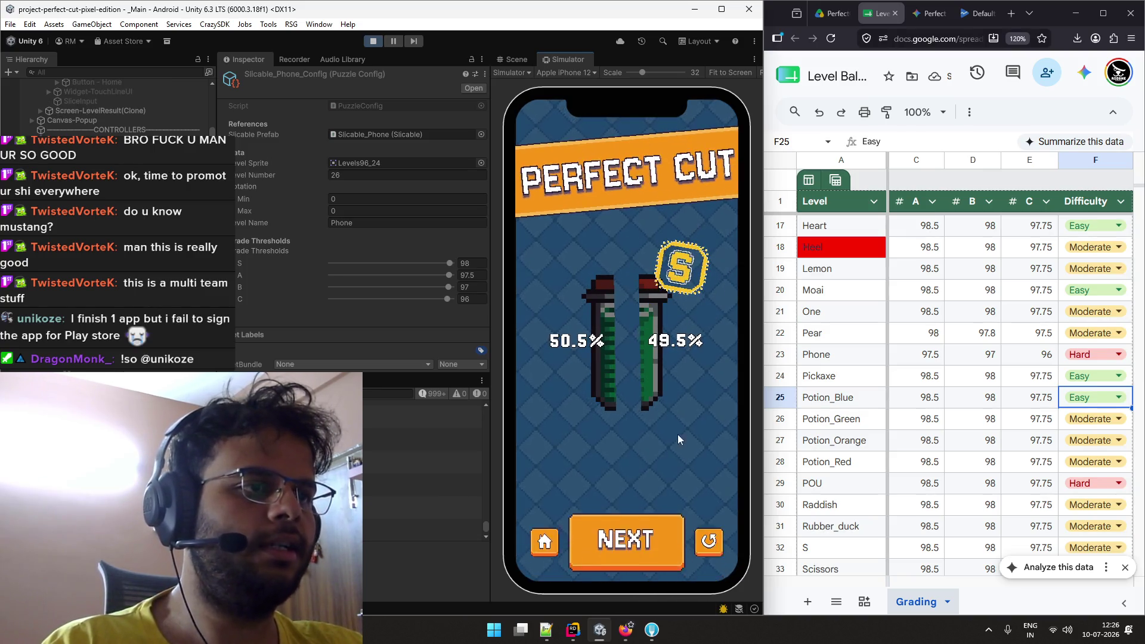
click(1091, 419)
Mark Potion_Green Easy, then retry level 30 until a 50.2%/49.8% cut earns S.
click(1081, 446)
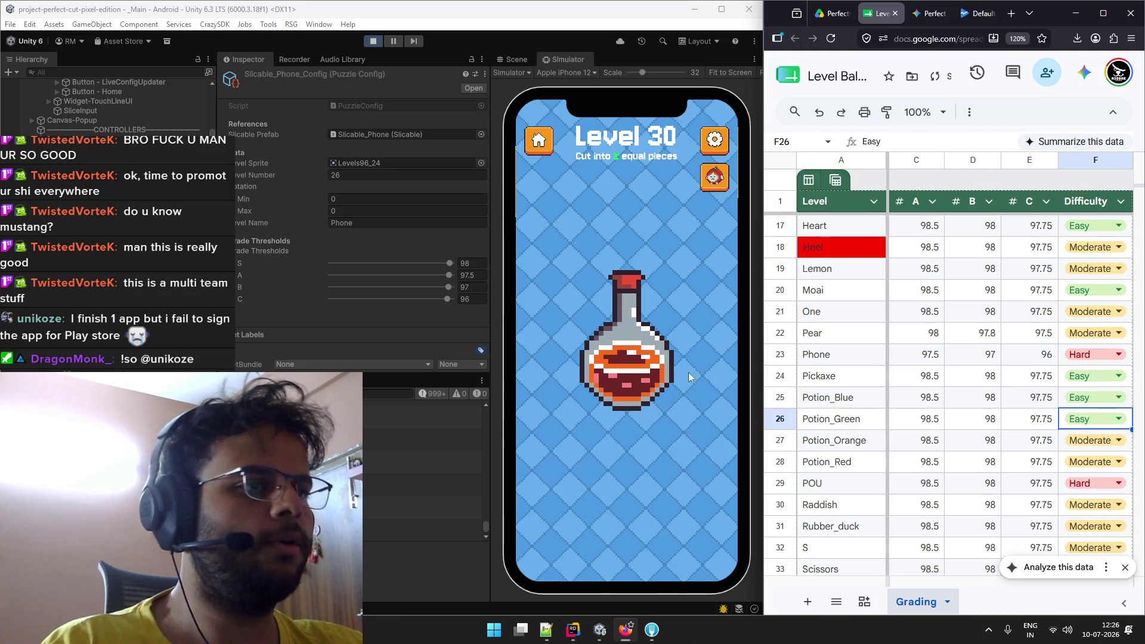
mouse_move(631, 238)
mouse_down()
mouse_move(623, 506)
mouse_move(667, 245)
mouse_move(629, 242)
mouse_move(627, 434)
mouse_up()
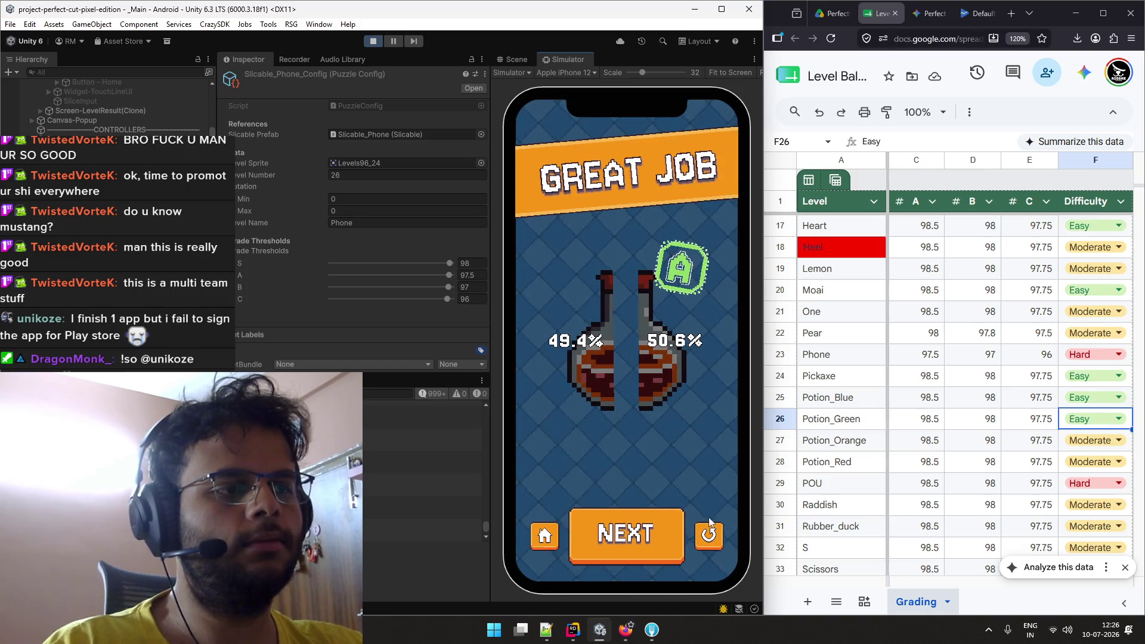
click(626, 529)
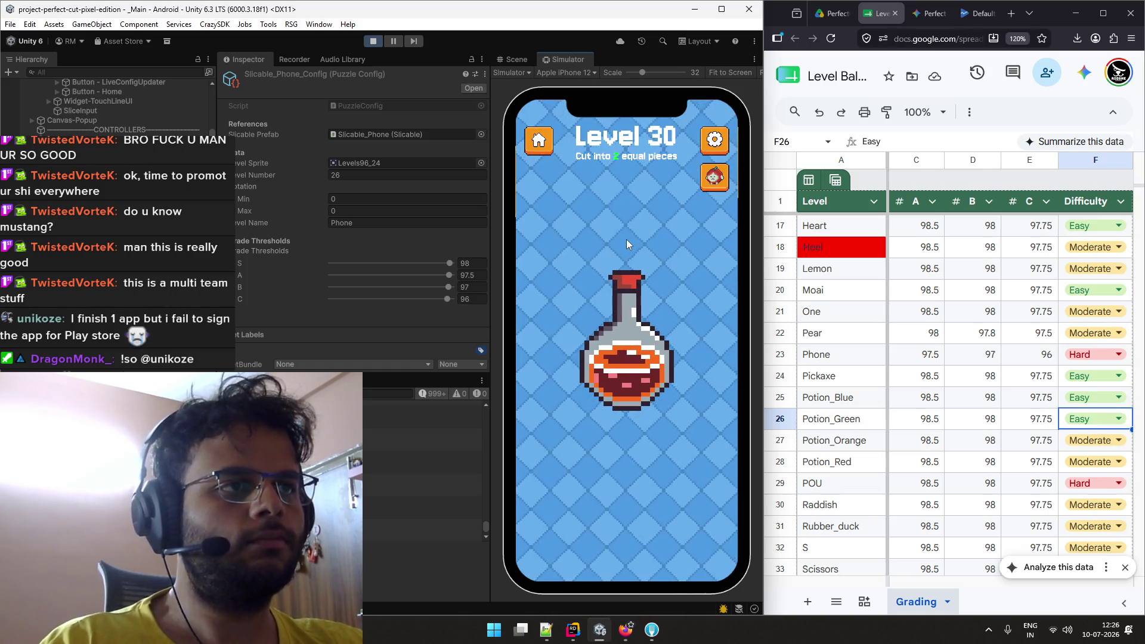
drag(628, 238, 626, 519)
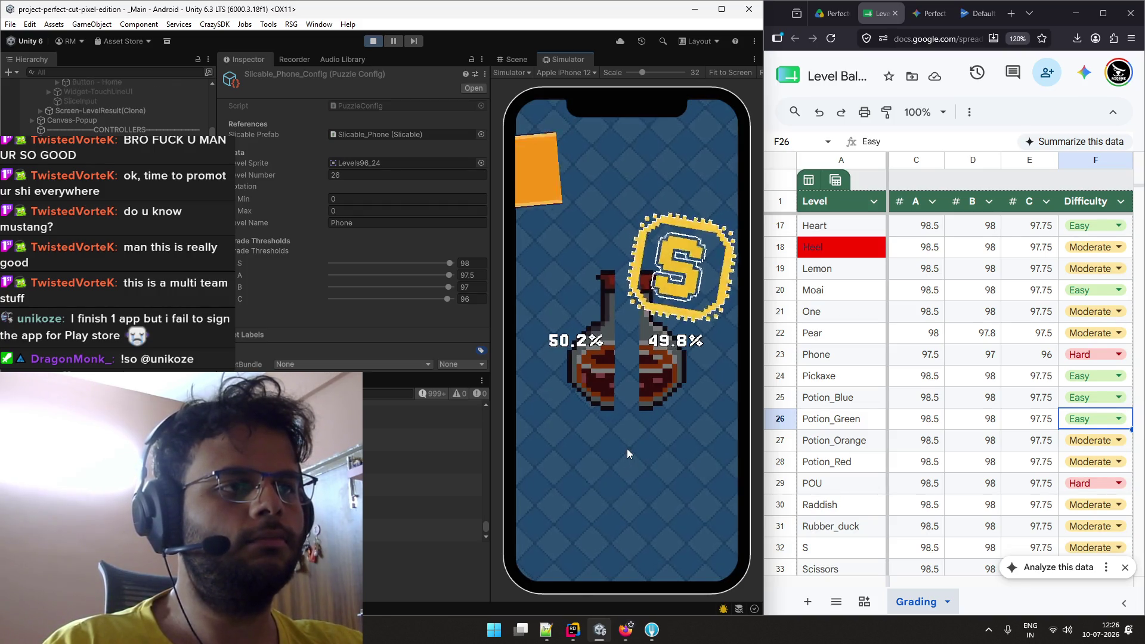
click(671, 519)
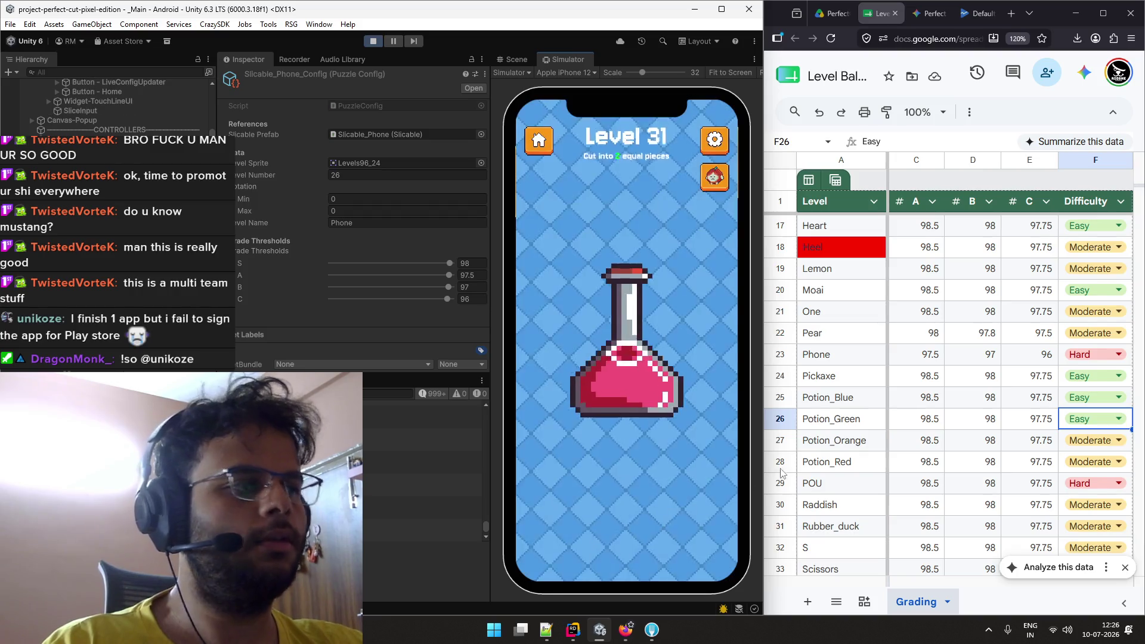
Set Potion_Orange and Potion_Red to Easy, then halve the level 31 red potion and advance.
double_click(1096, 439)
click(1090, 464)
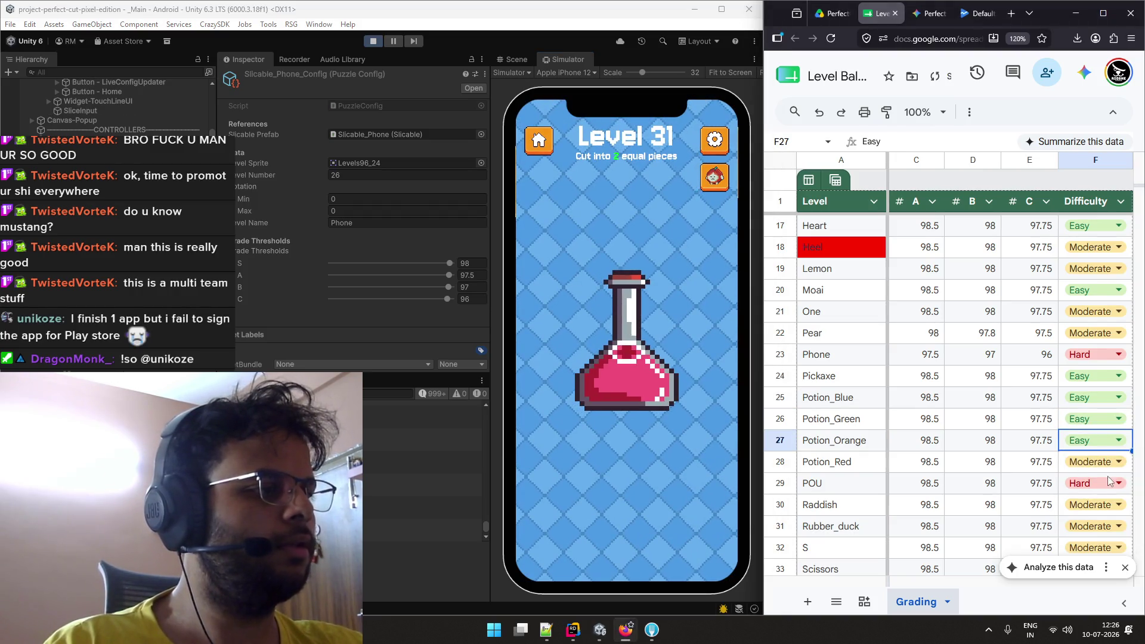
double_click(1097, 463)
click(1086, 486)
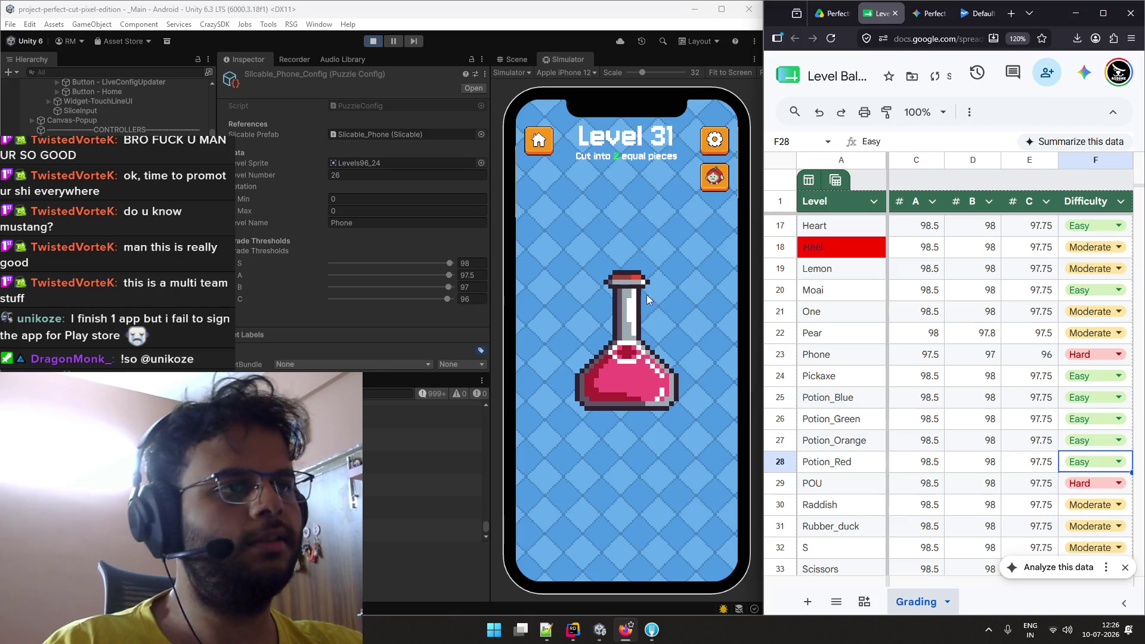
drag(628, 241, 628, 447)
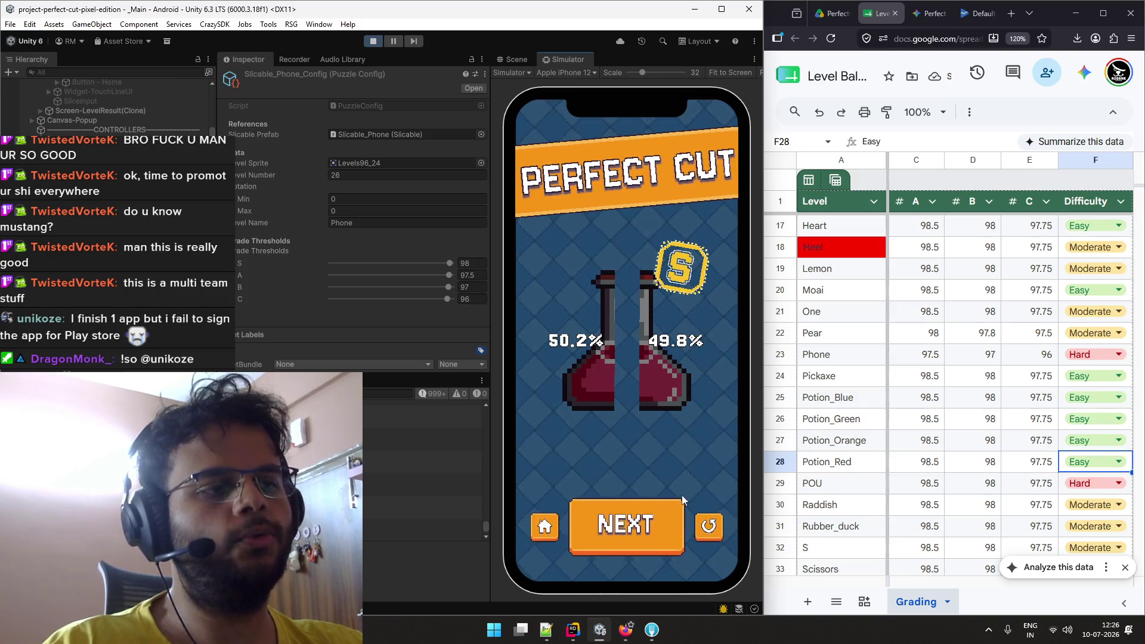
click(658, 507)
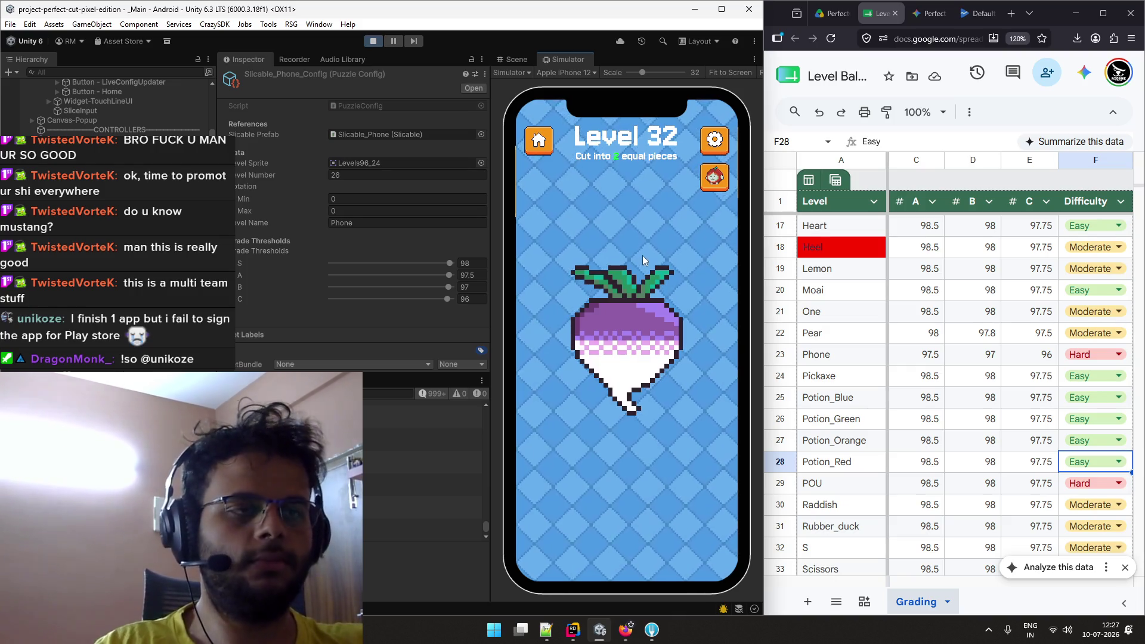
Cut the radish, restart Level 32, and redraw a vertical cut line through the turnip.
mouse_move(627, 234)
mouse_down()
mouse_move(640, 470)
mouse_move(624, 472)
mouse_up()
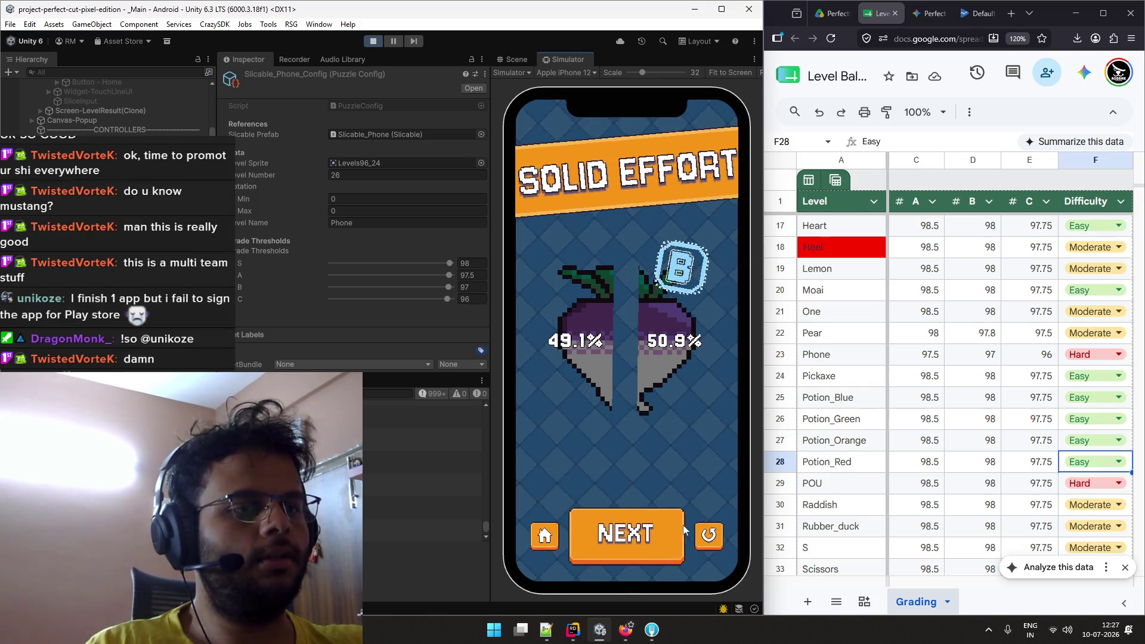
click(707, 535)
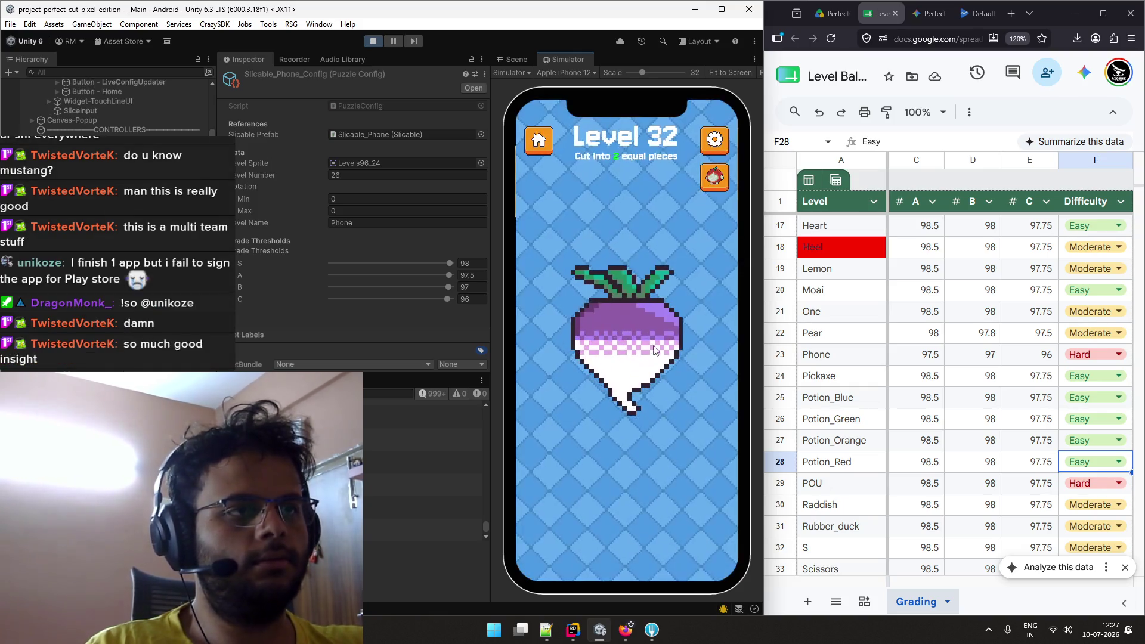
drag(621, 224, 629, 456)
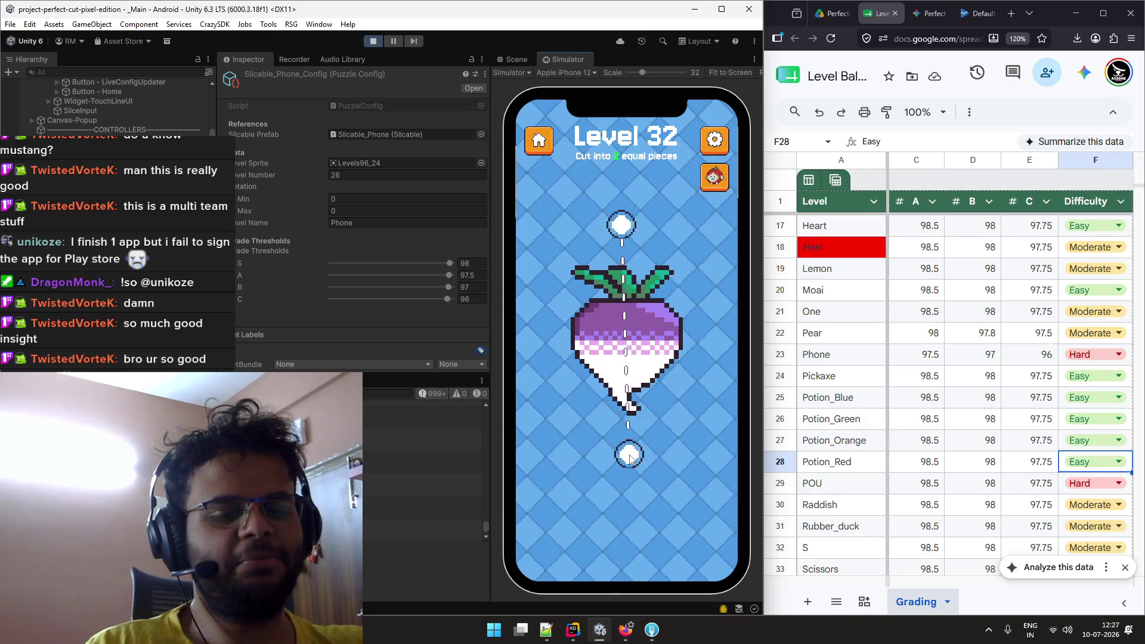
drag(629, 456, 639, 251)
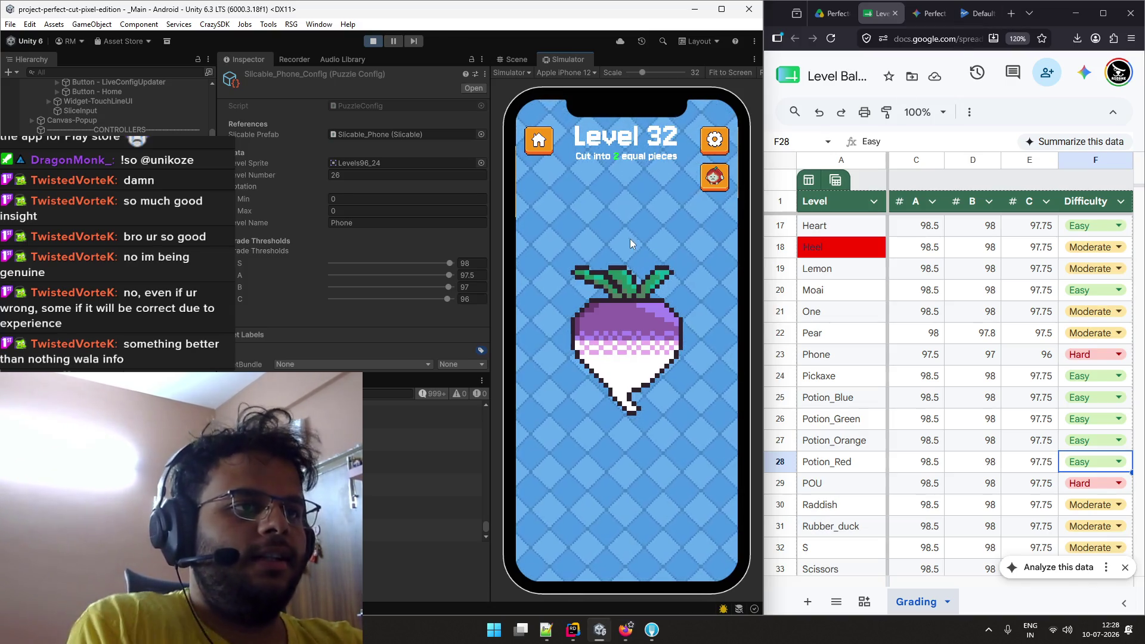
Retry the Level 32 turnip cut after A and B grades until a 50.0%/50.0% split earns S.
drag(624, 224, 628, 454)
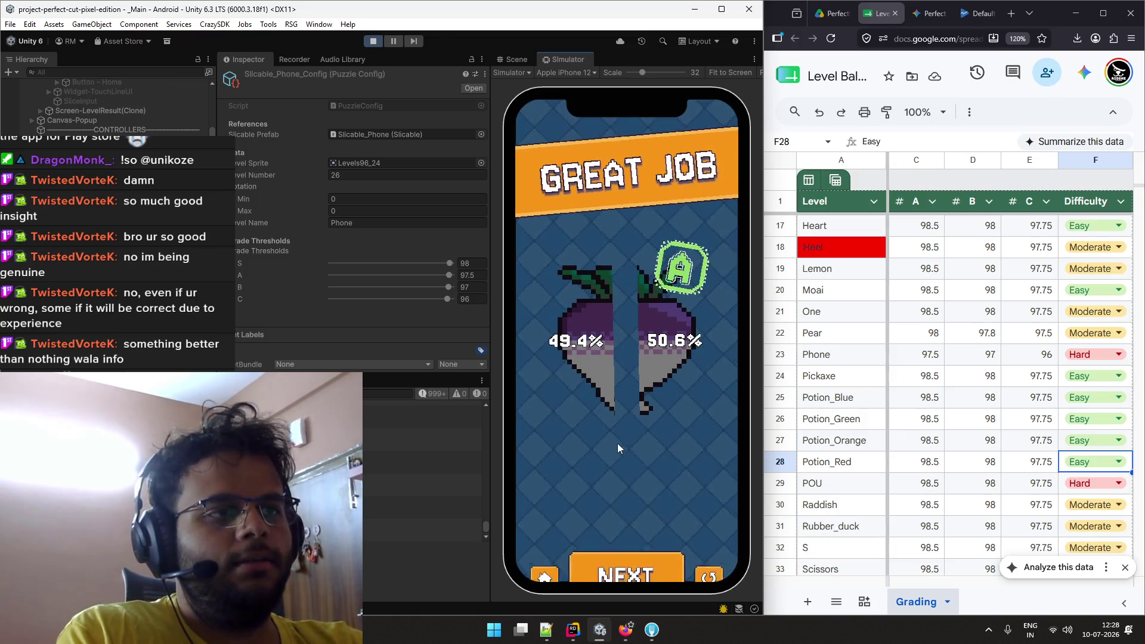
click(703, 541)
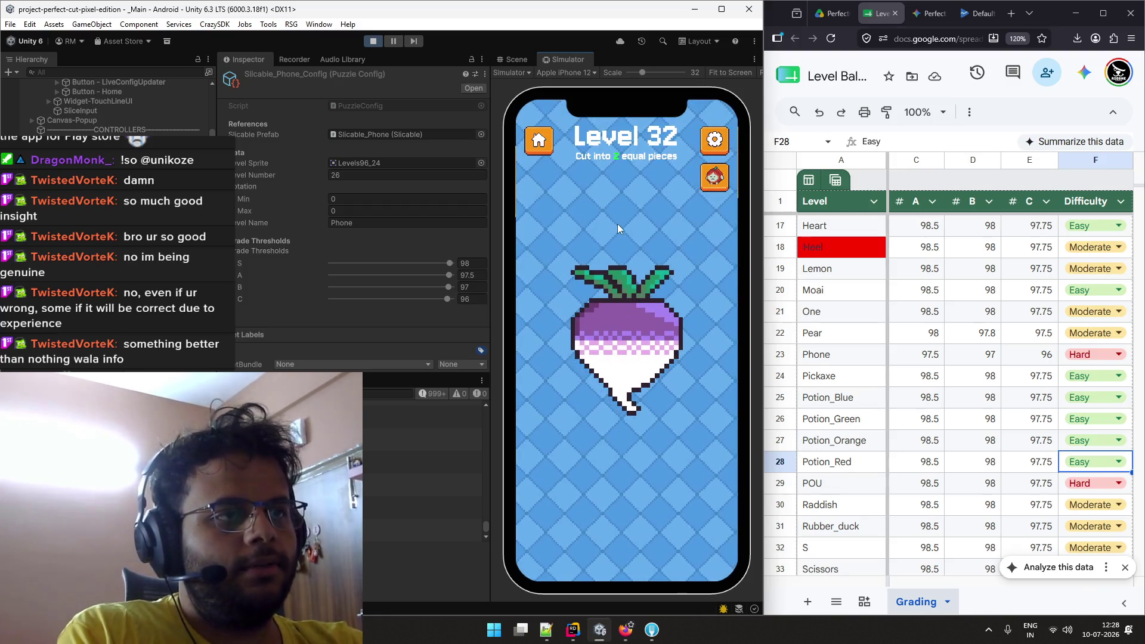
drag(619, 215, 627, 463)
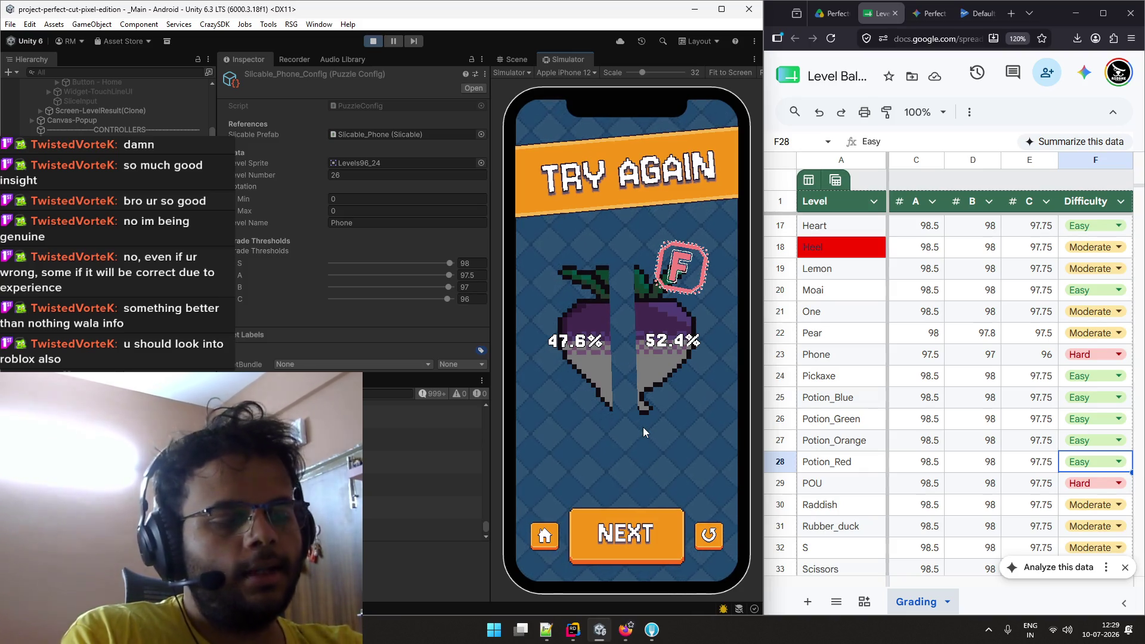
click(709, 535)
drag(618, 230, 632, 453)
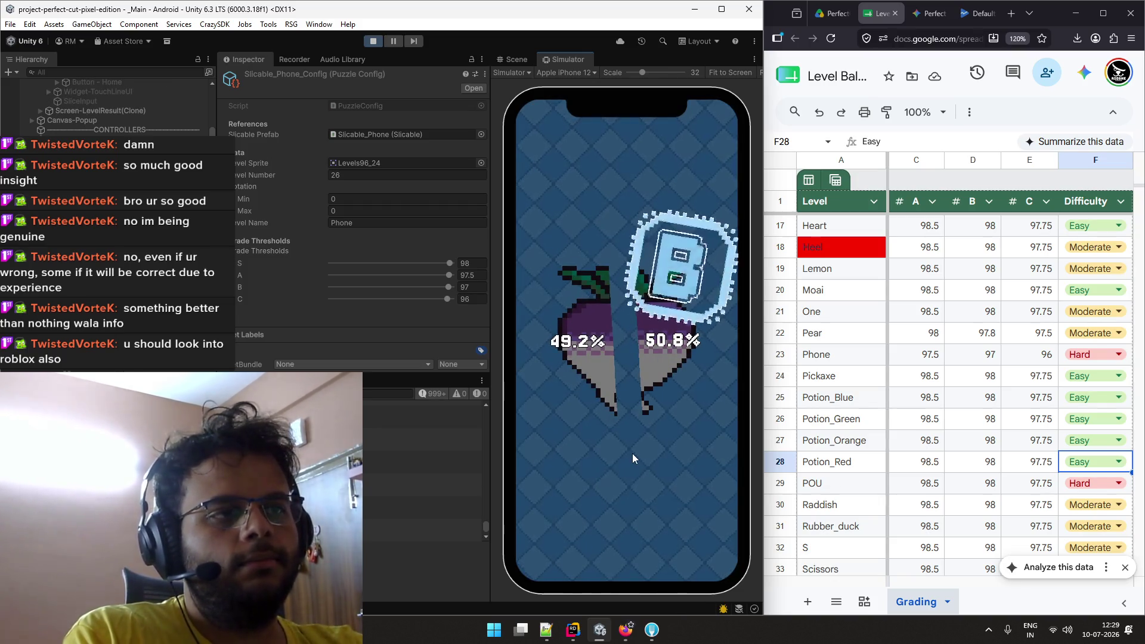
click(707, 533)
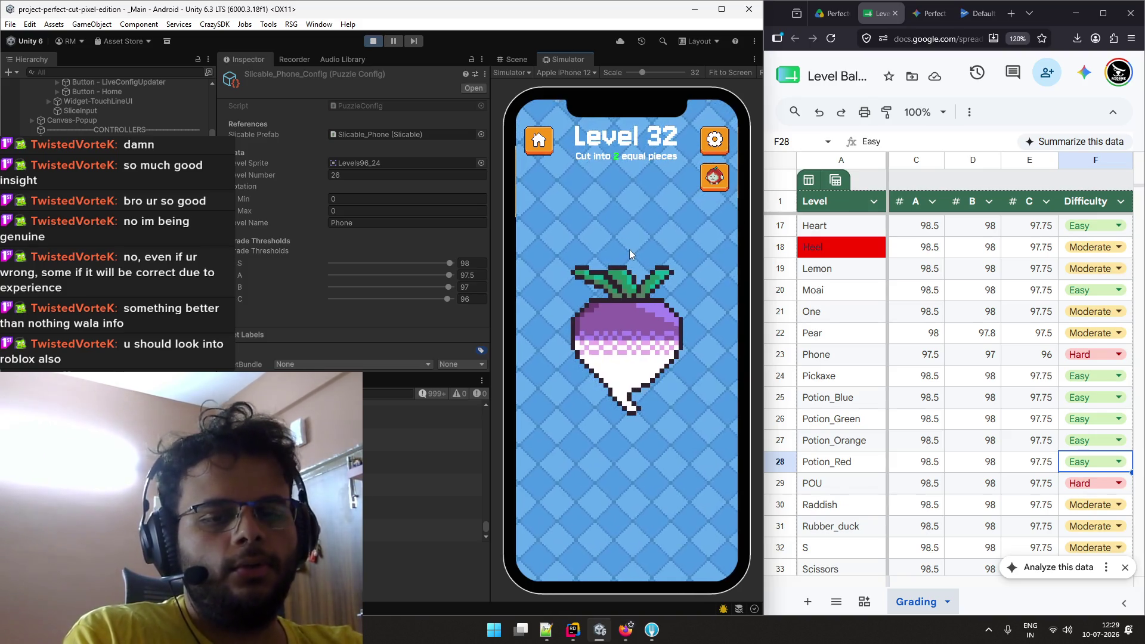
drag(623, 226, 634, 471)
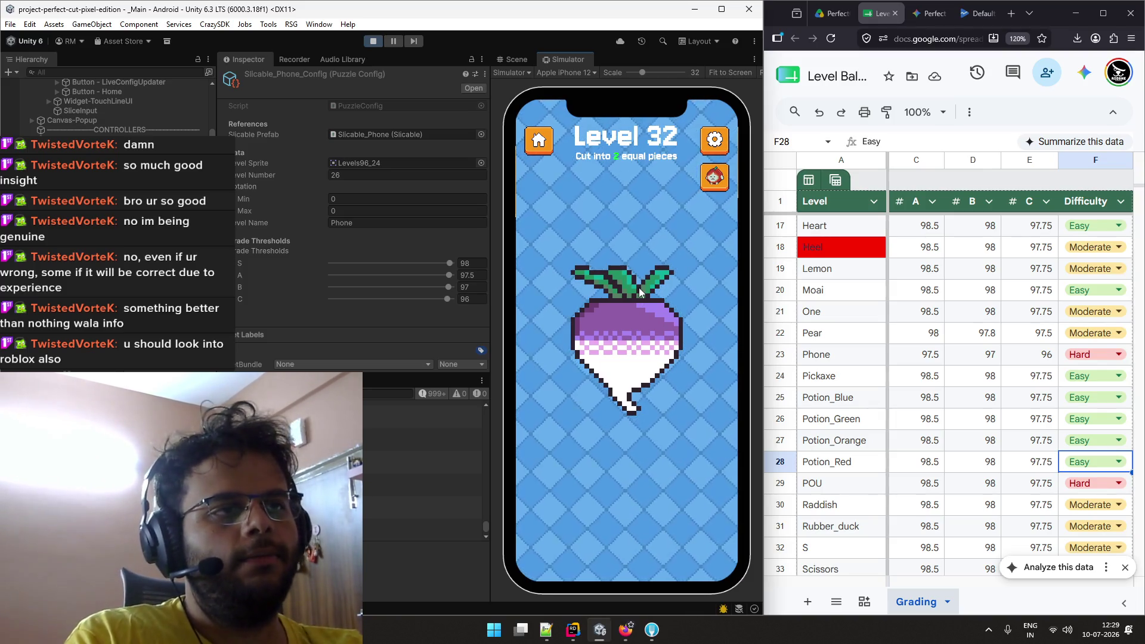
drag(625, 234, 631, 450)
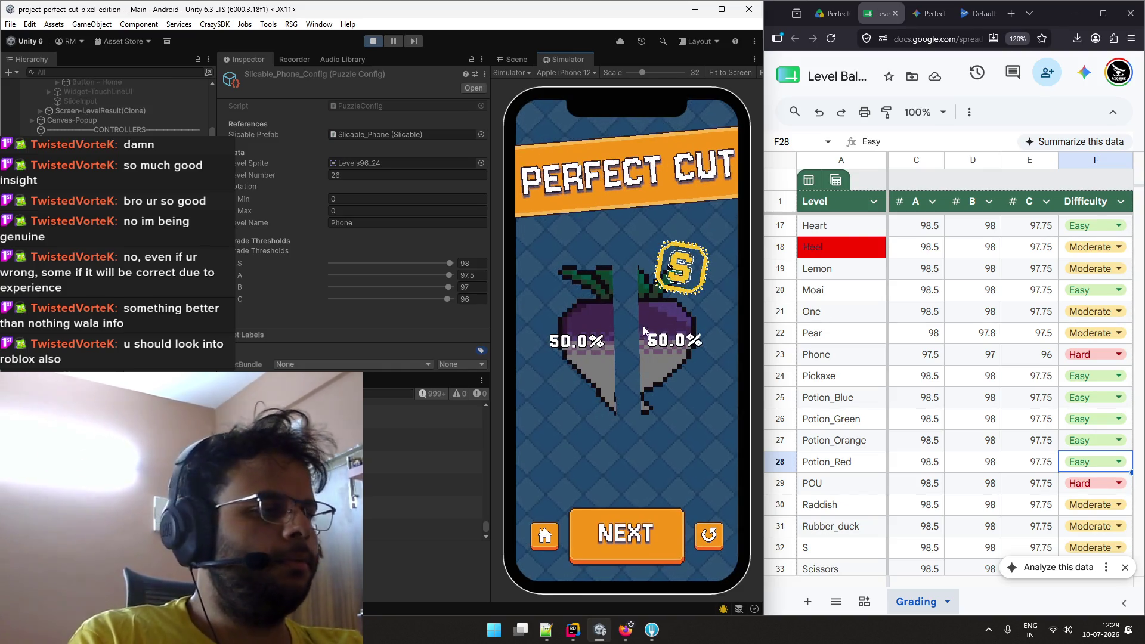
Leave Raddish's difficulty in F30 as Moderate, then advance the simulator to Level 33.
scroll(985, 442, down, 2)
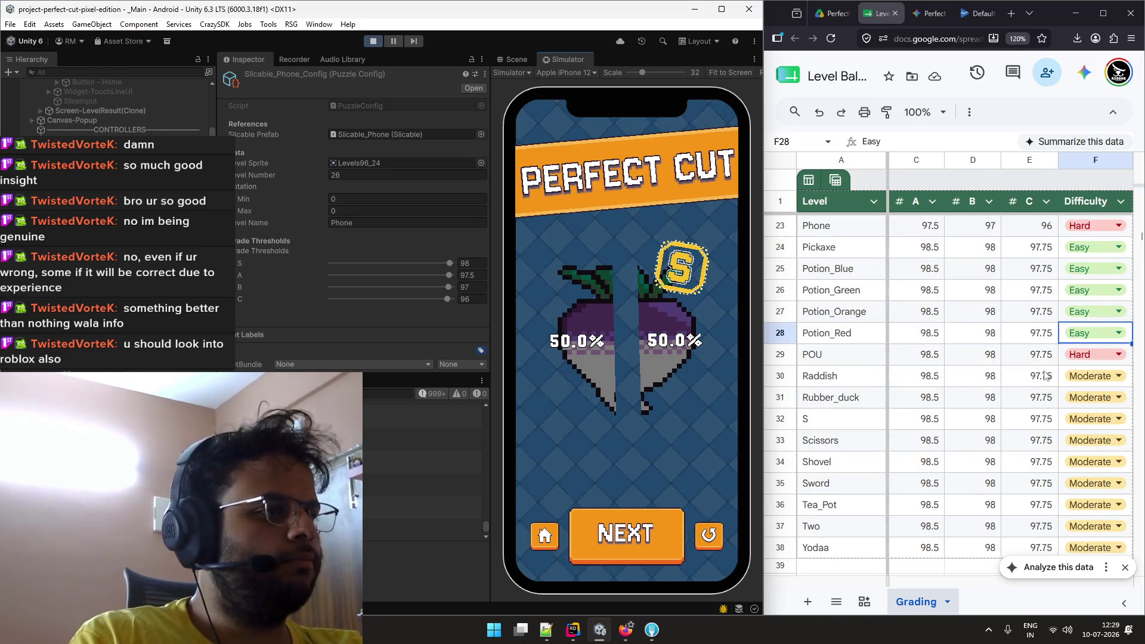
scroll(985, 388, up, 1)
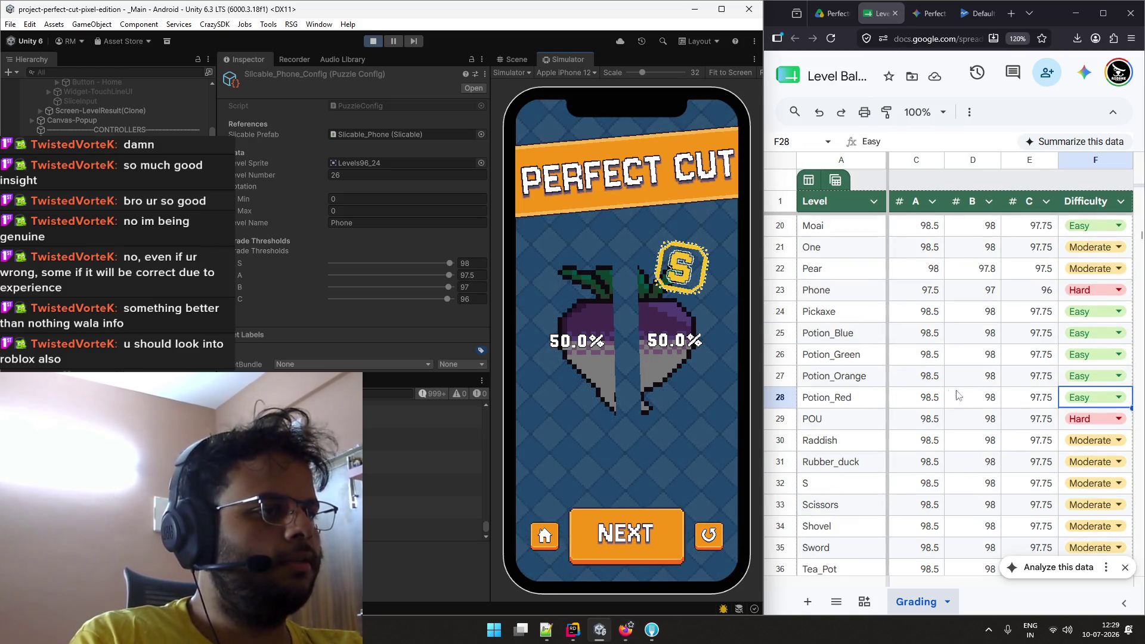
click(1078, 439)
click(1090, 485)
click(647, 521)
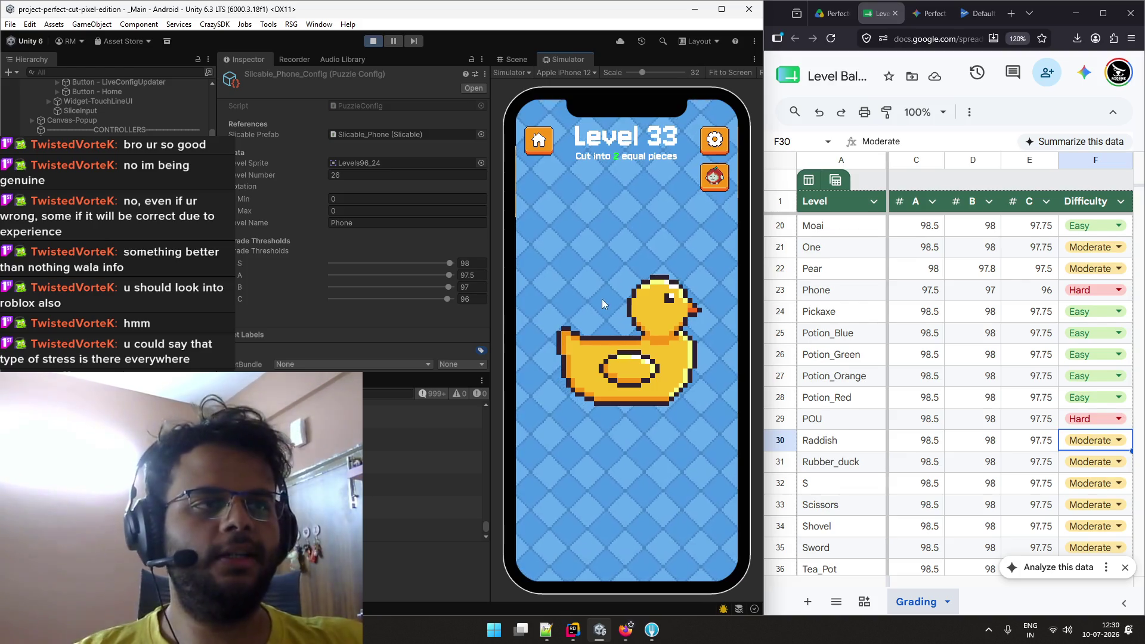
Slice diagonally across the duck, restart Level 33 after failing, and bring the spreadsheet forward.
mouse_move(583, 272)
mouse_down()
mouse_move(667, 447)
mouse_move(711, 449)
mouse_up()
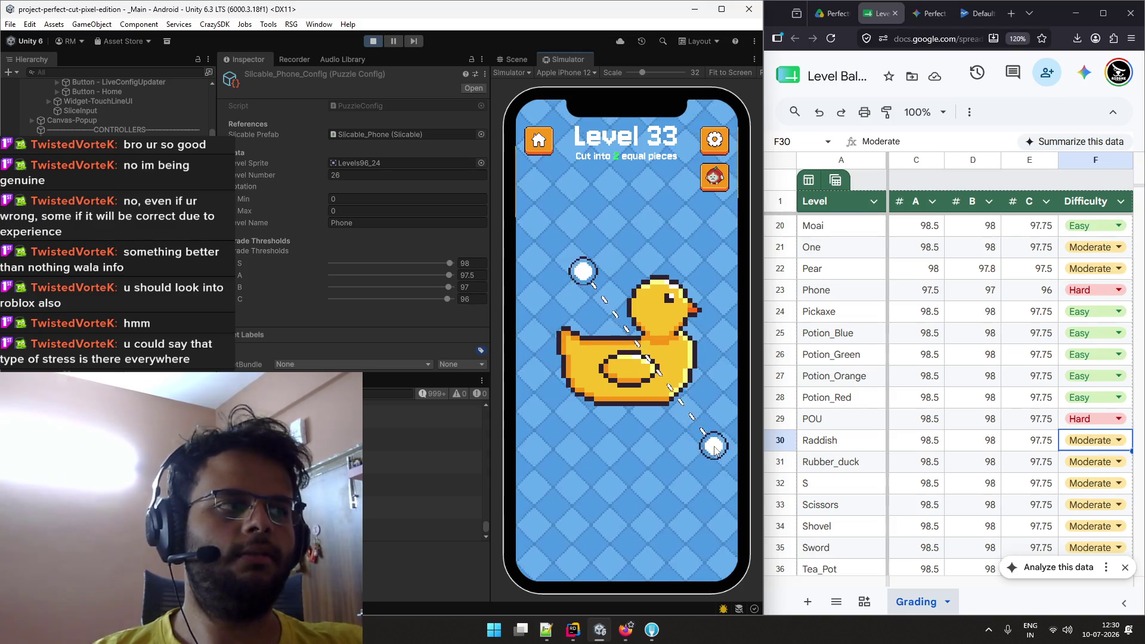
click(710, 531)
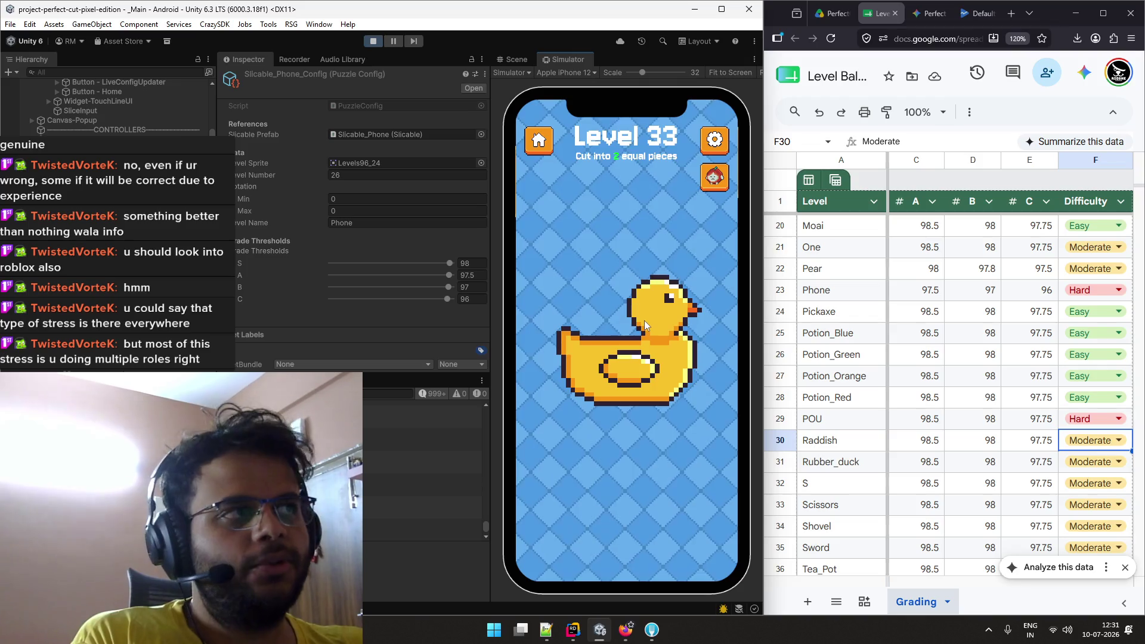
click(1012, 39)
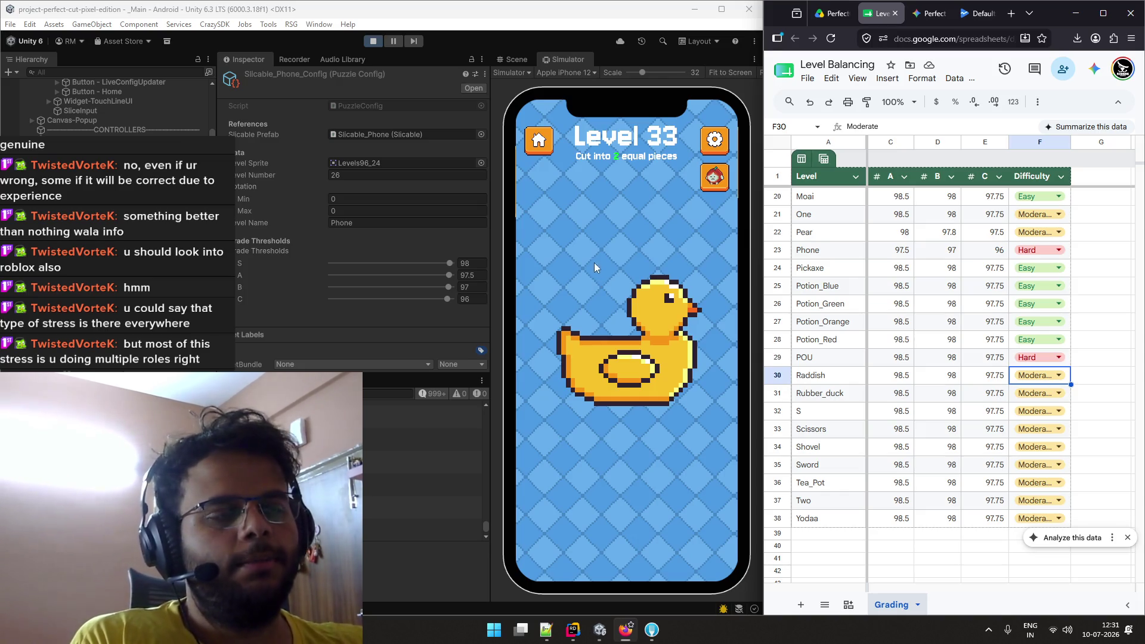
Cut the duck diagonally, retry after a 58.7/41.3 split, and recut for 56.2/43.8.
drag(592, 253, 691, 438)
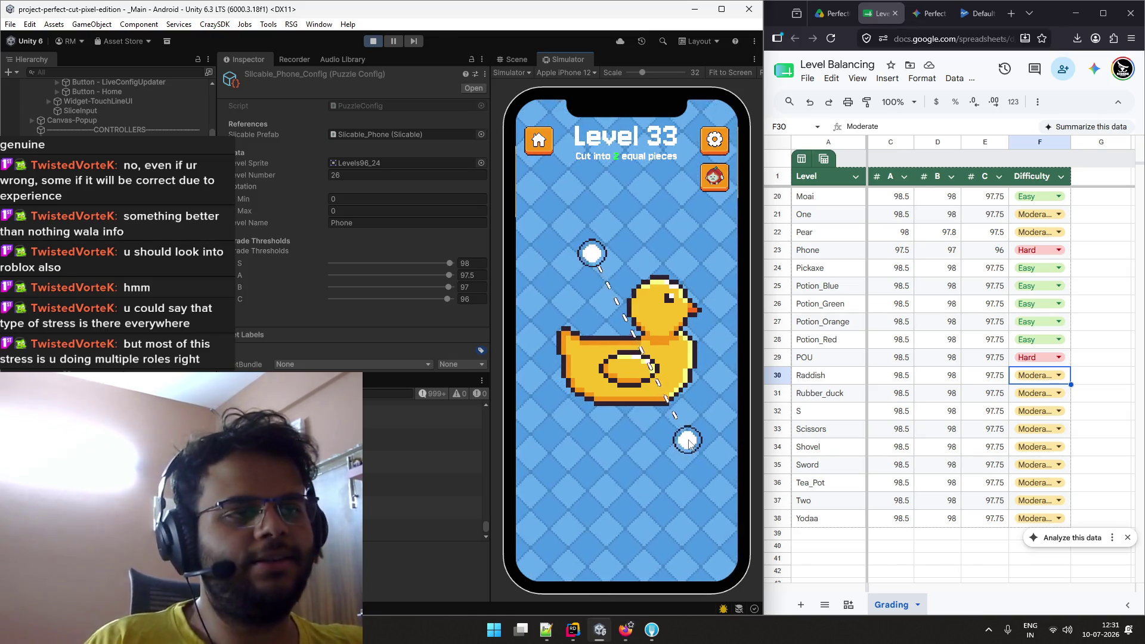
drag(689, 443, 696, 444)
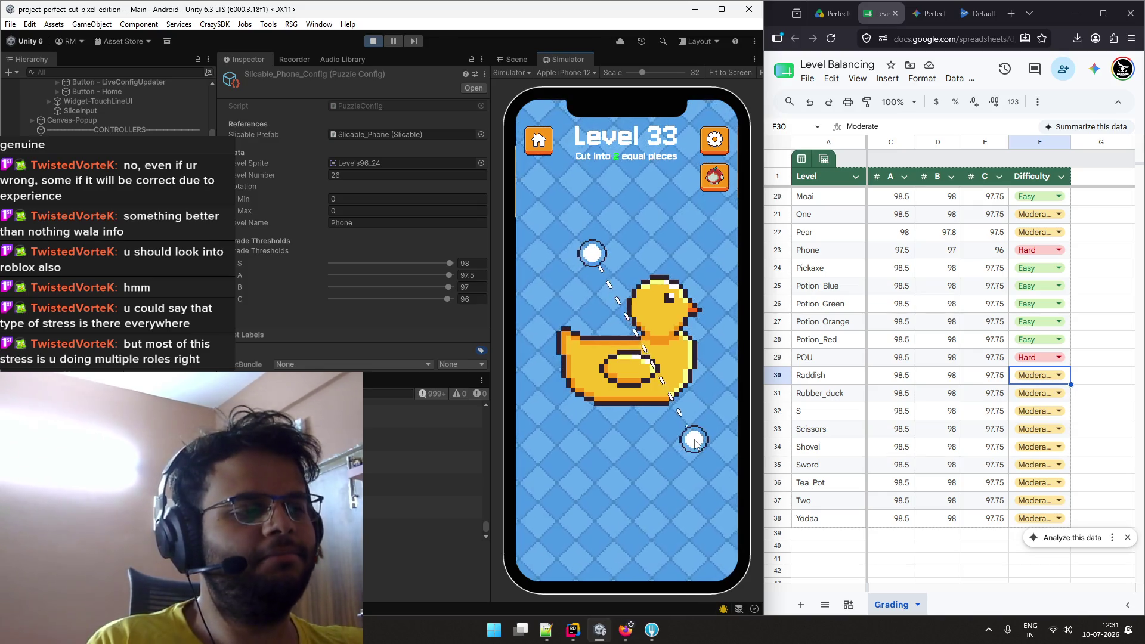
click(695, 439)
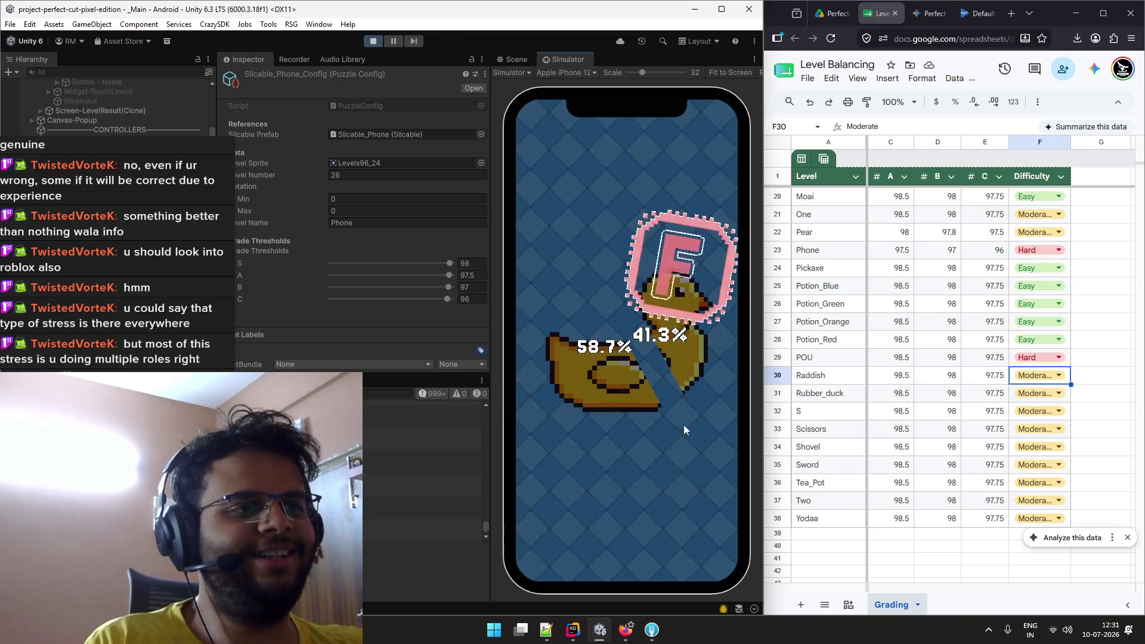
click(708, 534)
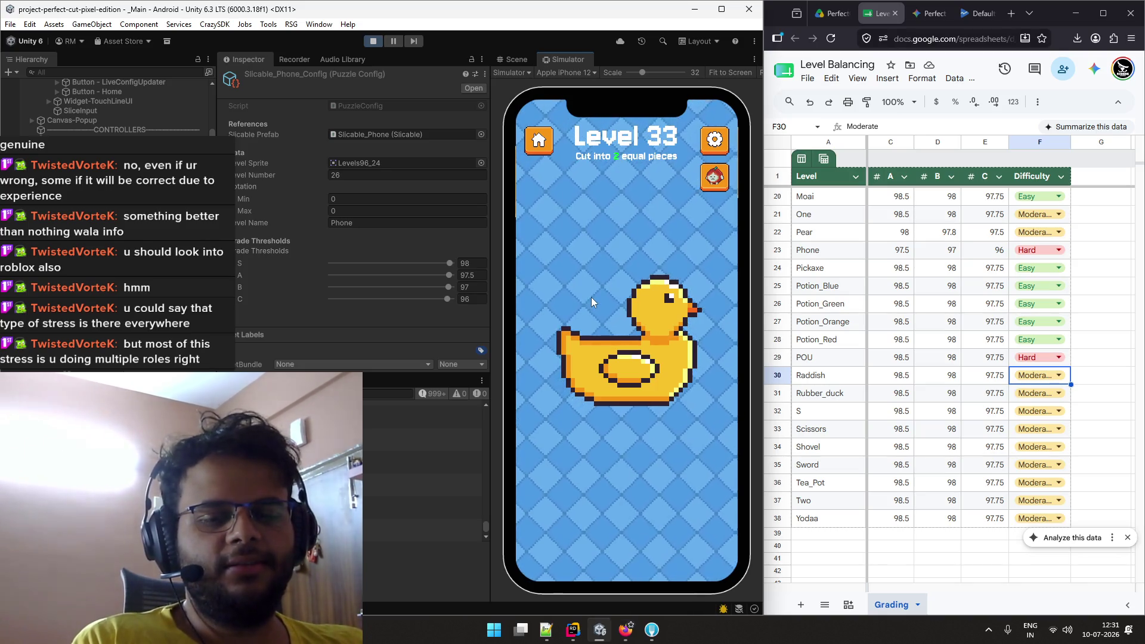
mouse_move(587, 251)
mouse_down()
mouse_move(664, 415)
mouse_move(692, 434)
mouse_move(697, 466)
mouse_move(701, 456)
mouse_up()
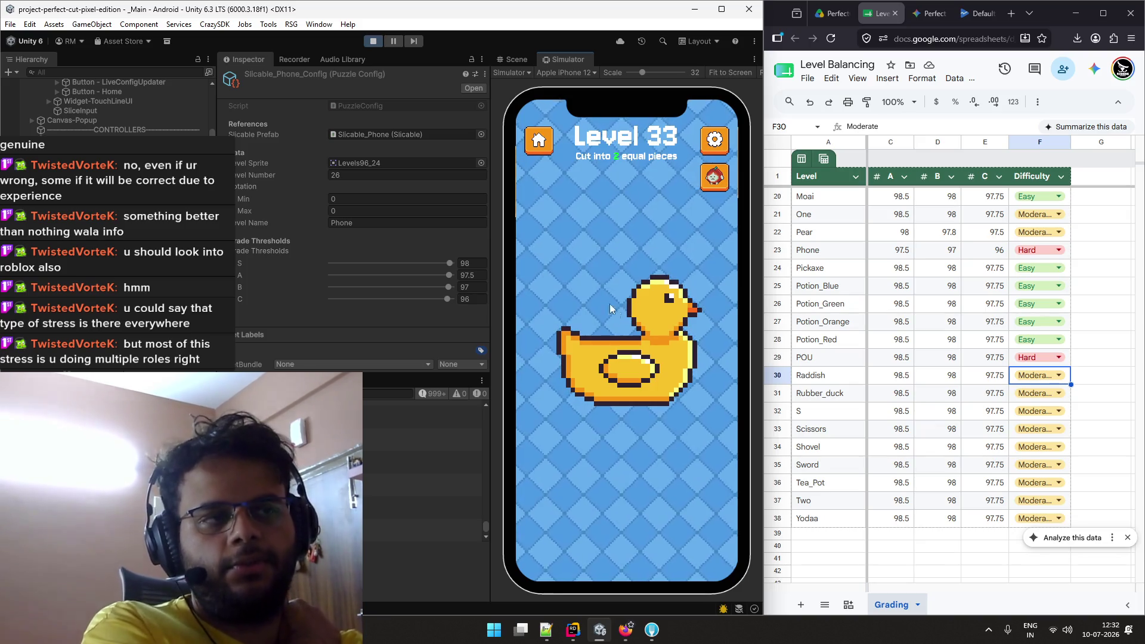
mouse_move(585, 267)
mouse_down()
mouse_move(593, 378)
mouse_move(690, 379)
mouse_move(697, 435)
mouse_up()
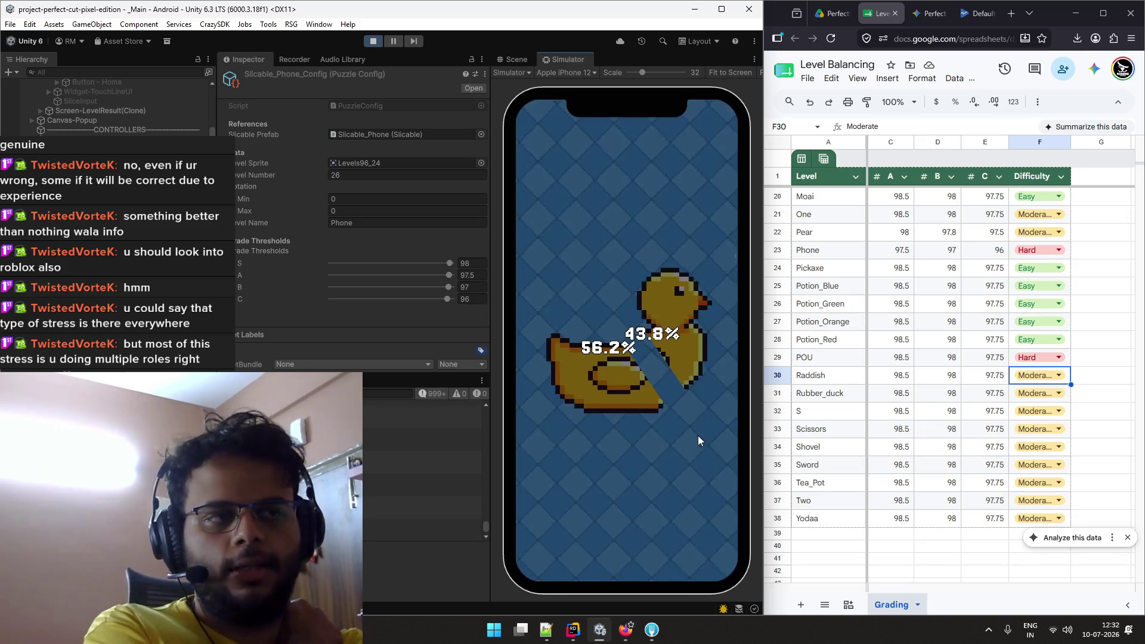
click(695, 510)
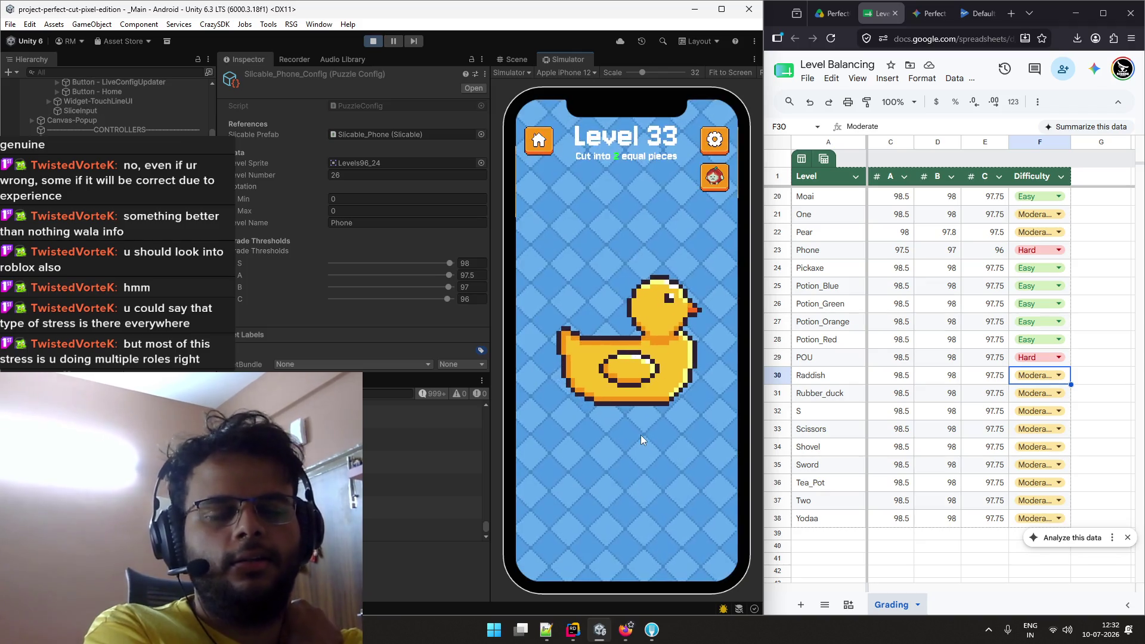